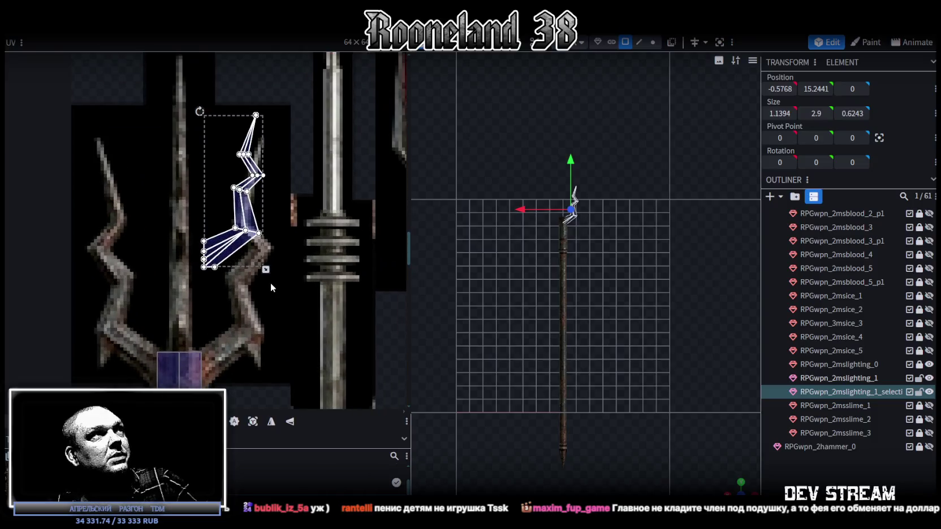
scroll(281, 235, "up", 3)
Step: Scale and move the lightning piece's UV island so it fits over the prong on the atlas
left_click(220, 255)
scroll(219, 254, "down", 1)
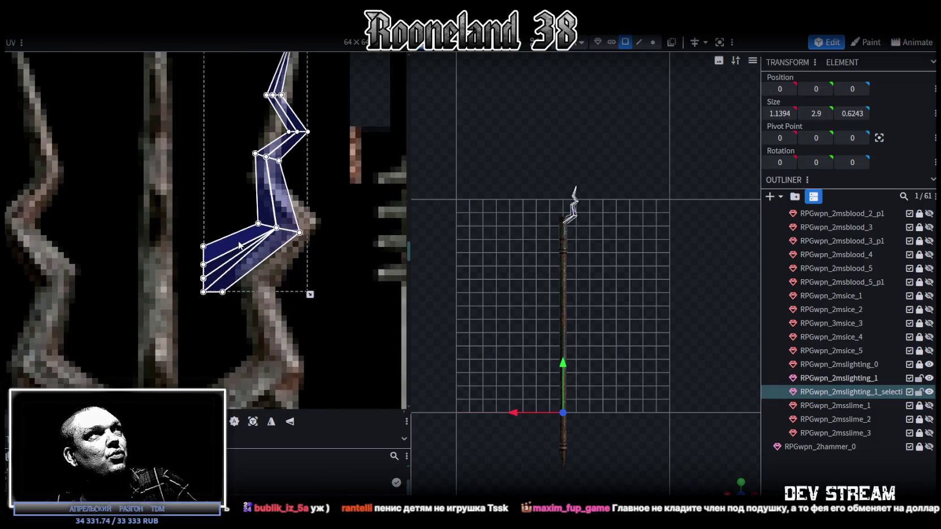
scroll(283, 280, "down", 1)
scroll(294, 246, "down", 1)
left_click_drag(289, 234, 327, 333)
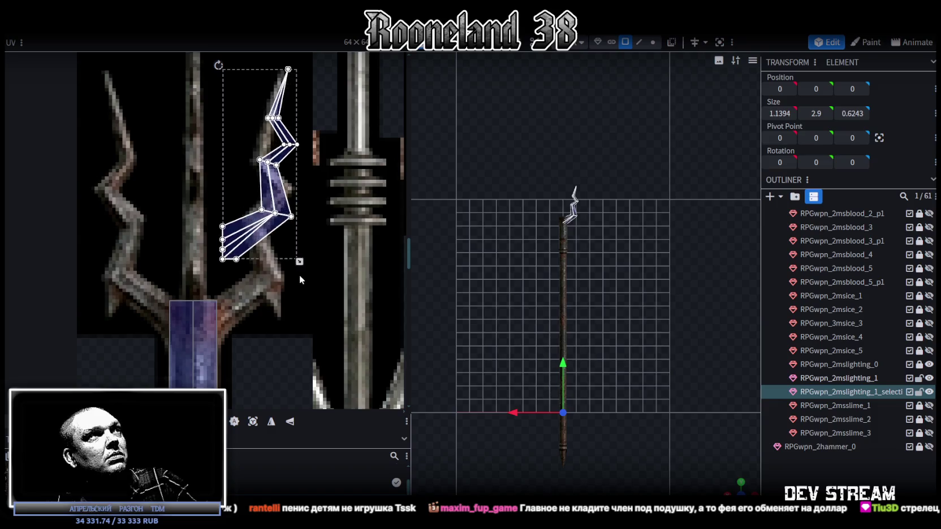
left_click_drag(302, 278, 290, 277)
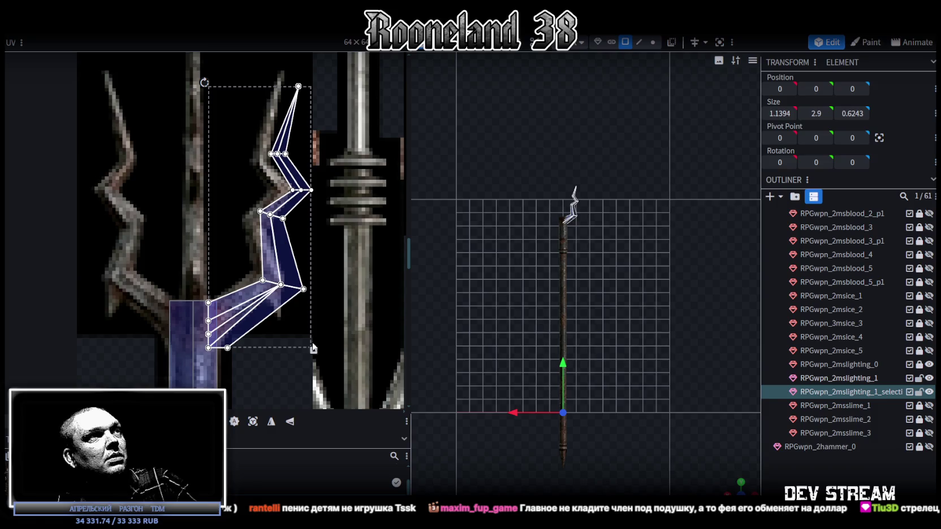
left_click_drag(313, 347, 294, 306)
left_click_drag(267, 267, 261, 305)
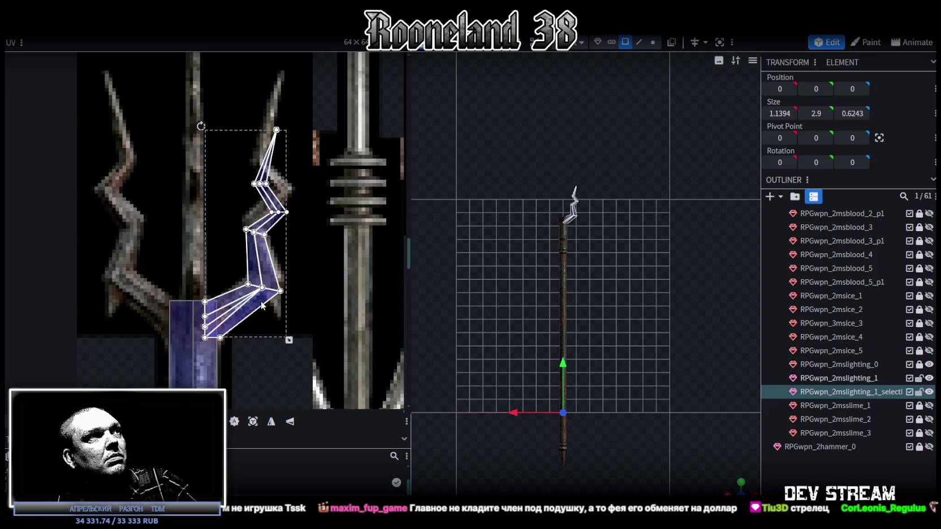
Step: Drag three UV vertices up and right so the island follows the prong's first bend
scroll(259, 285, "up", 3)
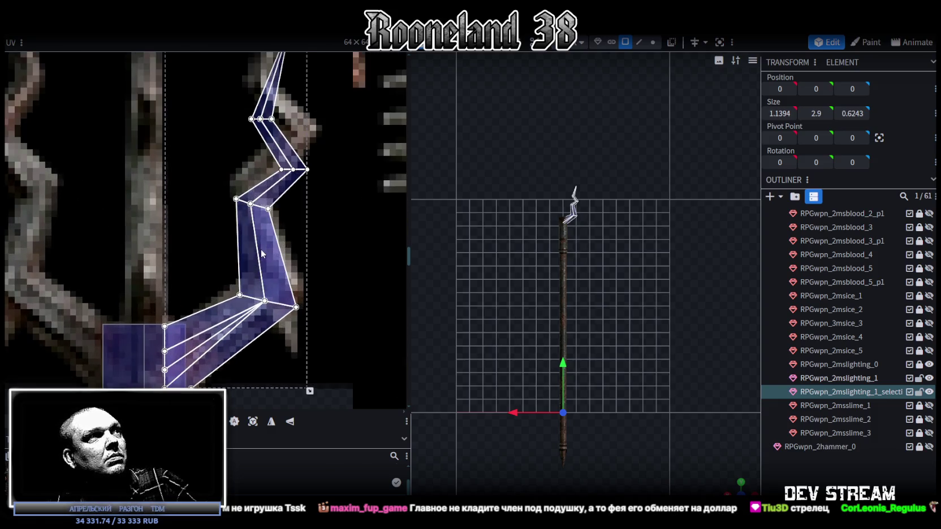
left_click(294, 308)
left_click_drag(296, 306, 306, 288)
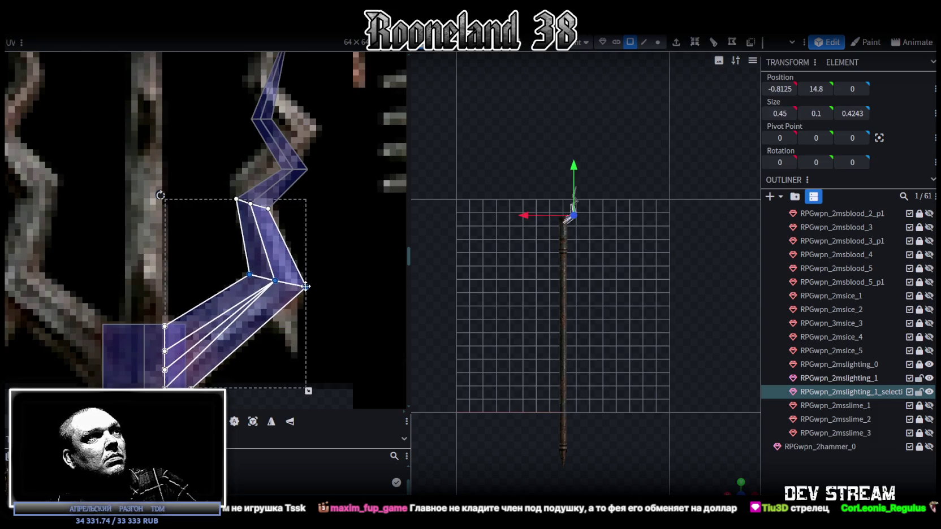
scroll(308, 290, "up", 1)
left_click_drag(302, 290, 294, 283)
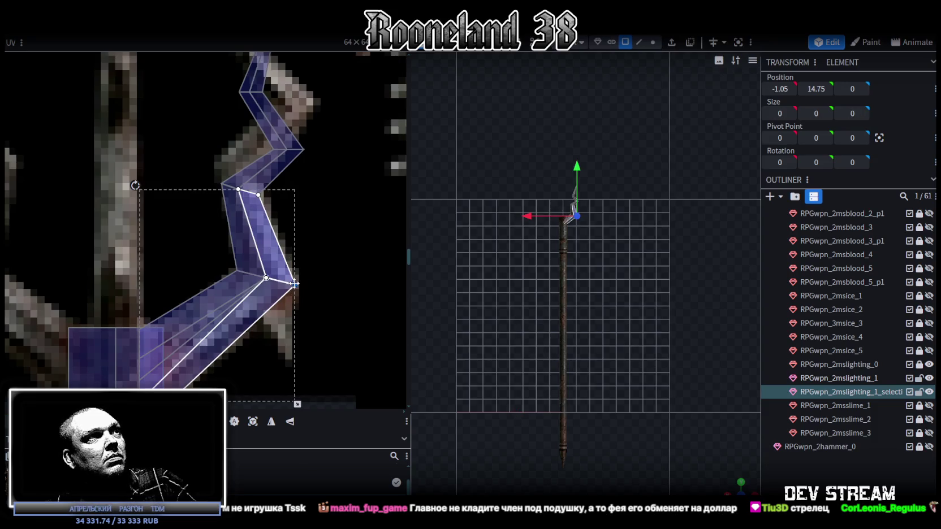
middle_click_drag(306, 272, 314, 293)
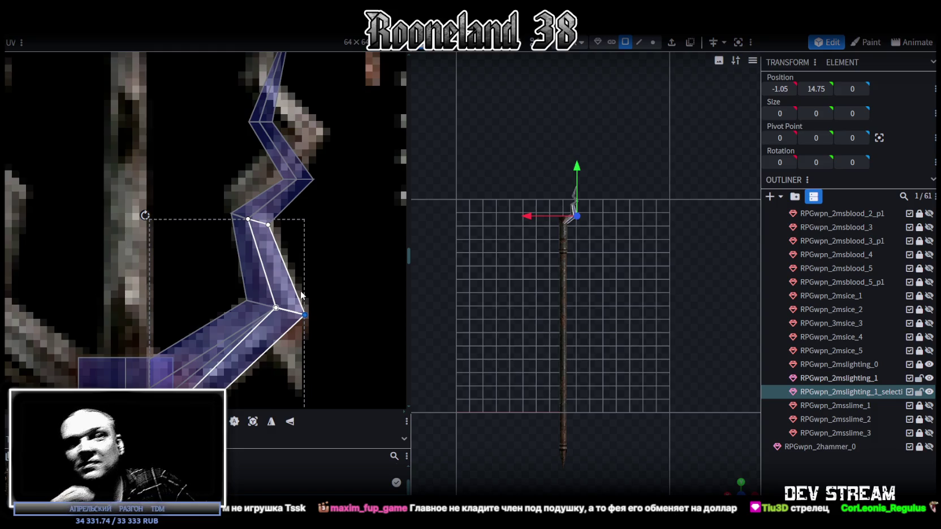
Step: Stretch the tip UV vertex up to the prong's point and raise the middle and lower vertices onto its bends
scroll(338, 254, "down", 3)
scroll(260, 170, "down", 3)
left_click(287, 162)
left_click_drag(287, 162, 290, 88)
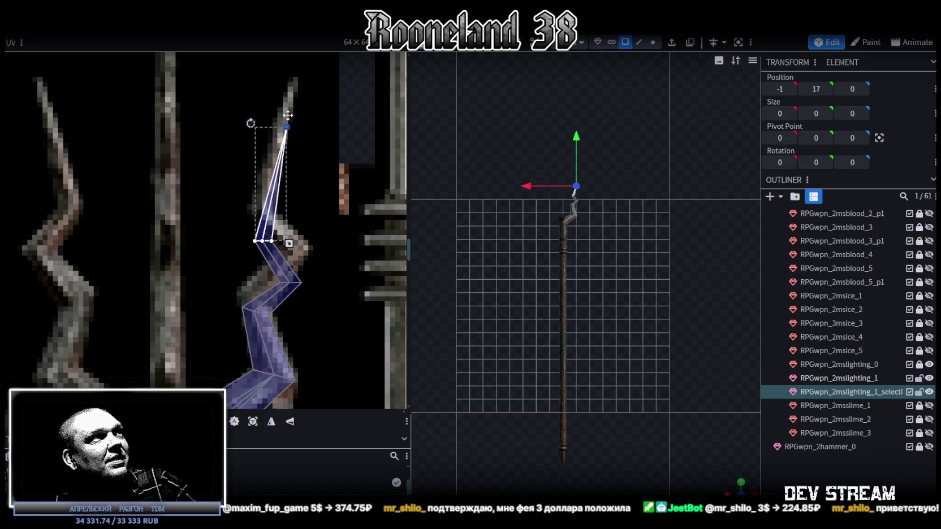
left_click_drag(238, 222, 323, 267)
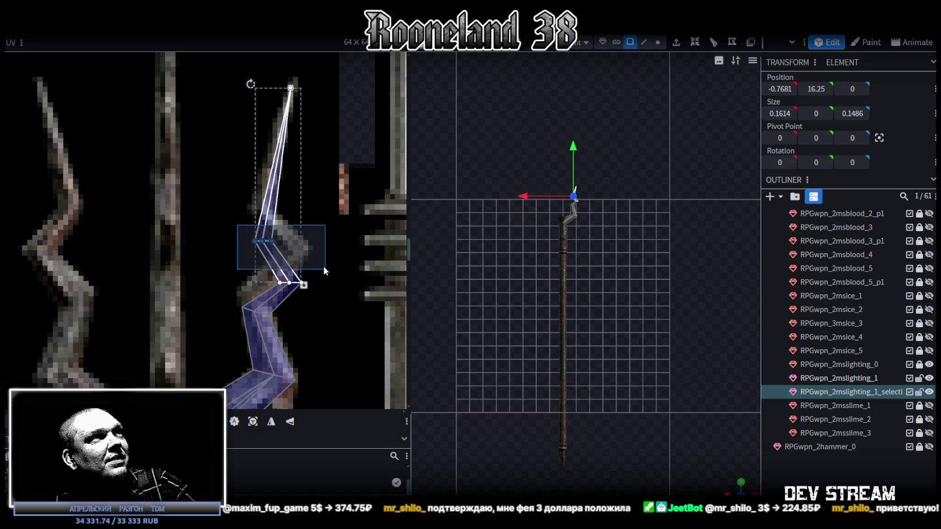
scroll(284, 249, "up", 2)
mouse_move(249, 232)
left_mouse_down()
mouse_move(248, 171)
mouse_move(346, 338)
left_mouse_up()
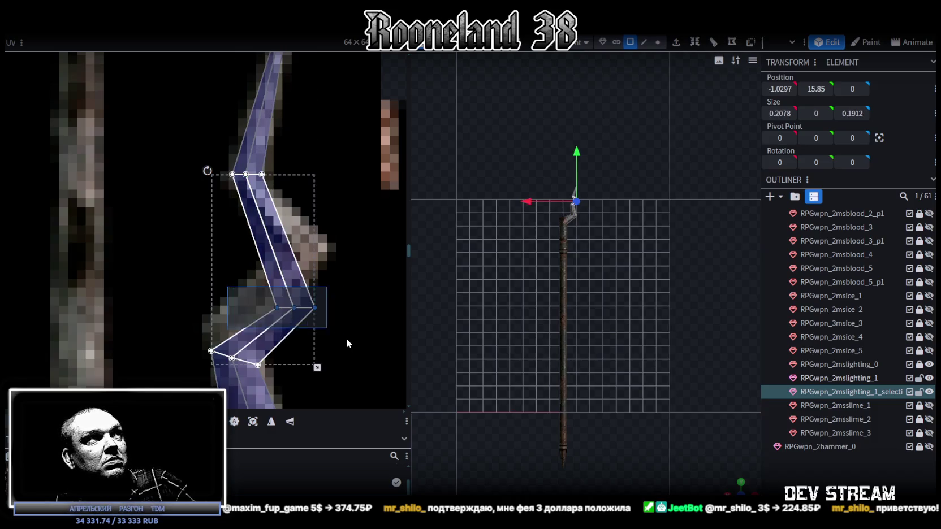
mouse_move(313, 312)
left_mouse_down()
mouse_move(323, 240)
mouse_move(321, 250)
left_mouse_up()
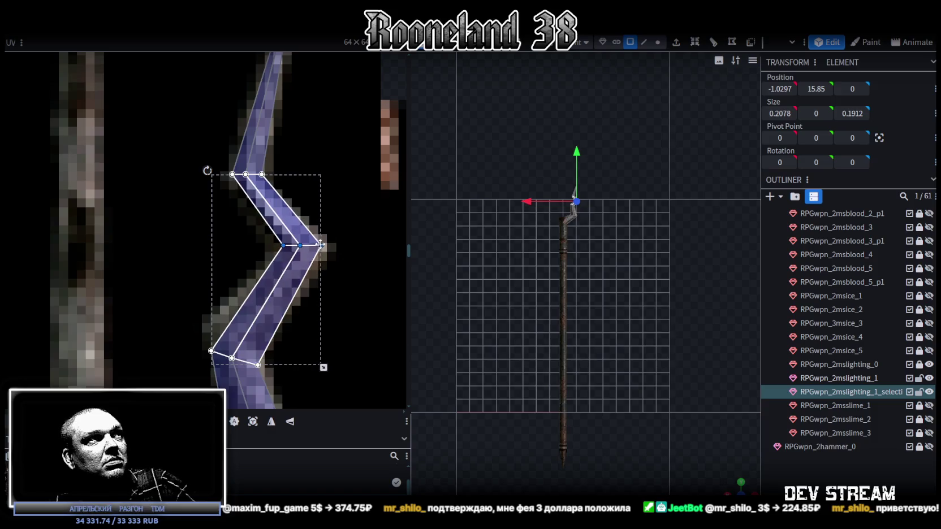
mouse_move(190, 327)
left_mouse_down()
mouse_move(253, 373)
mouse_move(254, 339)
left_mouse_up()
scroll(296, 269, "down", 3)
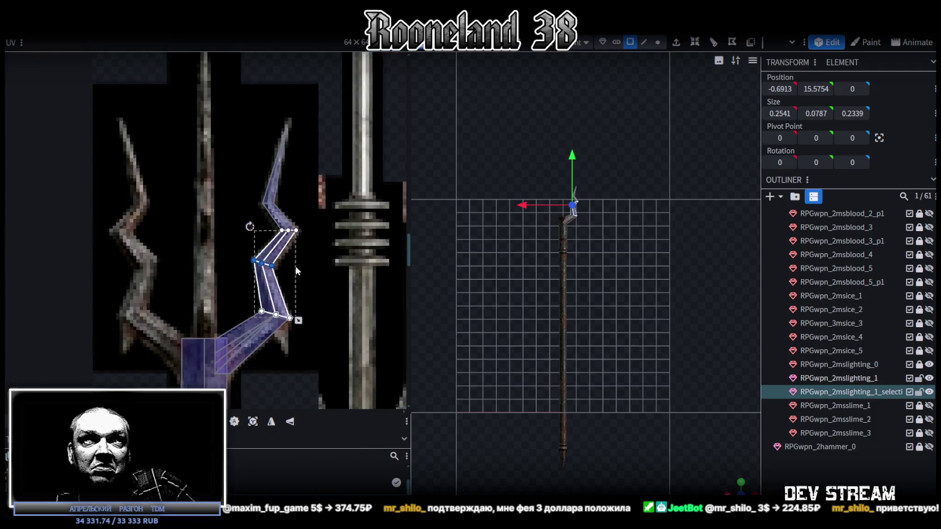
scroll(283, 279, "up", 1)
scroll(269, 288, "up", 2)
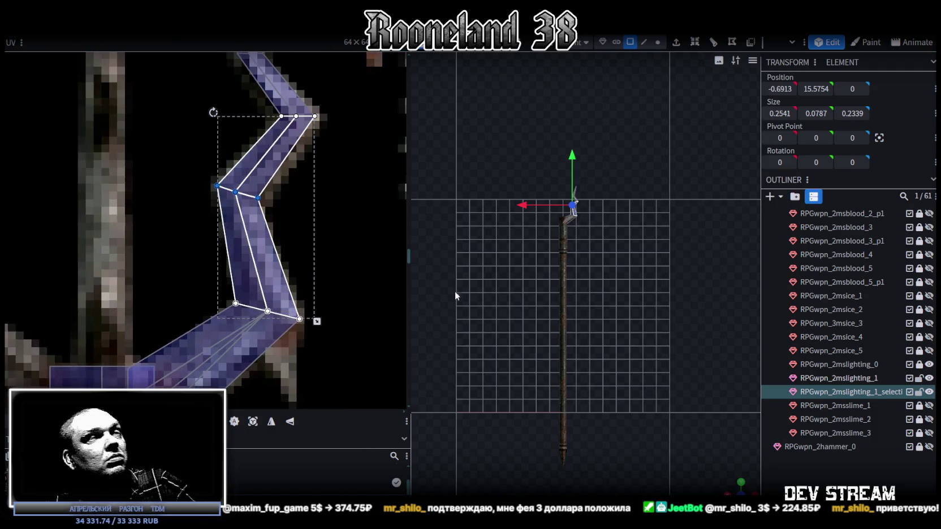
scroll(509, 299, "up", 2)
scroll(578, 260, "up", 2)
scroll(636, 327, "up", 1)
scroll(668, 312, "up", 2)
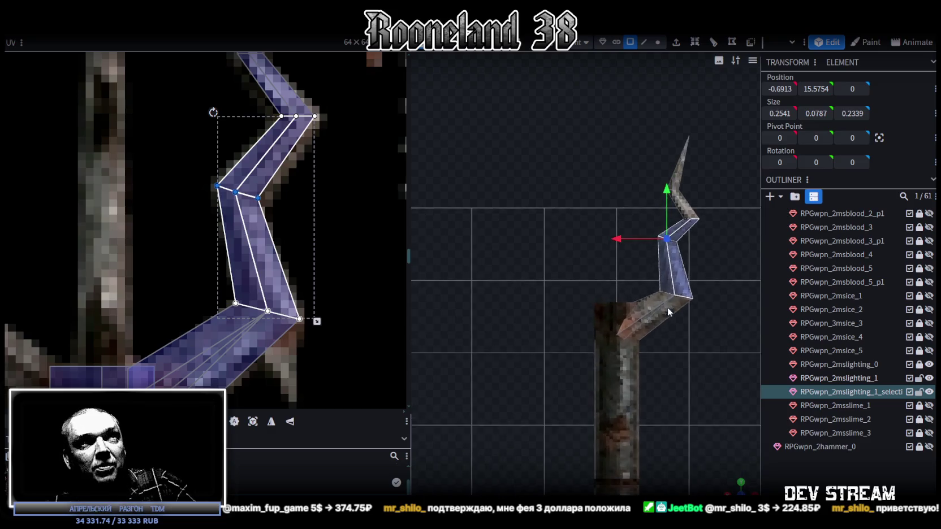
Step: Switch to vertex selection and box-select the lightning mesh's vertices
right_click_drag(667, 311, 622, 352)
left_click(657, 42)
scroll(663, 225, "up", 1)
scroll(635, 283, "up", 1)
left_click_drag(521, 166, 646, 363)
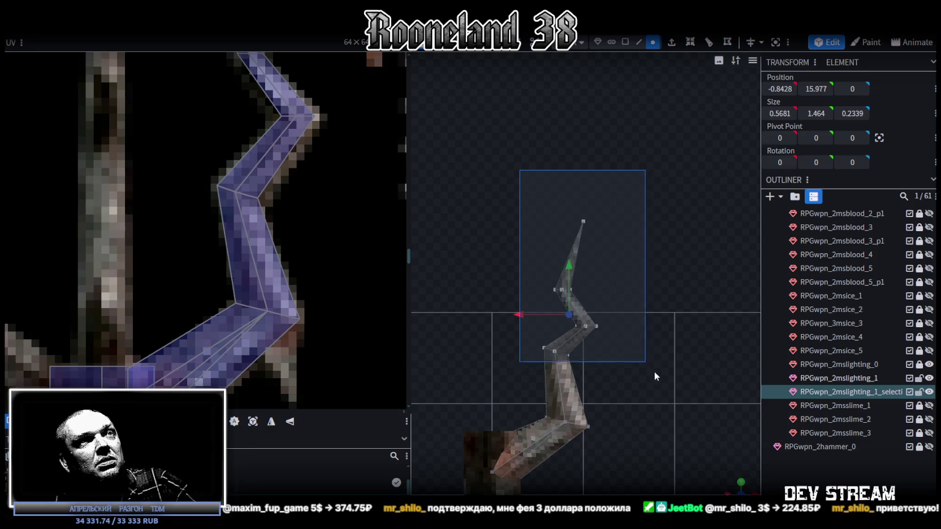
scroll(640, 316, "down", 1)
scroll(620, 341, "down", 1)
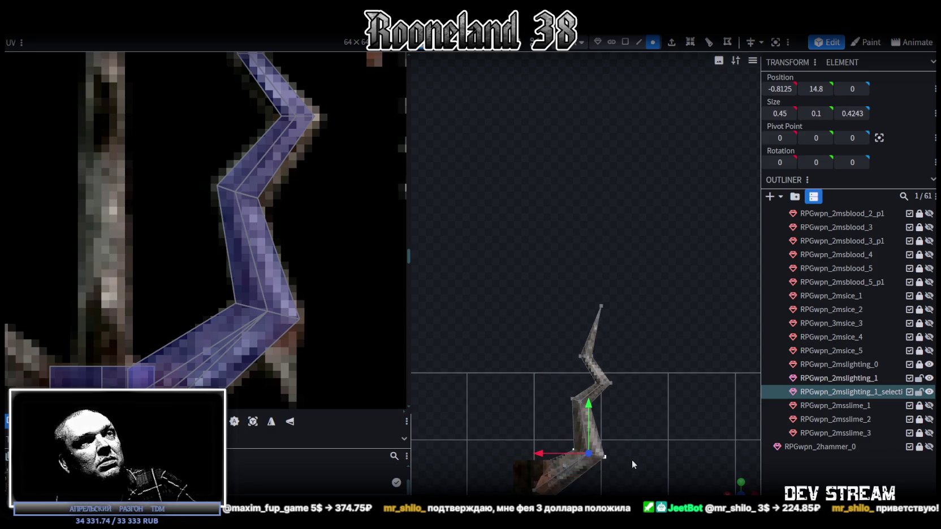
scroll(629, 363, "up", 2)
scroll(622, 379, "up", 1)
Step: Slide the bottom tip vertex along X and raise the two bottom vertices slightly
left_click(615, 402)
scroll(632, 405, "up", 1)
left_click_drag(567, 436, 563, 436)
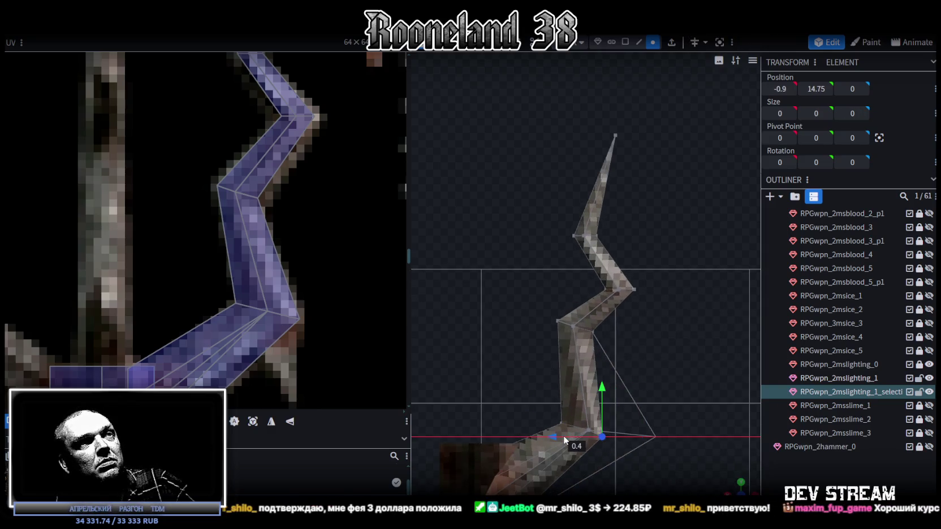
left_click_drag(544, 401, 621, 458)
left_click_drag(594, 388, 595, 366)
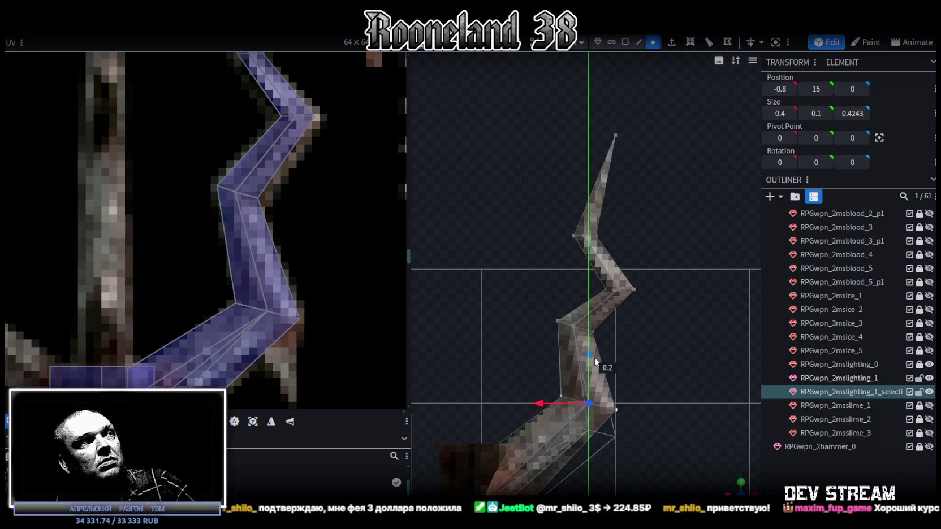
scroll(616, 357, "down", 3)
Step: Move the two upper bend vertices left along X
left_click_drag(548, 332, 619, 372)
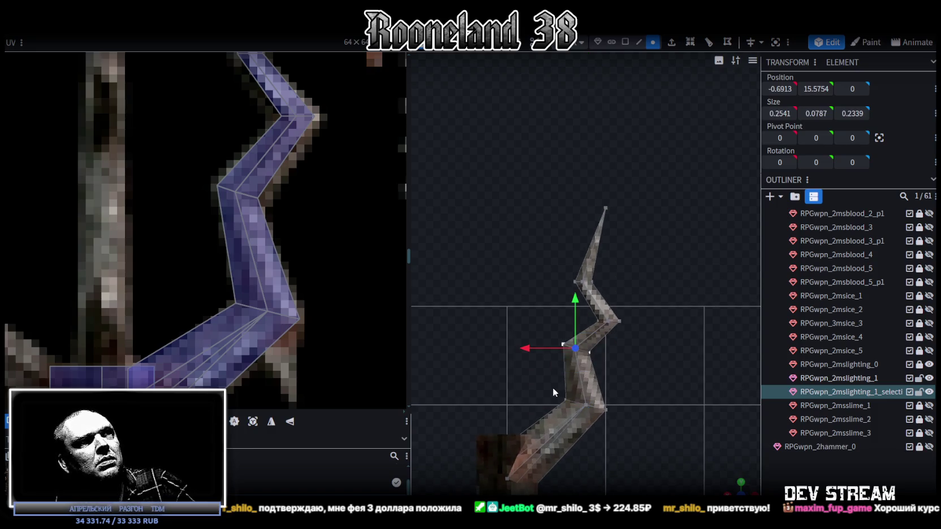
left_click_drag(531, 347, 534, 350)
left_click(619, 322)
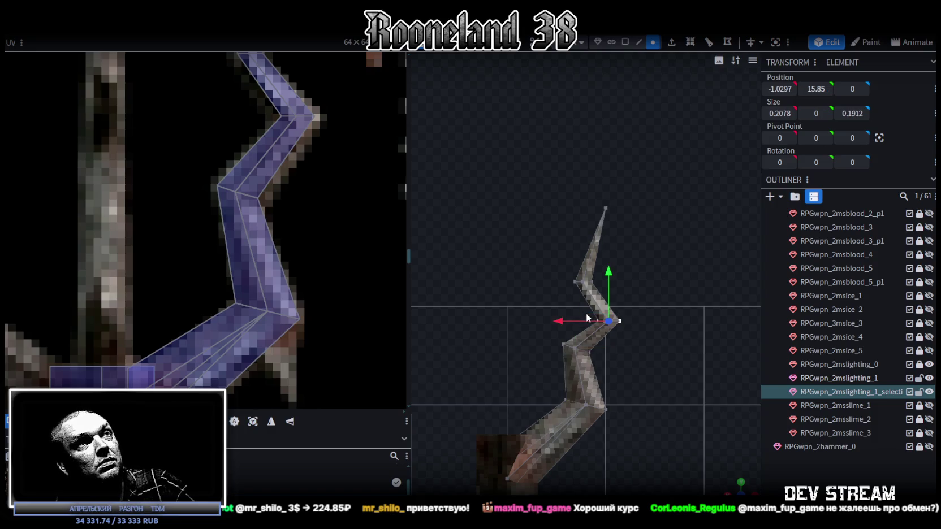
left_click_drag(570, 321, 550, 320)
scroll(625, 332, "up", 3)
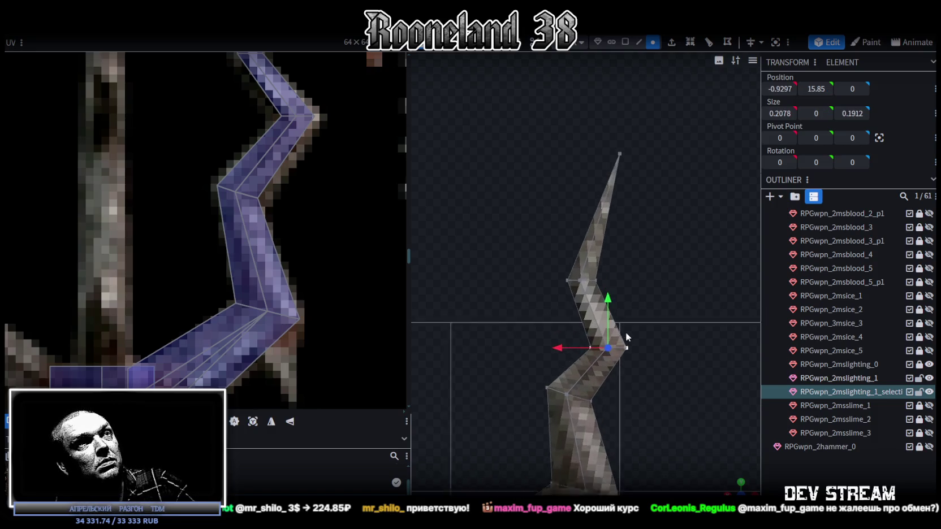
left_click_drag(560, 260, 630, 305)
left_click_drag(533, 285, 502, 282)
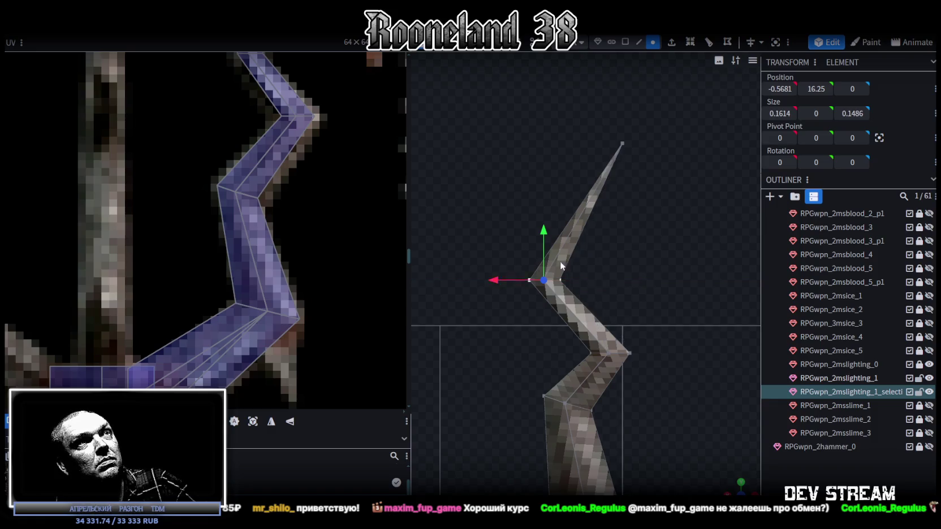
Step: Pull the bolt's top tip vertex to X -0.9, Y 17.1 for a sharper point
middle_click_drag(615, 123, 612, 219)
left_click(619, 239)
left_click_drag(575, 244, 556, 242)
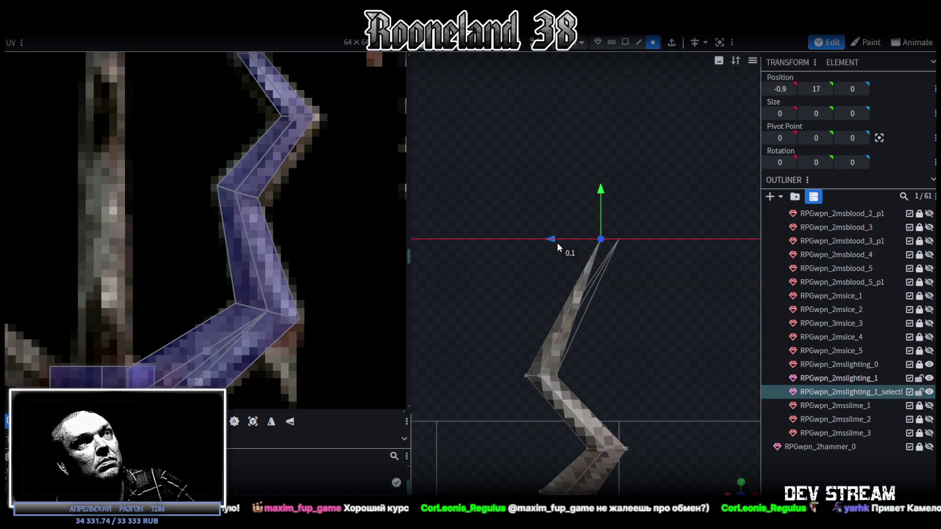
left_click_drag(601, 195, 603, 173)
mouse_move(615, 367)
left_mouse_down()
mouse_move(680, 260)
mouse_move(651, 278)
left_mouse_up()
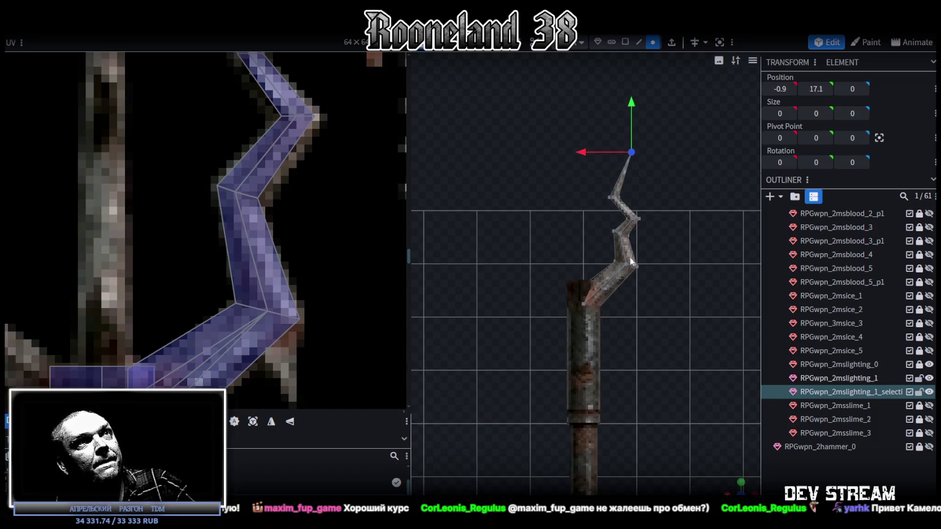
scroll(259, 217, "down", 3)
scroll(657, 265, "up", 3)
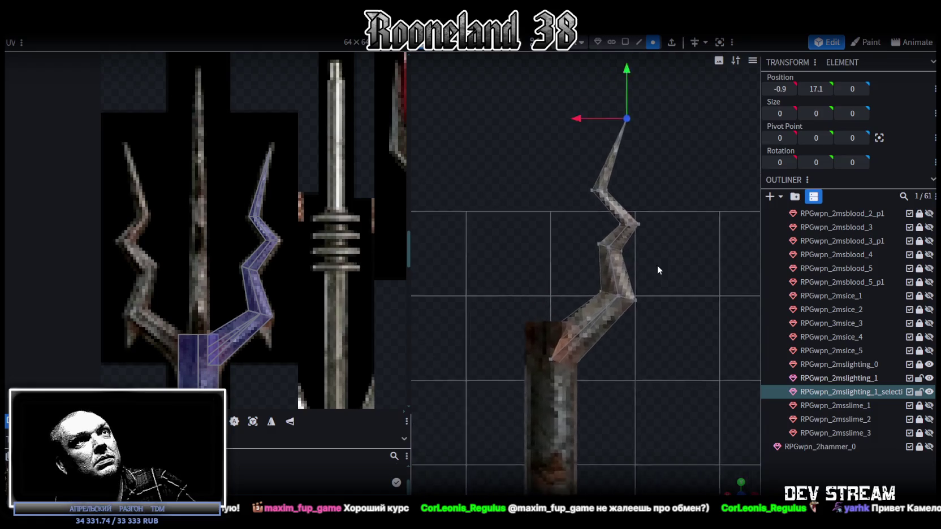
left_click(586, 286)
Step: Shift the upper bolt part 0.1 along X and fine-tune a lower bend vertex's position
left_click_drag(500, 178, 639, 291)
left_click_drag(524, 264, 600, 249)
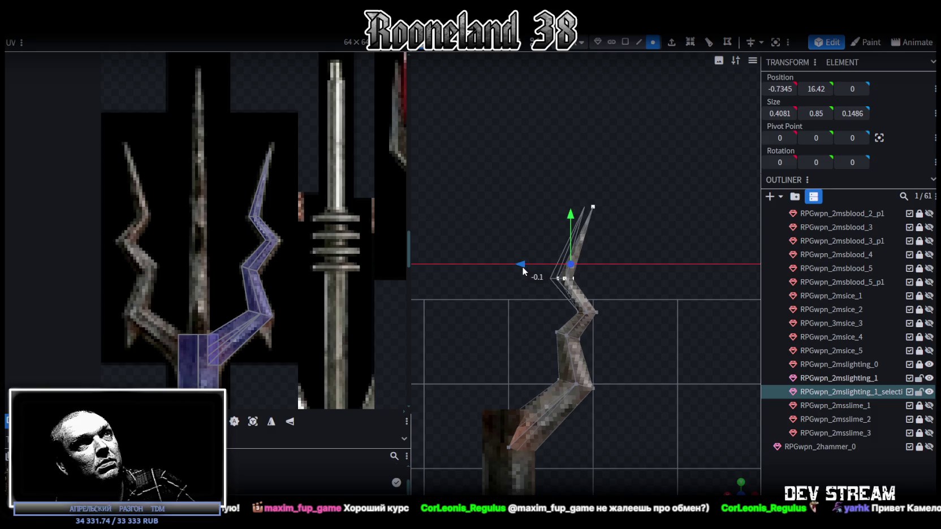
right_click_drag(607, 249, 588, 237)
mouse_move(594, 312)
left_mouse_down()
mouse_move(543, 280)
mouse_move(565, 244)
mouse_move(566, 253)
left_mouse_up()
left_click_drag(523, 292, 538, 296)
scroll(578, 272, "up", 1)
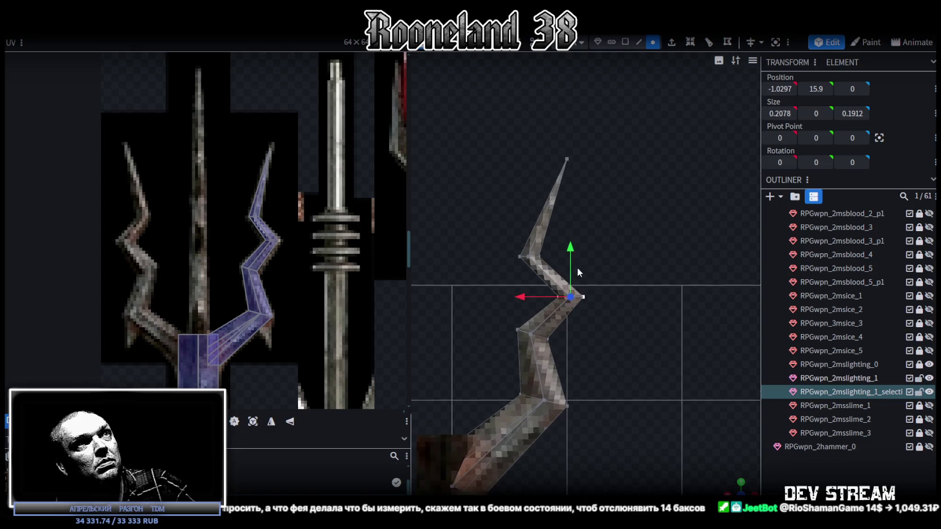
left_click_drag(569, 250, 566, 238)
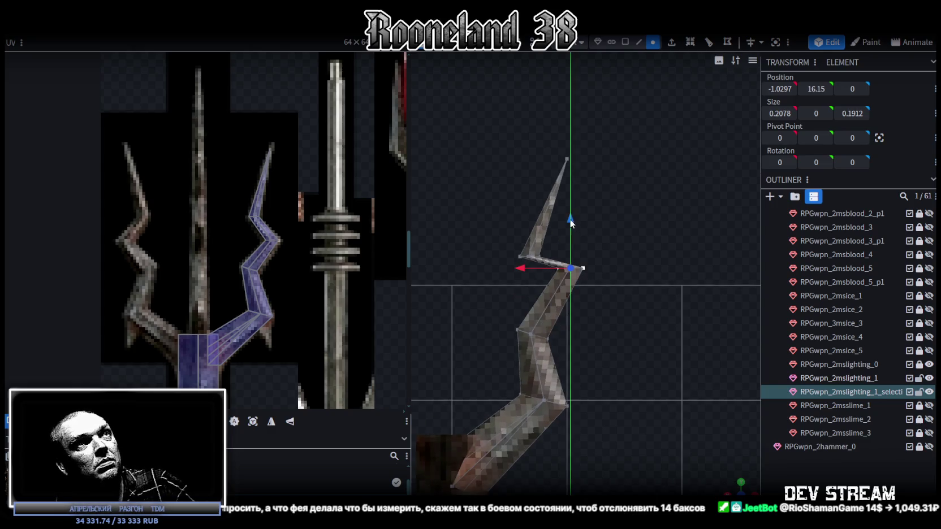
left_click_drag(515, 290, 507, 289)
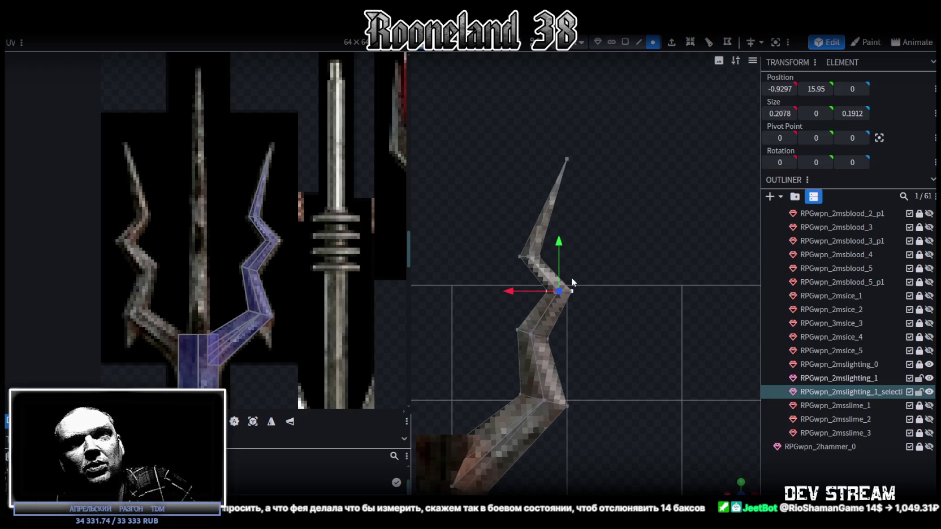
Step: Raise the prong's middle and lower bends along Y
mouse_move(584, 337)
left_mouse_down()
mouse_move(576, 320)
mouse_move(629, 360)
mouse_move(614, 390)
mouse_move(475, 257)
mouse_move(628, 338)
left_mouse_up()
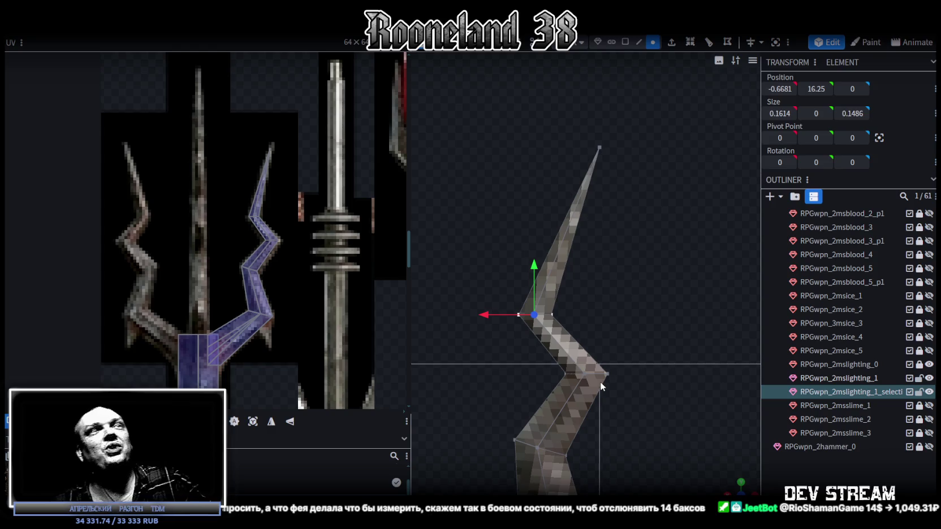
scroll(580, 289, "up", 1)
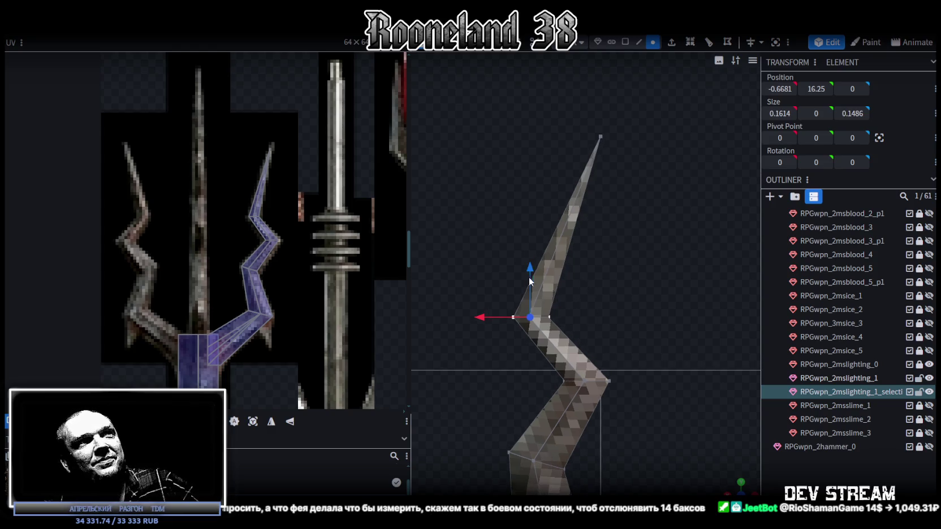
left_click_drag(530, 270, 529, 248)
left_click(586, 380)
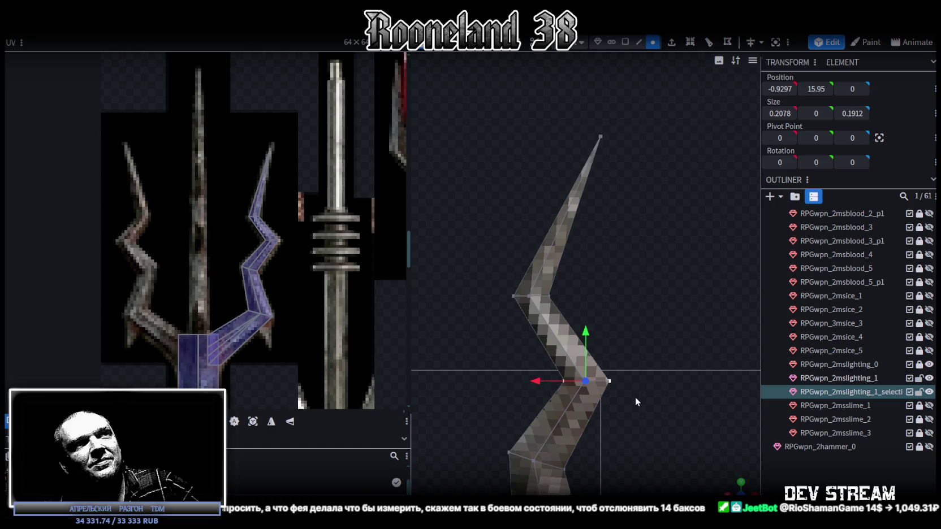
left_click_drag(588, 339, 595, 328)
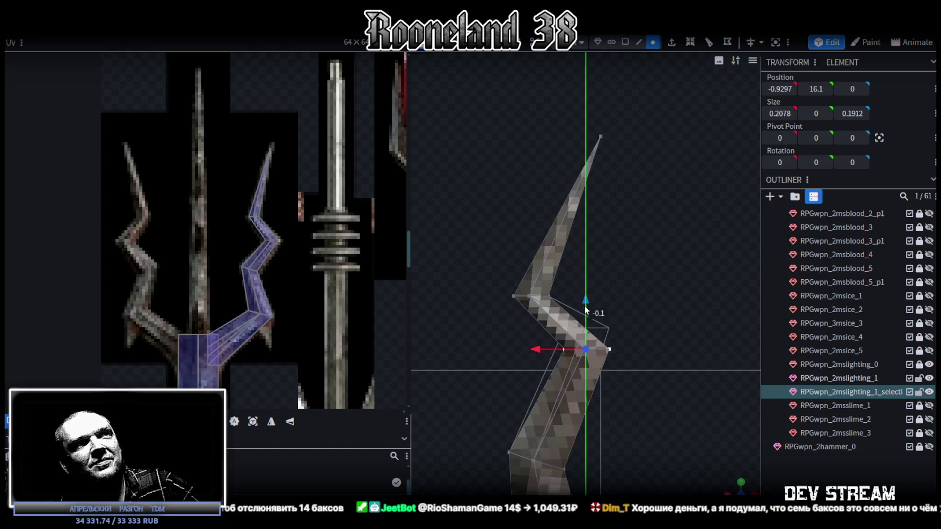
scroll(558, 375, "down", 3)
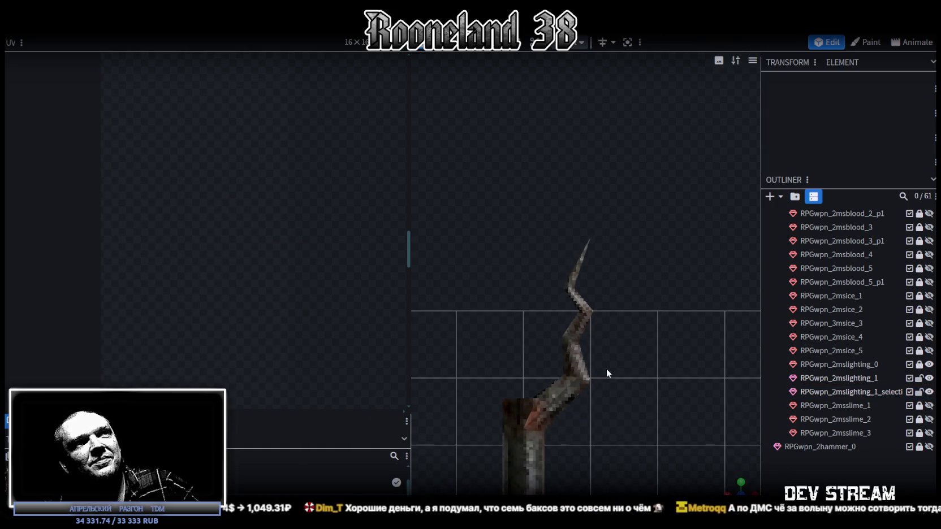
Step: Shift the prong's lower bend to X -0.59 and its upper bend to X -0.92
left_click(565, 349)
scroll(604, 371, "down", 2)
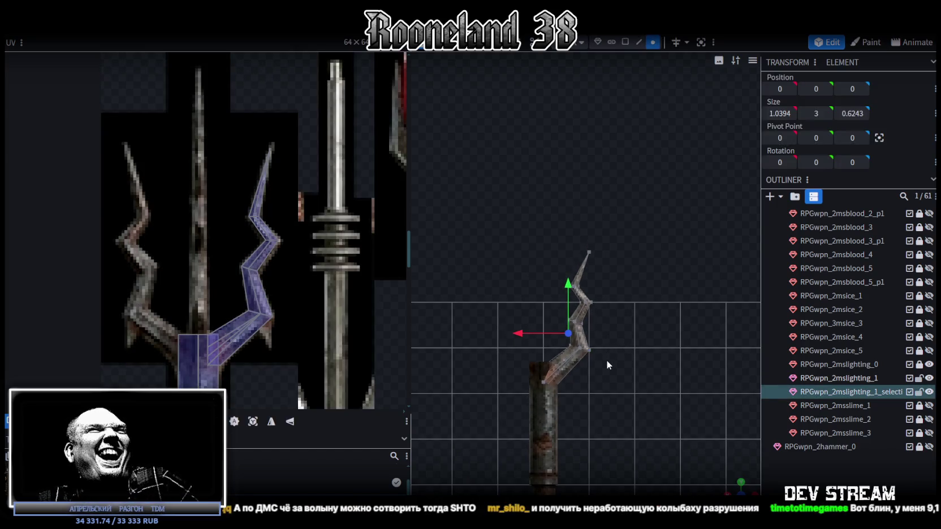
scroll(554, 317, "up", 2)
scroll(570, 321, "up", 3)
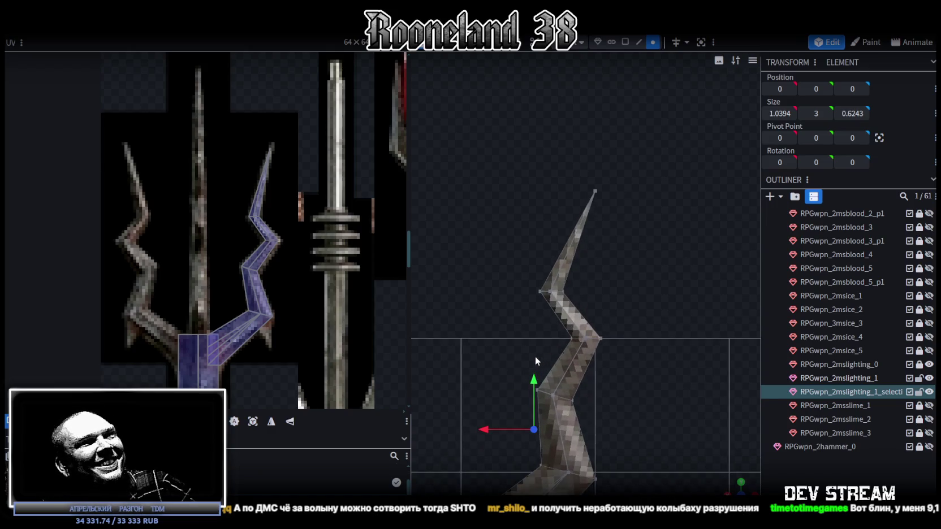
left_click_drag(516, 356, 576, 402)
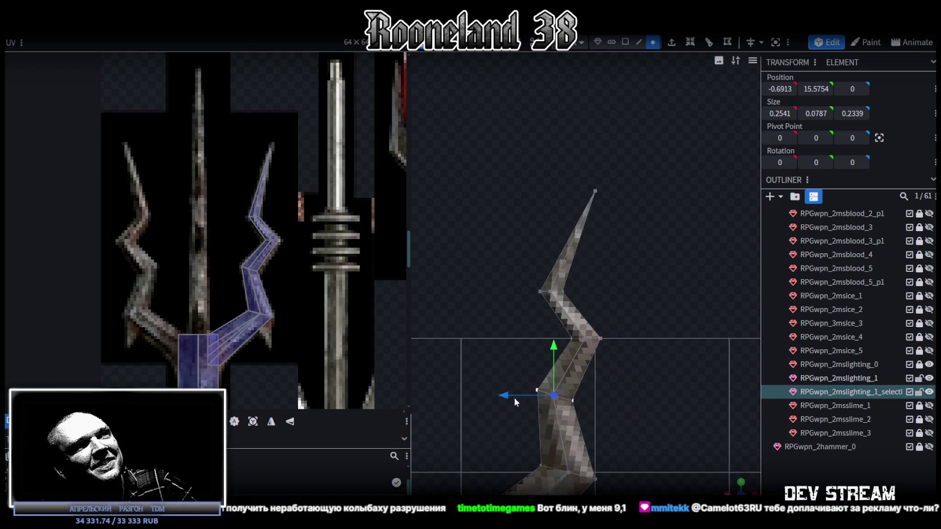
left_click_drag(502, 395, 492, 396)
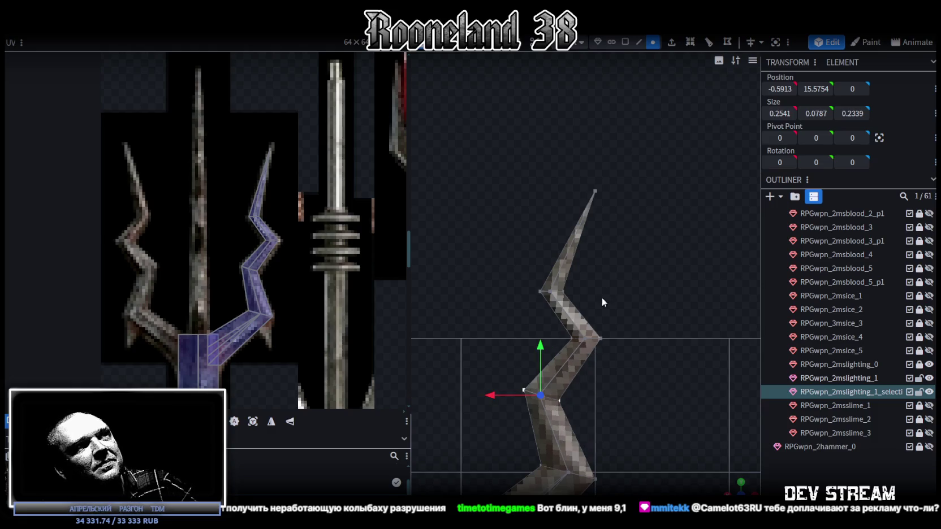
left_click_drag(522, 165, 681, 360)
left_click_drag(526, 301, 529, 309)
scroll(631, 384, "down", 3)
right_click_drag(631, 390, 650, 328)
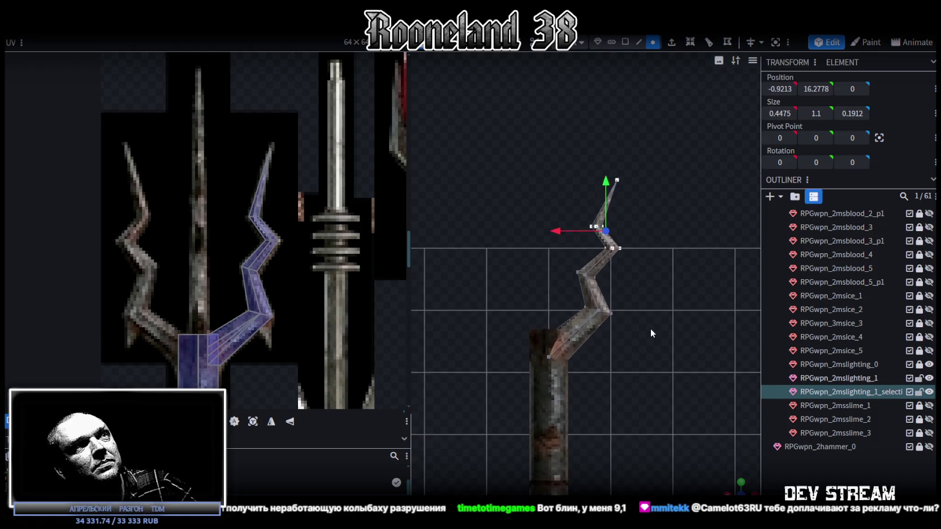
Step: Copy all 24 faces of the lightning prong and paste them as a Mesh Selection
left_click(625, 43)
left_click_drag(641, 148, 543, 338)
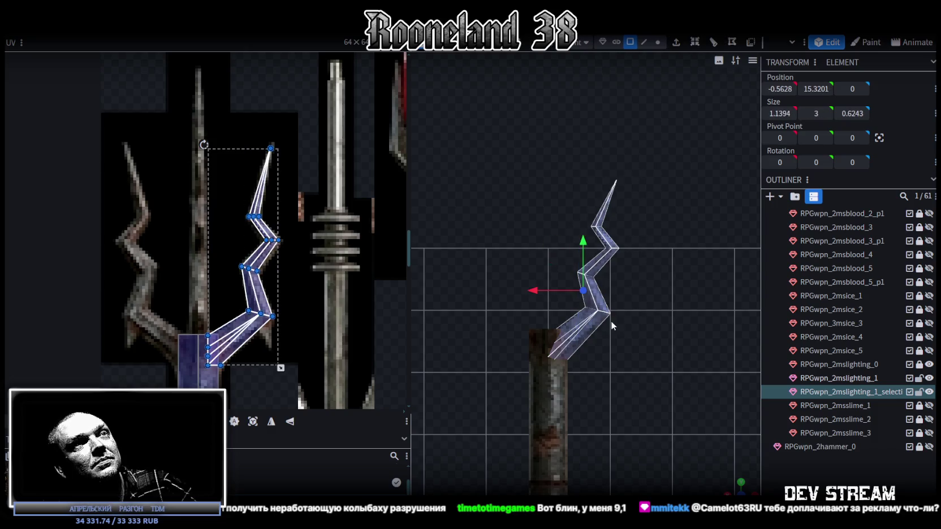
key("ctrl+c")
key("ctrl+v")
left_click(653, 326)
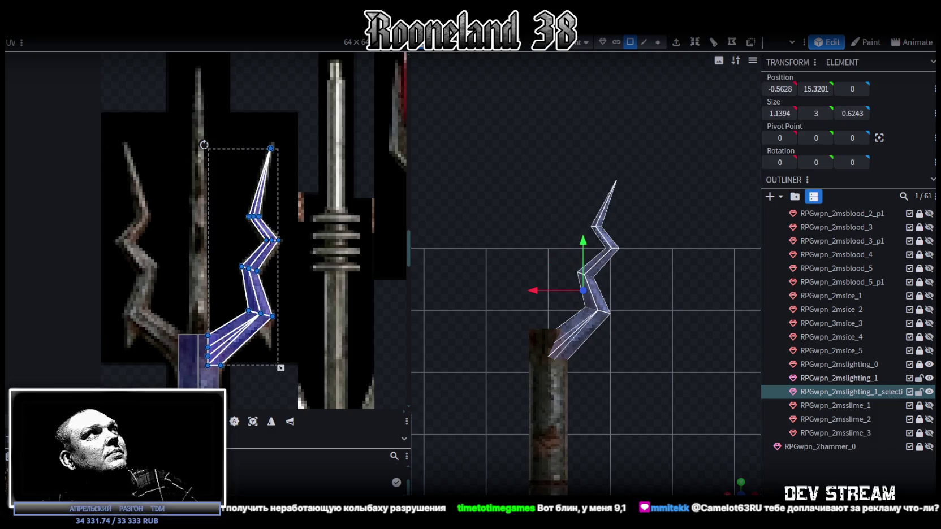
Step: Flip the pasted prong across X and merge its 7 duplicate vertices
left_click(125, 28)
left_click(221, 57)
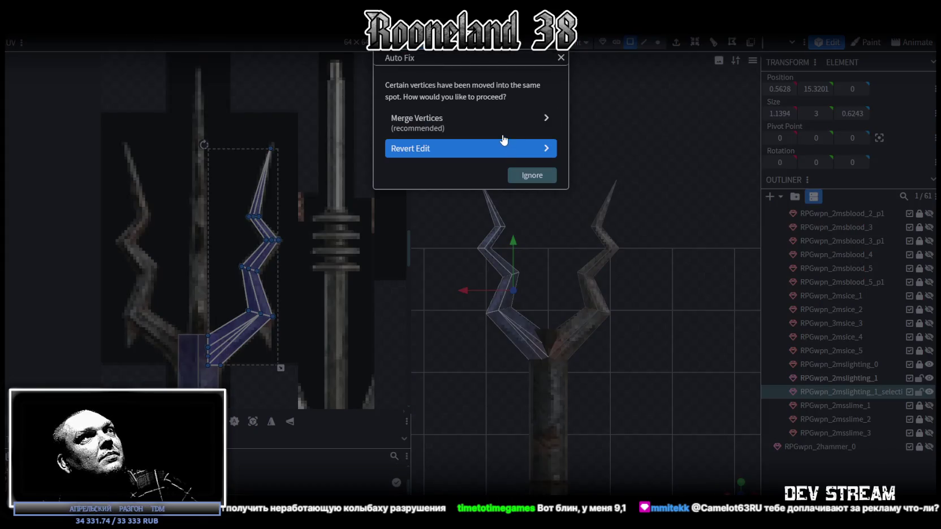
left_click(459, 130)
scroll(639, 179, "down", 2)
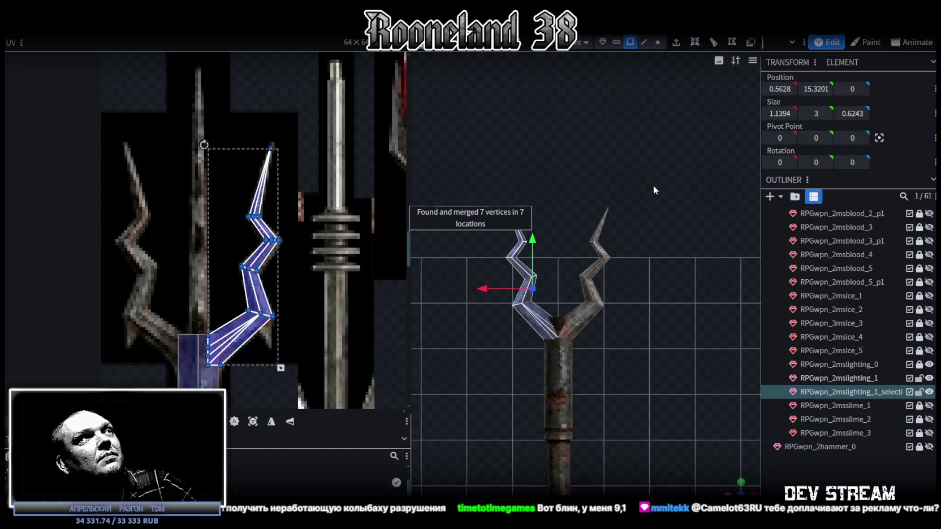
Step: Select the RPGwpn_2mslighting_1 collar and snap the view to look straight down on it
mouse_move(745, 491)
left_mouse_down()
mouse_move(682, 395)
mouse_move(579, 359)
left_mouse_up()
left_click(579, 360)
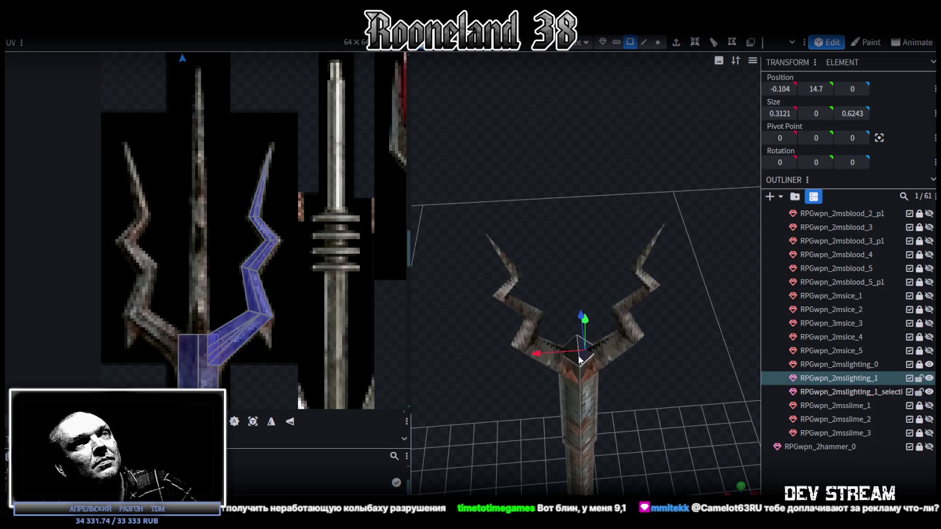
left_click(575, 361)
mouse_move(718, 395)
left_mouse_down()
mouse_move(710, 394)
mouse_move(719, 472)
left_mouse_up()
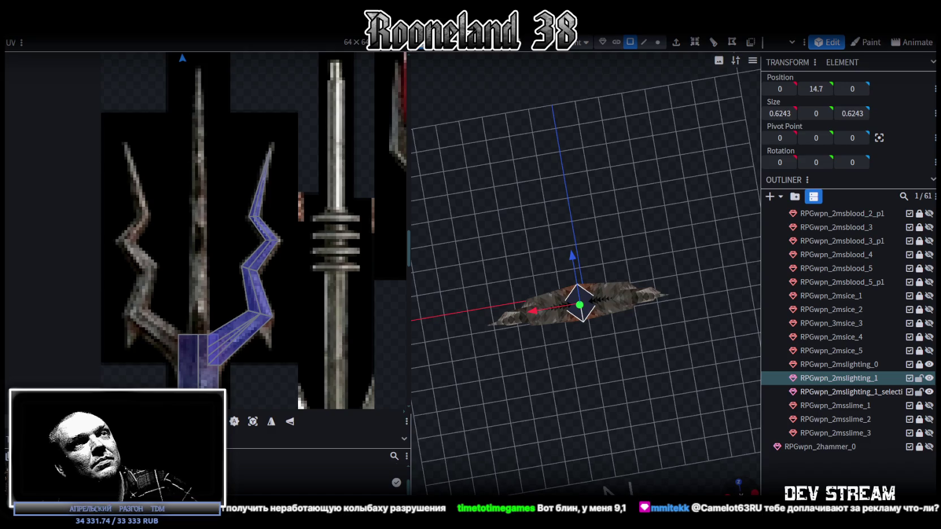
left_click(738, 482)
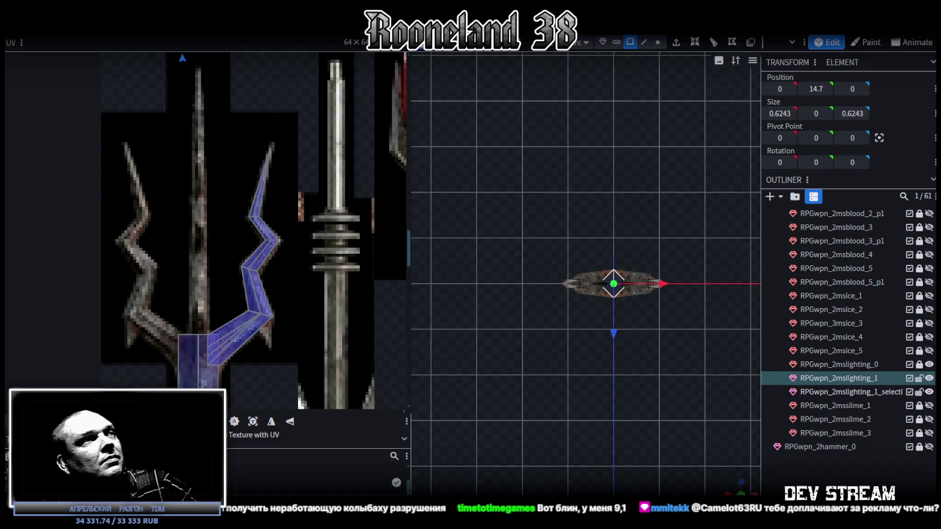
Step: Move the collar's UV diamond down onto the staff shaft strip
scroll(212, 256, "down", 2)
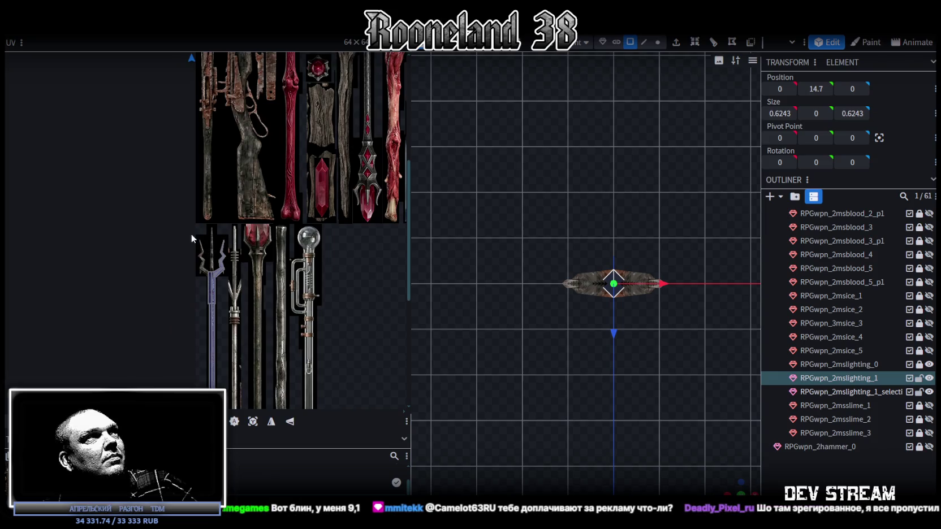
scroll(204, 197, "down", 2)
scroll(192, 136, "down", 2)
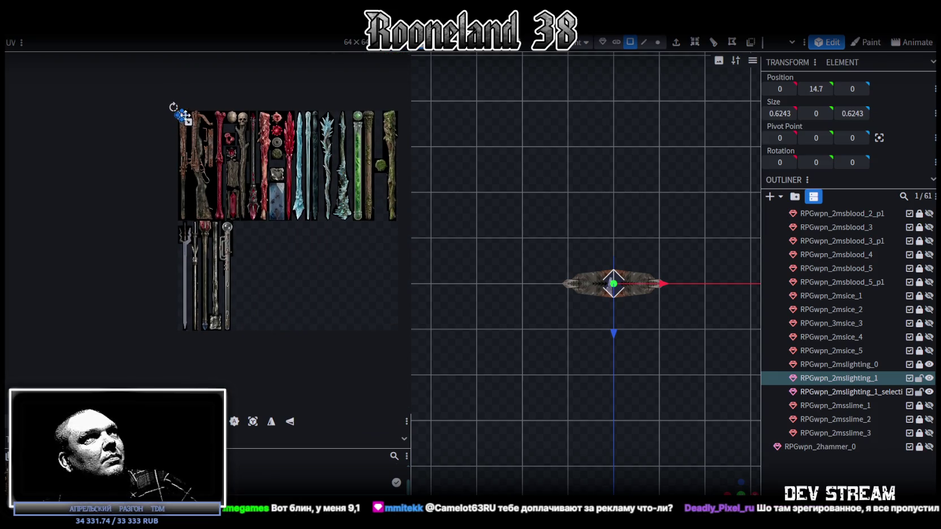
left_click_drag(183, 118, 197, 225)
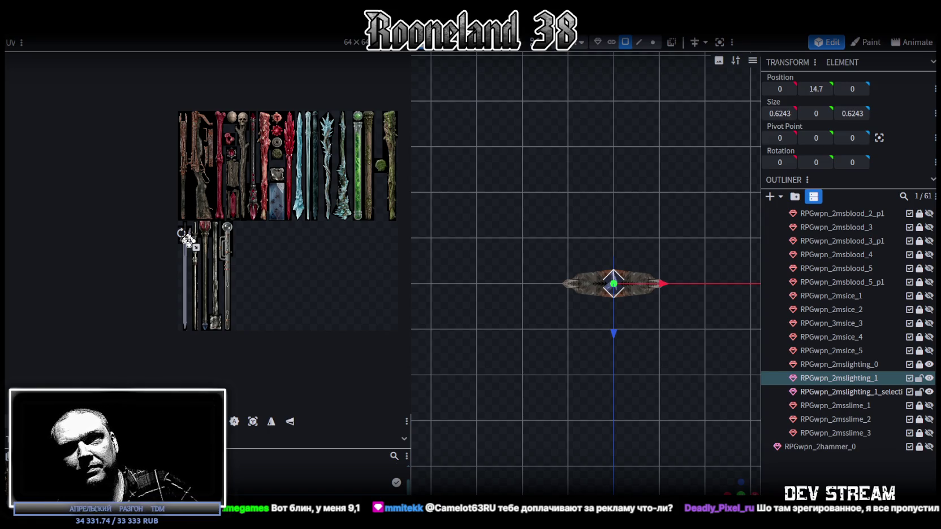
scroll(188, 165, "up", 3)
scroll(196, 230, "up", 2)
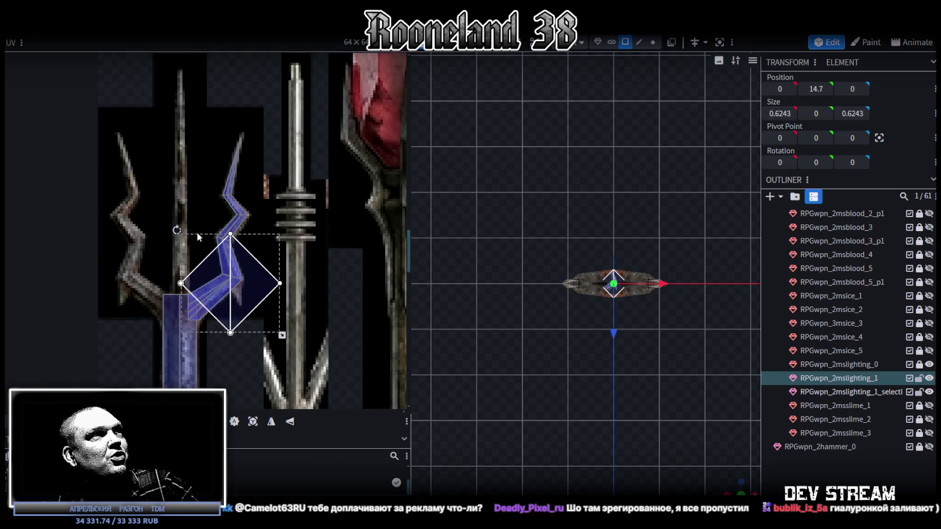
scroll(227, 226, "up", 1)
scroll(253, 214, "up", 1)
left_click_drag(254, 216, 231, 306)
scroll(235, 292, "up", 1)
scroll(232, 300, "up", 2)
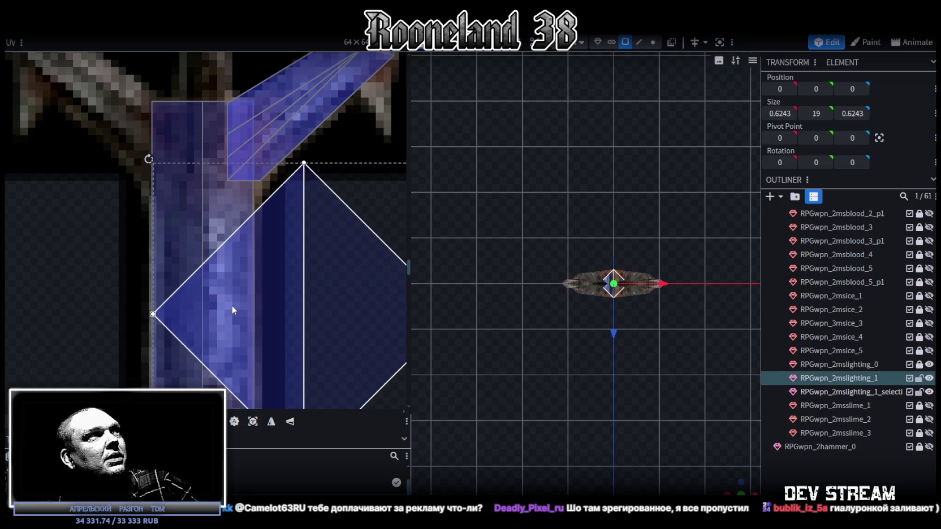
scroll(249, 320, "down", 2)
scroll(276, 329, "down", 2)
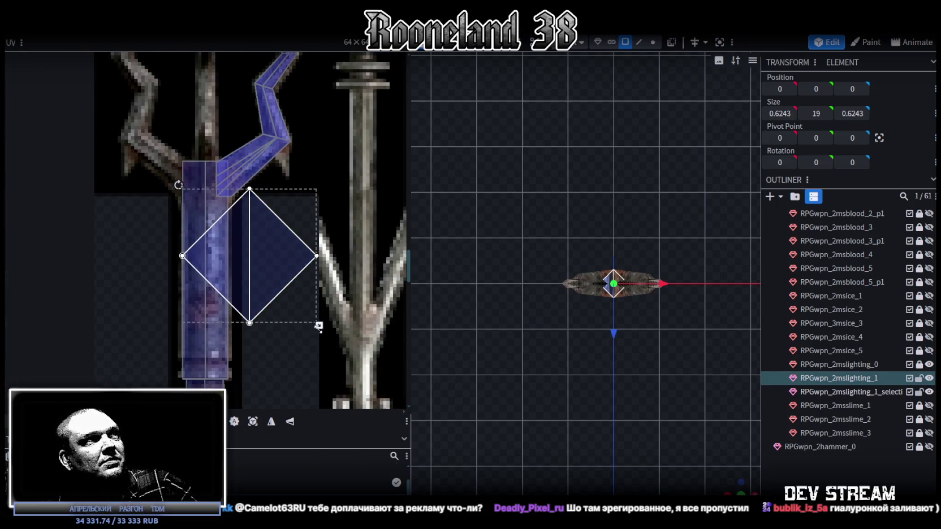
Step: Shrink the collar's UV diamond to about a third of its size
left_click_drag(319, 326, 231, 277)
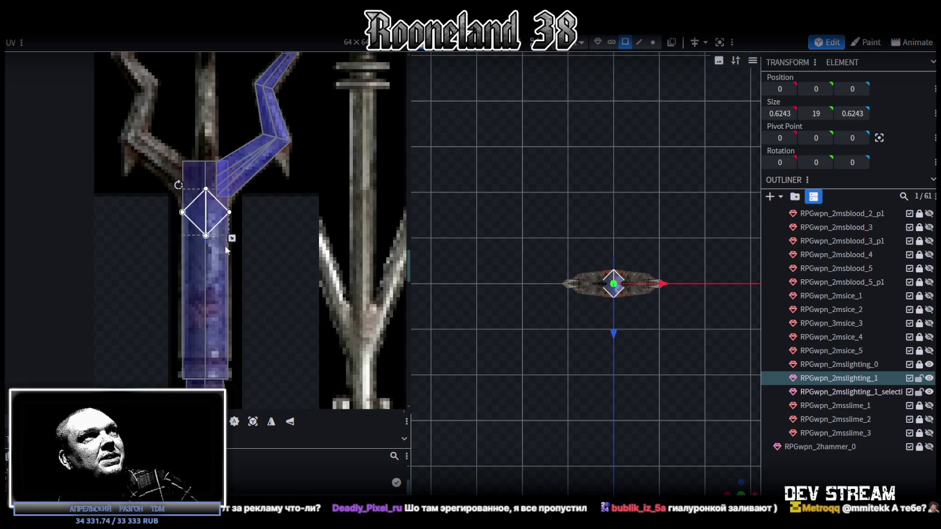
scroll(228, 262, "up", 3)
scroll(221, 228, "up", 1)
middle_click_drag(211, 204, 247, 283)
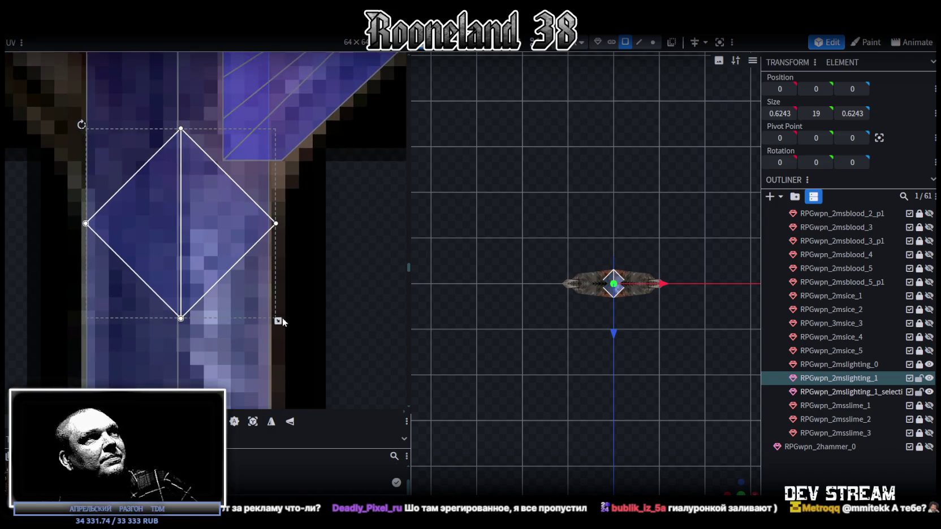
left_click_drag(278, 320, 271, 312)
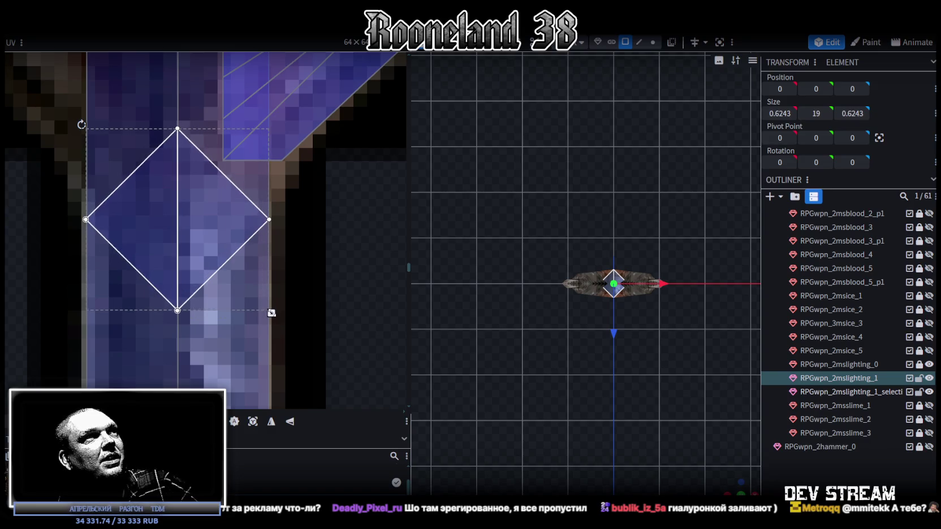
scroll(85, 143, "up", 2)
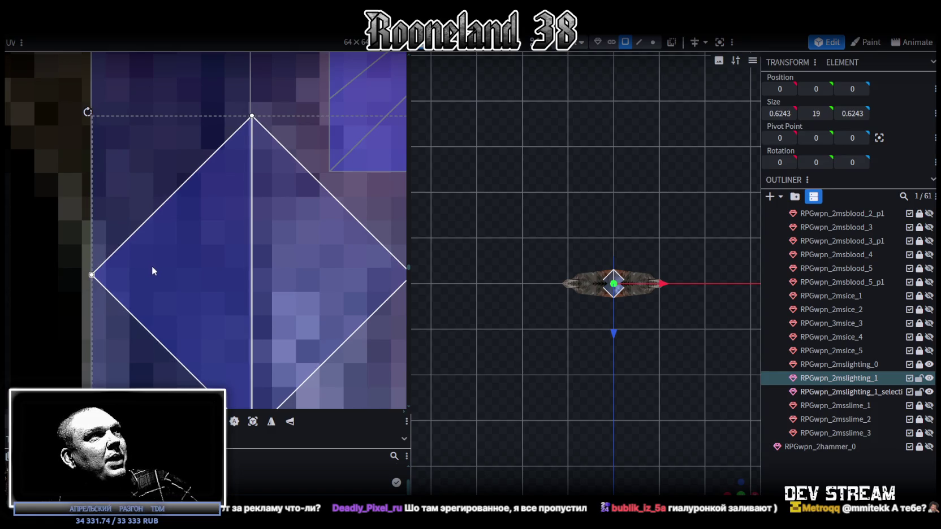
scroll(151, 266, "down", 3)
middle_click_drag(222, 285, 222, 257)
scroll(304, 336, "up", 2)
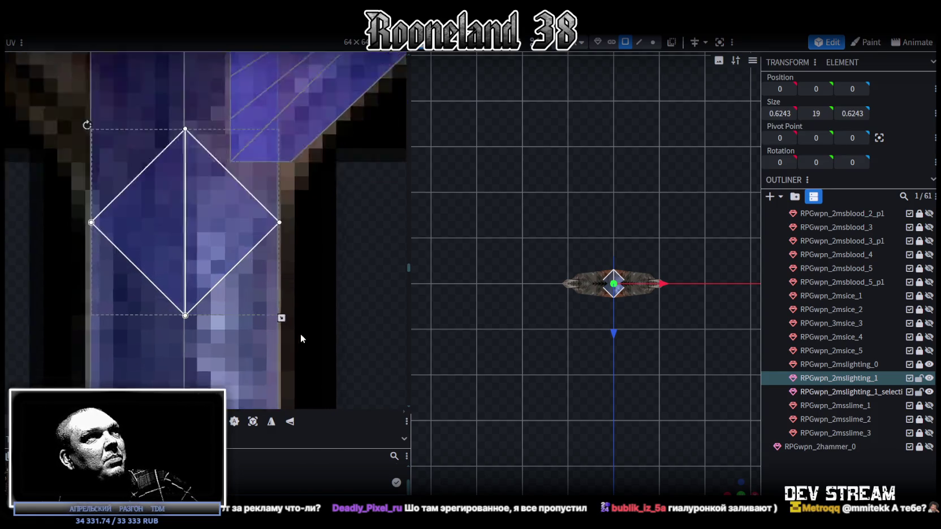
scroll(283, 316, "up", 1)
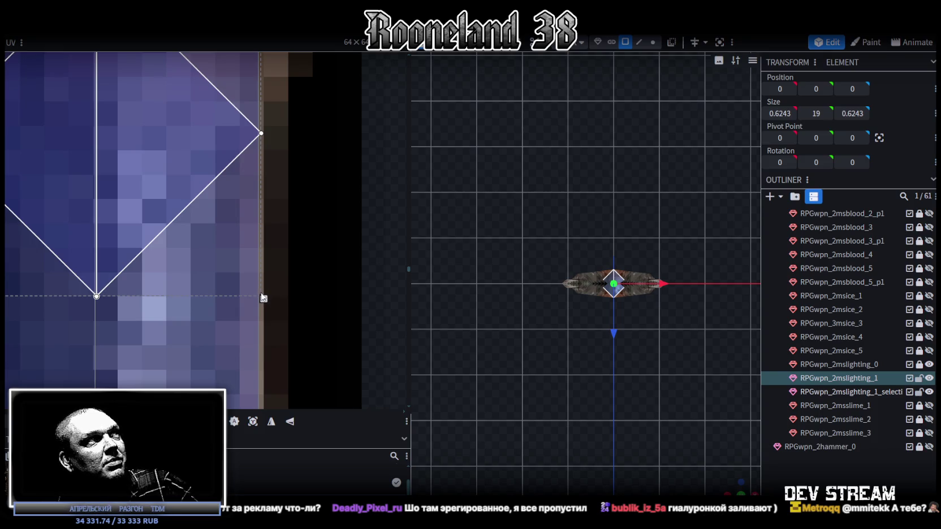
scroll(283, 268, "down", 3)
scroll(751, 433, "up", 2)
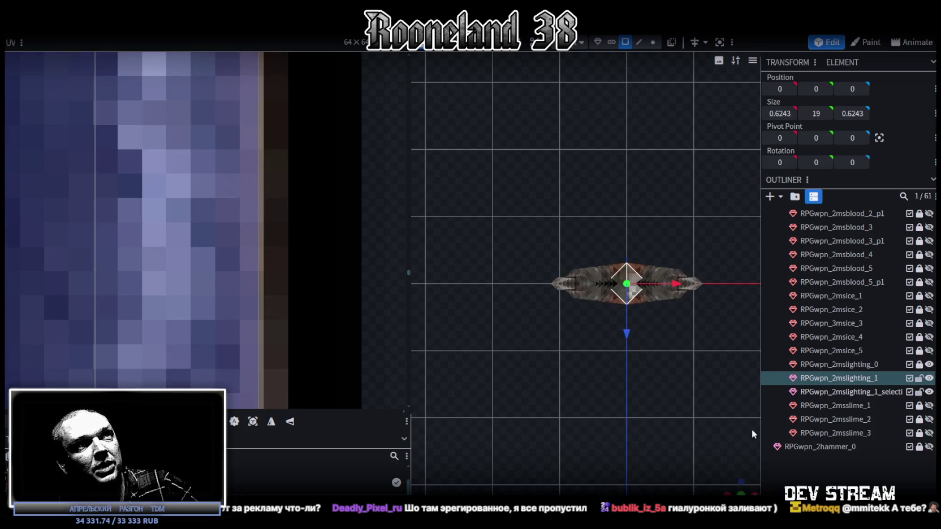
Step: Move the crossguard centre diamond face's UV up to the trident strip's fork junction
mouse_move(736, 476)
left_mouse_down()
mouse_move(648, 312)
mouse_move(656, 350)
left_mouse_up()
left_click(580, 278)
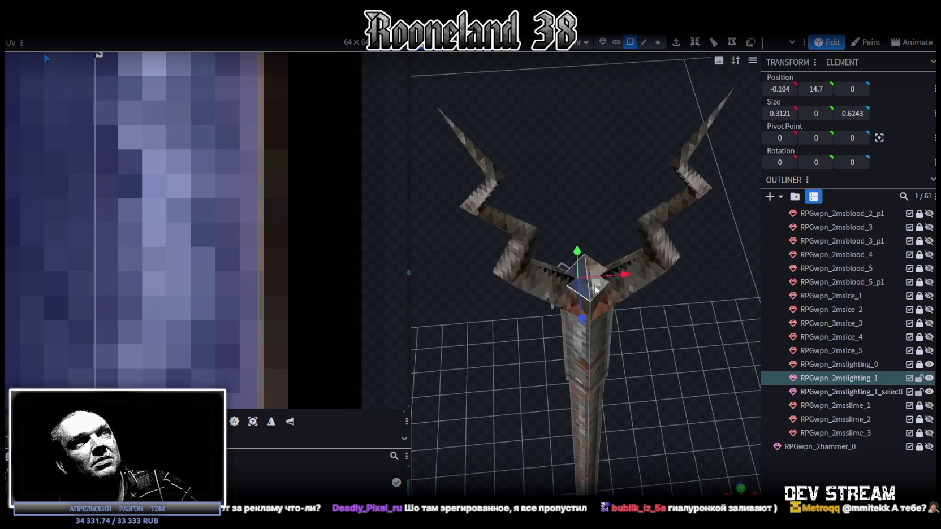
scroll(176, 285, "down", 3)
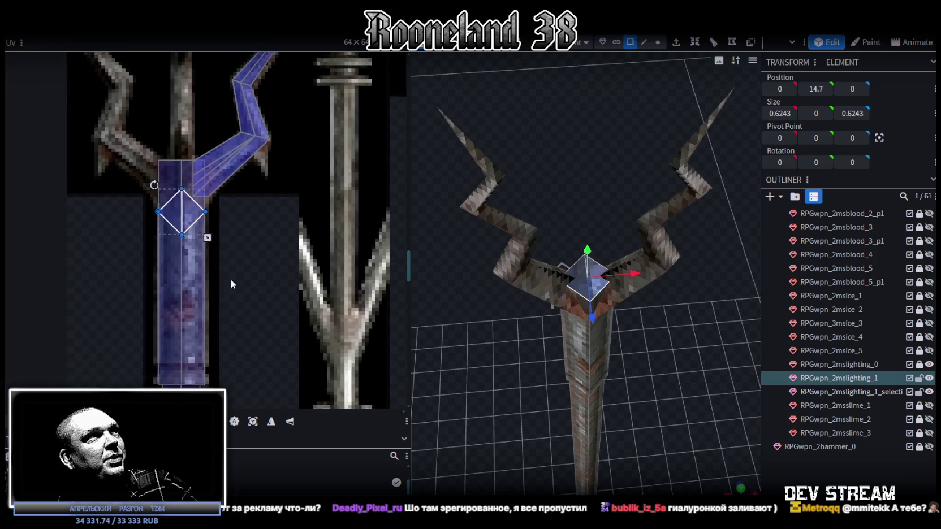
scroll(196, 190, "up", 2)
scroll(196, 190, "up", 2)
left_click_drag(186, 257, 182, 191)
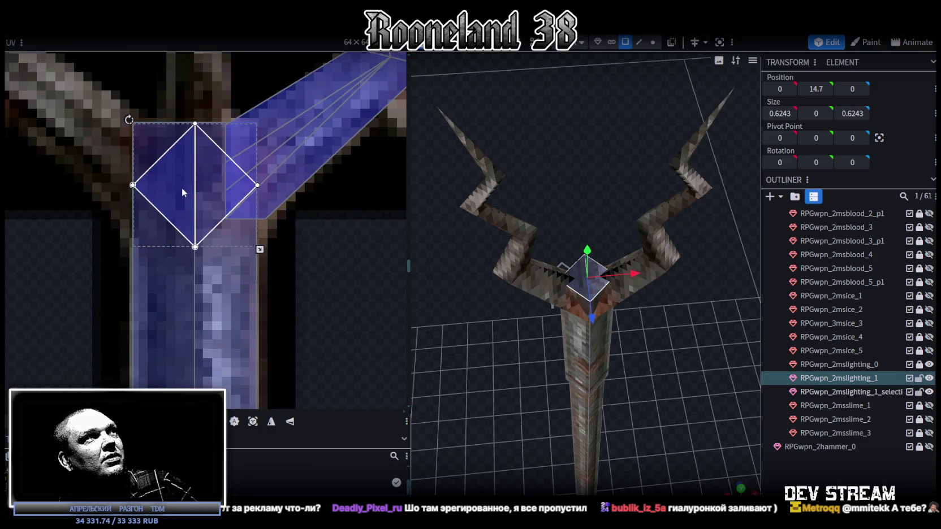
left_click(813, 468)
mouse_move(668, 400)
left_mouse_down()
mouse_move(667, 351)
mouse_move(682, 360)
mouse_move(678, 291)
mouse_move(711, 330)
left_mouse_up()
left_click(869, 393)
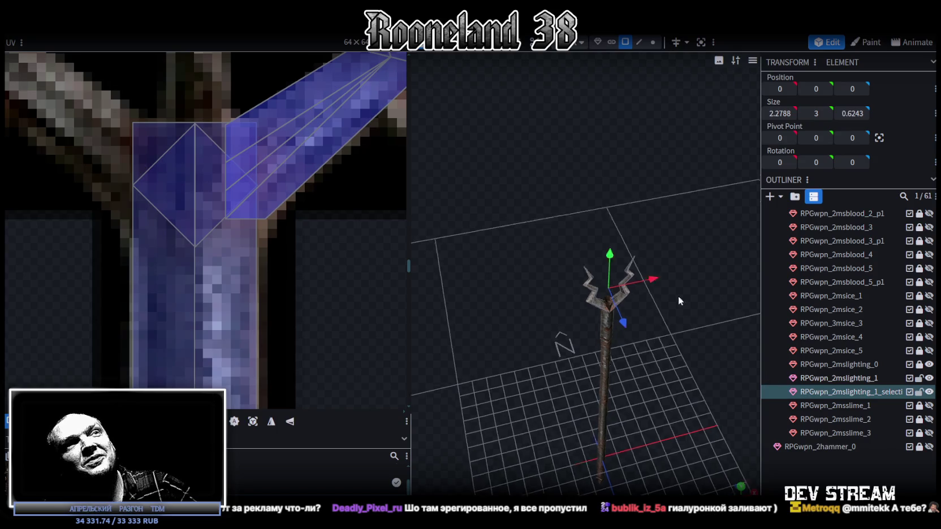
Step: Paste a copy of the fork piece's faces as new mesh, rotate it 90°, and merge overlapping vertices
scroll(673, 283, "up", 5)
left_click_drag(657, 224, 694, 135)
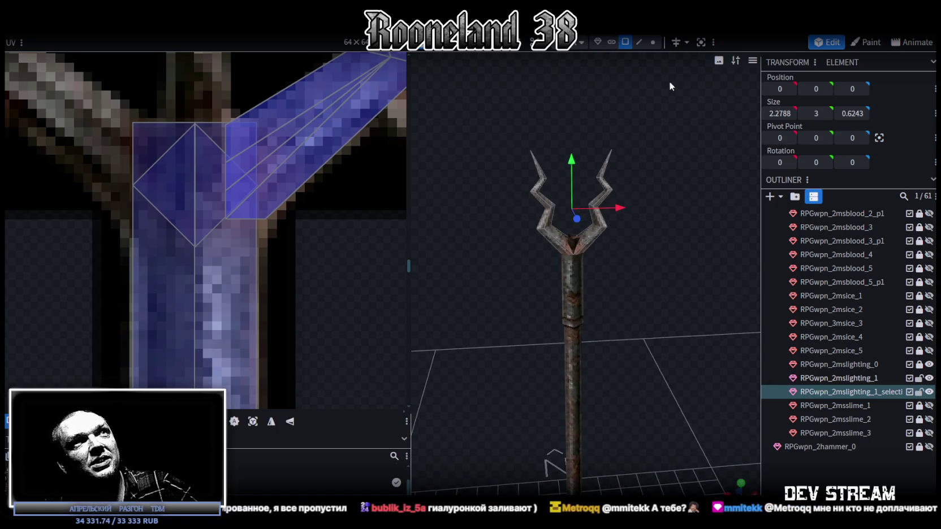
left_click(624, 43)
key("ctrl+c")
key("ctrl+v")
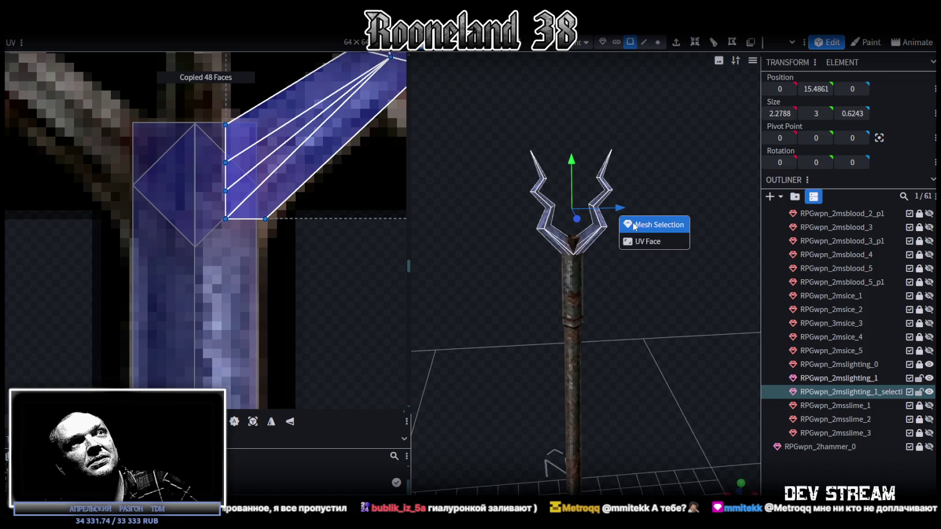
left_click(655, 225)
right_click(117, 35)
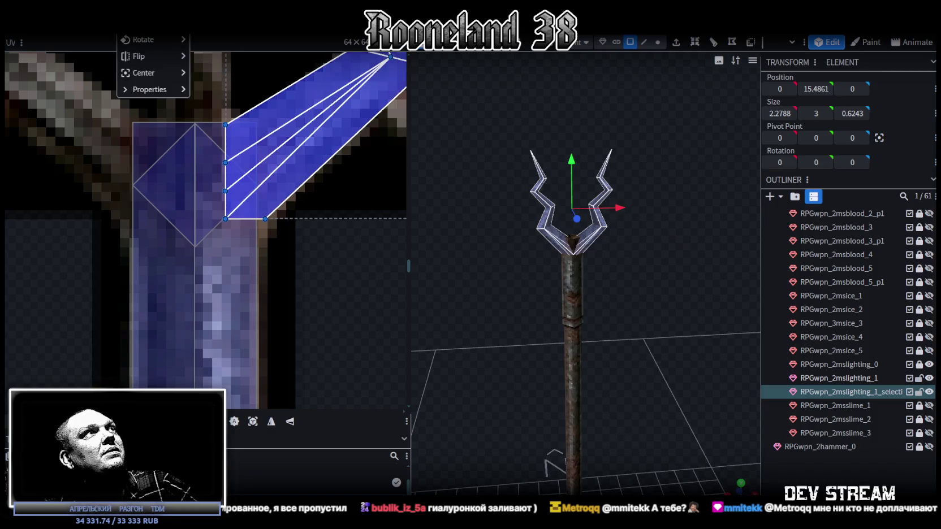
mouse_move(650, 141)
left_mouse_down()
mouse_move(591, 149)
mouse_move(583, 207)
mouse_move(619, 138)
mouse_move(581, 235)
left_mouse_up()
key("r")
mouse_move(591, 311)
left_mouse_down()
mouse_move(637, 287)
mouse_move(620, 303)
left_mouse_up()
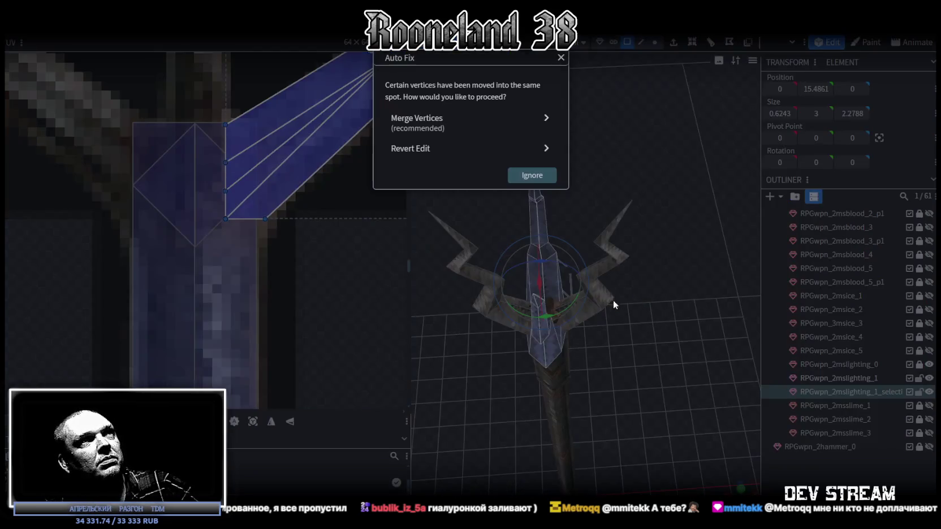
left_click(452, 122)
Step: Stretch the pasted horn piece to 3.5 units tall and raise it by 0.5
mouse_move(652, 230)
left_mouse_down()
mouse_move(621, 199)
mouse_move(693, 323)
mouse_move(593, 222)
mouse_move(652, 303)
mouse_move(631, 281)
mouse_move(640, 298)
left_mouse_up()
scroll(635, 283, "up", 3)
key("s")
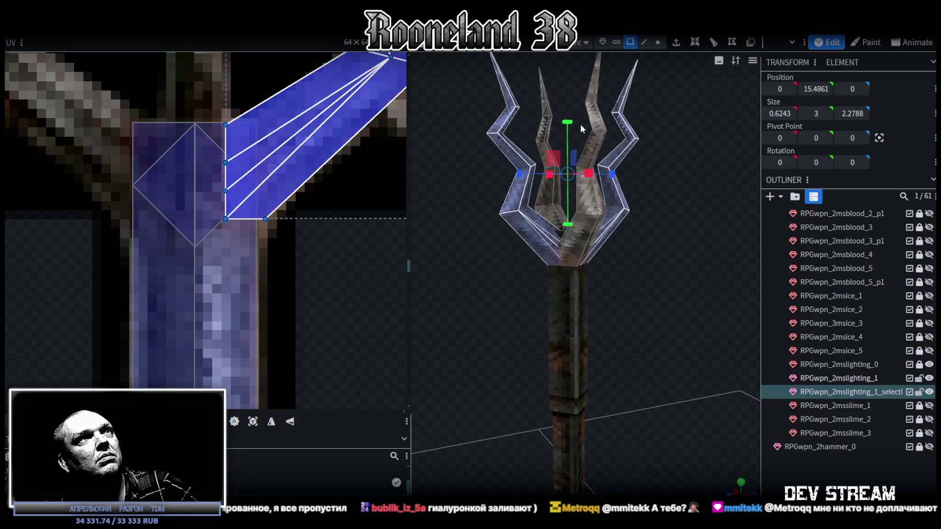
left_click_drag(568, 121, 568, 93)
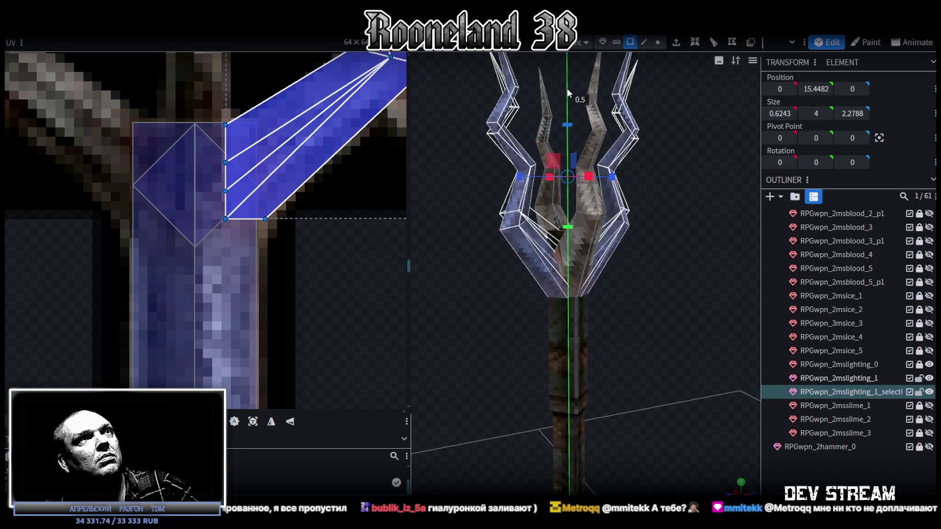
left_click_drag(650, 226, 687, 261)
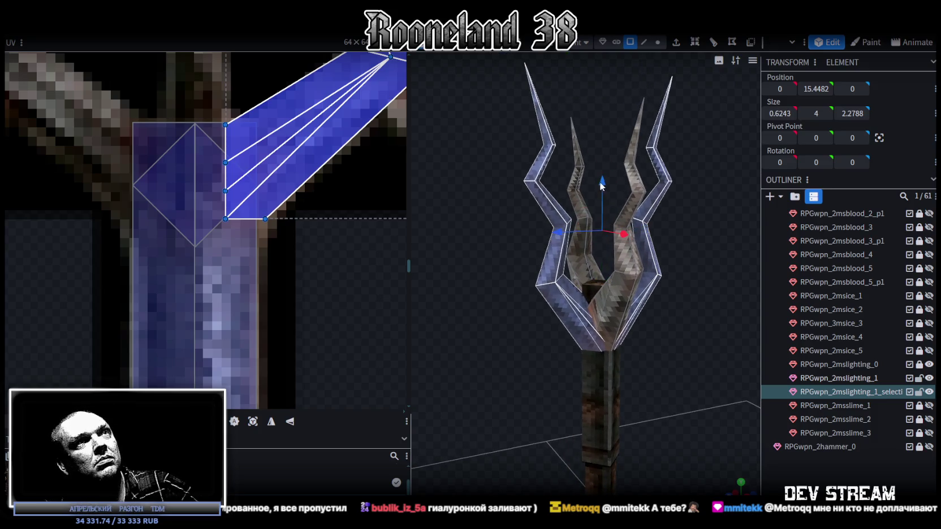
left_click_drag(602, 181, 603, 153)
mouse_move(607, 297)
left_mouse_down()
mouse_move(584, 363)
mouse_move(556, 336)
mouse_move(651, 331)
mouse_move(674, 320)
mouse_move(664, 346)
mouse_move(642, 316)
mouse_move(700, 298)
mouse_move(662, 308)
mouse_move(680, 278)
mouse_move(693, 276)
mouse_move(642, 322)
mouse_move(604, 331)
left_mouse_up()
scroll(657, 315, "up", 3)
scroll(673, 303, "up", 3)
scroll(673, 303, "down", 3)
scroll(691, 277, "down", 2)
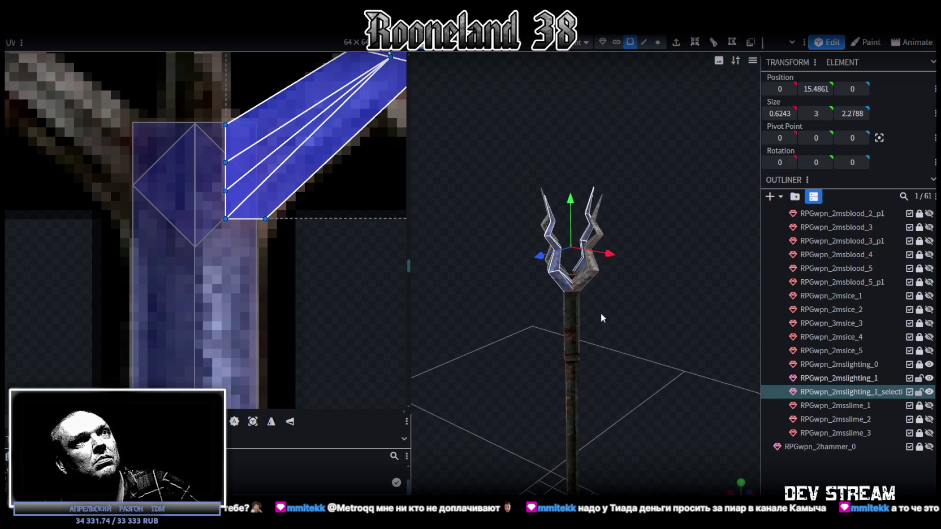
Step: Duplicate the horn piece, keep the copy at 3.5 tall, and raise it by 0.25
right_click(554, 277)
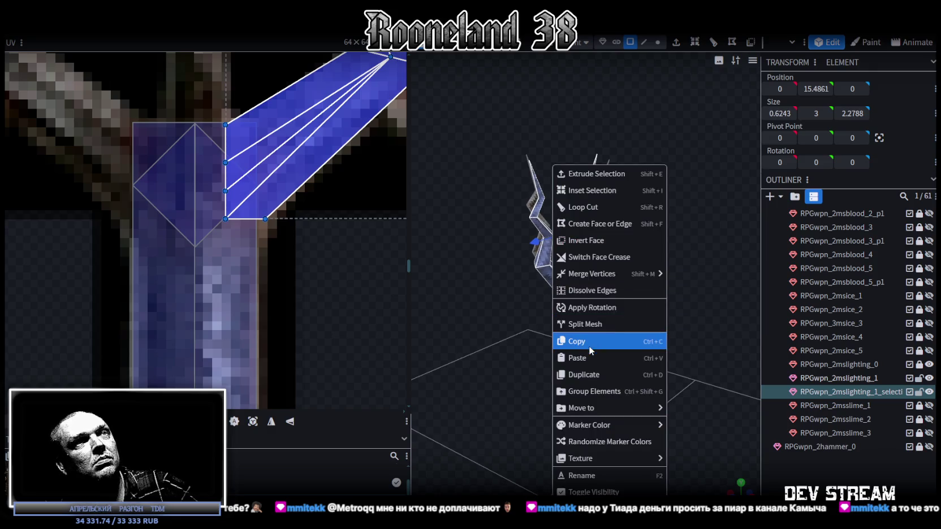
left_click(600, 375)
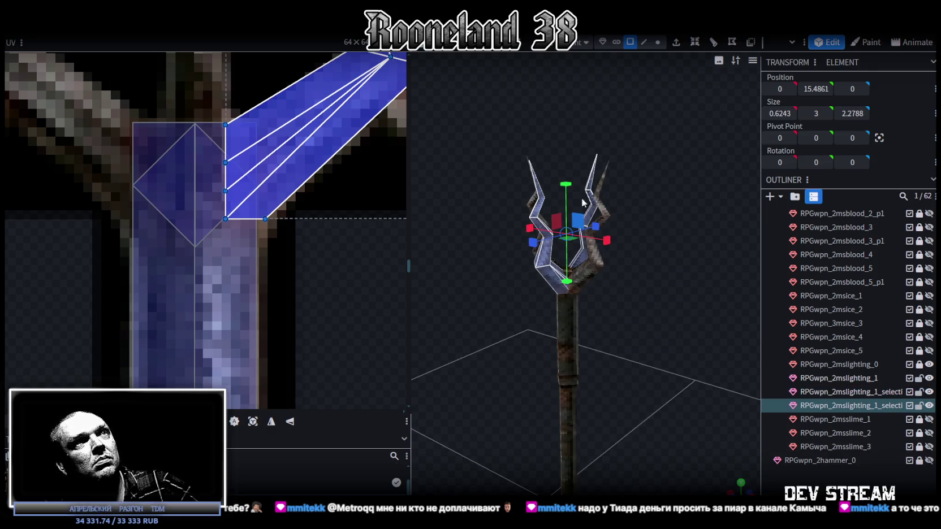
mouse_move(565, 183)
left_mouse_down()
mouse_move(562, 160)
mouse_move(625, 192)
mouse_move(605, 198)
mouse_move(614, 199)
mouse_move(609, 189)
left_mouse_up()
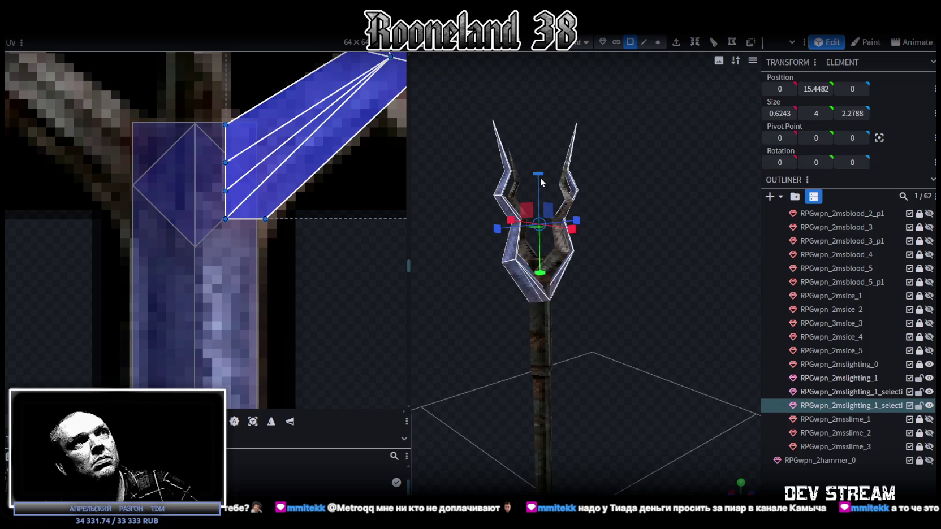
key("ctrl+z")
key("v")
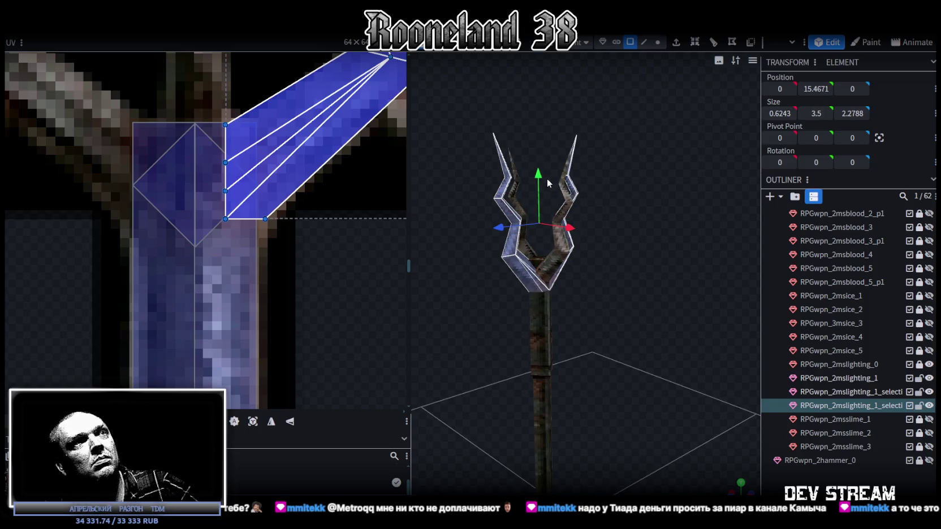
left_click_drag(539, 174, 538, 165)
scroll(625, 286, "up", 3)
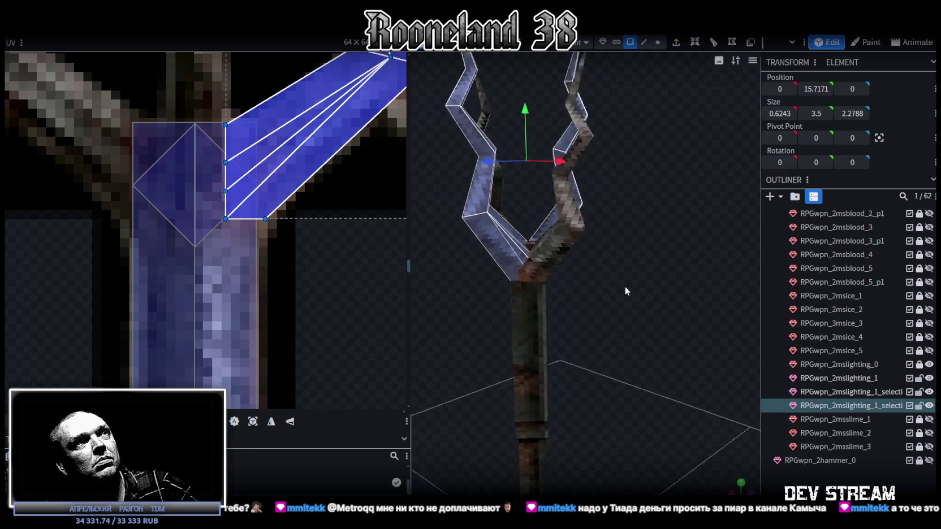
scroll(630, 294, "up", 3)
mouse_move(630, 294)
left_mouse_down()
mouse_move(623, 306)
mouse_move(667, 305)
left_mouse_up()
left_click(855, 379)
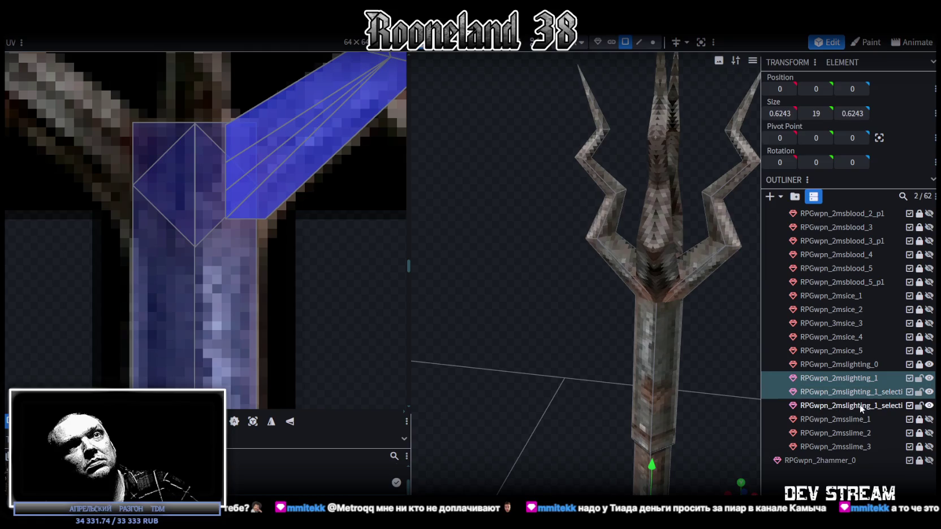
Step: Merge the staff and both horn copies into one mesh
left_click(862, 406, "shift")
right_click(864, 406)
left_click(799, 215)
scroll(679, 314, "down", 3)
scroll(720, 274, "down", 2)
scroll(717, 272, "down", 2)
Step: Lower the staff head's vertices and merge the overlapping points
left_click(652, 42)
mouse_move(709, 247)
left_mouse_down()
mouse_move(654, 303)
mouse_move(573, 213)
mouse_move(572, 221)
left_mouse_up()
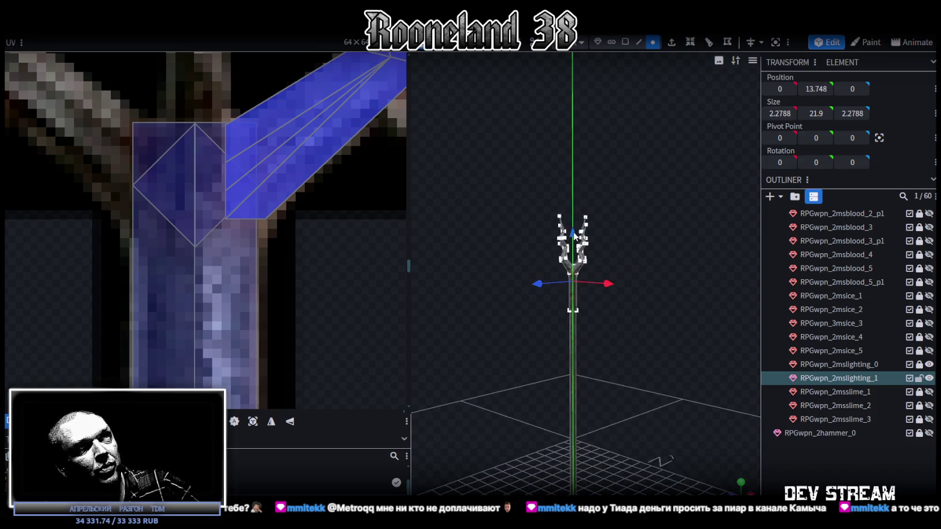
left_click(480, 123)
left_click_drag(673, 210, 622, 316)
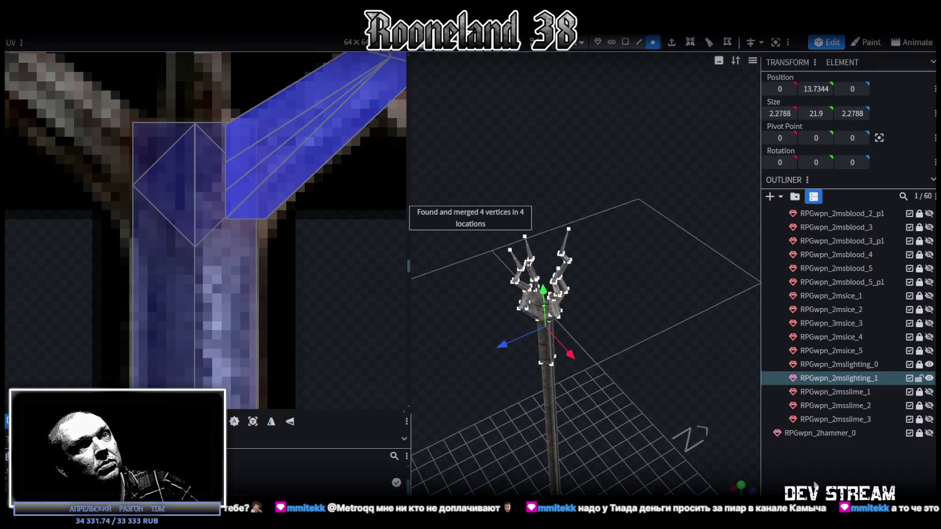
left_click(609, 354)
mouse_move(609, 354)
left_mouse_down()
mouse_move(654, 291)
mouse_move(566, 145)
mouse_move(696, 272)
left_mouse_up()
scroll(641, 198, "down", 2)
scroll(616, 216, "down", 2)
mouse_move(617, 215)
left_mouse_down()
mouse_move(637, 312)
mouse_move(609, 287)
mouse_move(657, 342)
mouse_move(649, 361)
mouse_move(709, 222)
mouse_move(661, 256)
mouse_move(653, 293)
mouse_move(570, 303)
mouse_move(636, 297)
left_mouse_up()
scroll(644, 298, "up", 3)
scroll(632, 296, "down", 2)
scroll(643, 297, "down", 1)
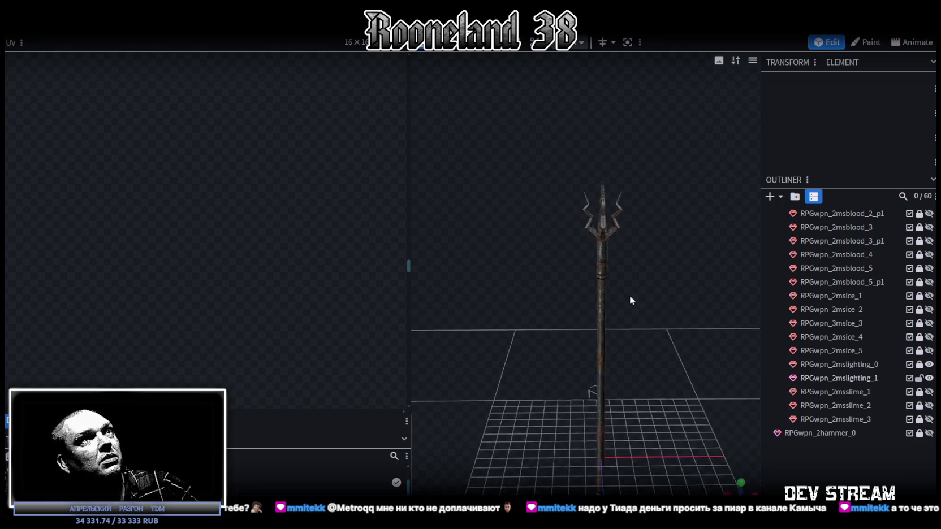
Step: Box-select the whole left prong of the merged trident mesh
left_click(603, 226)
scroll(207, 229, "down", 4)
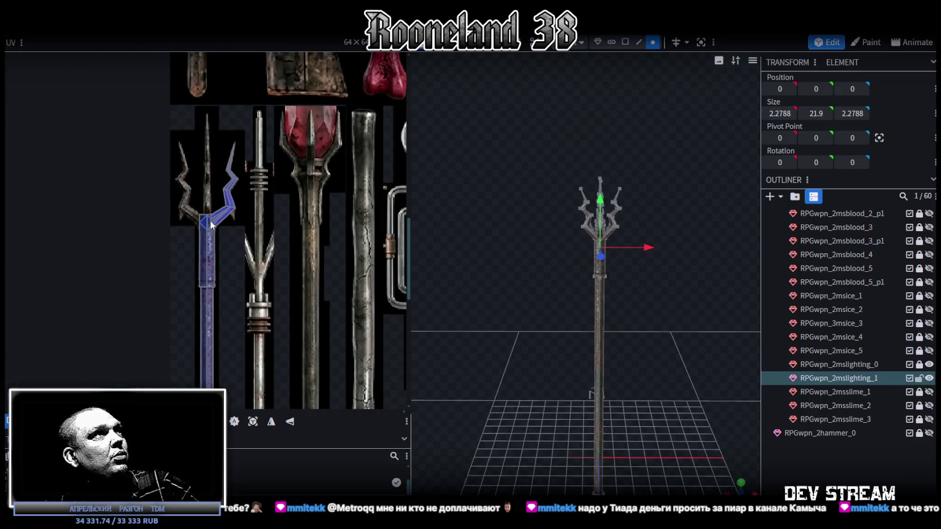
mouse_move(616, 236)
left_mouse_down()
mouse_move(663, 241)
mouse_move(525, 249)
mouse_move(474, 174)
mouse_move(641, 48)
left_mouse_up()
scroll(645, 217, "up", 3)
left_click(525, 249)
left_click_drag(471, 141, 537, 267)
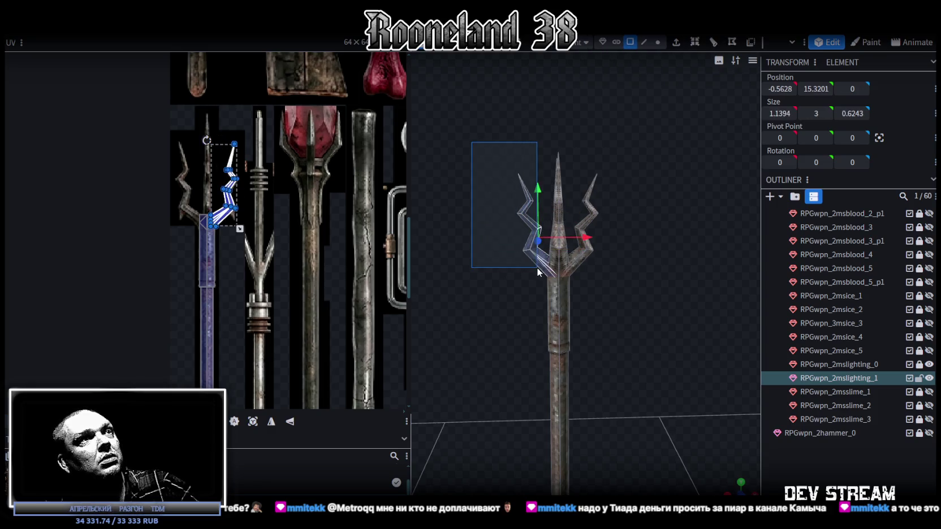
scroll(212, 180, "up", 3)
scroll(212, 180, "up", 2)
scroll(237, 246, "up", 1)
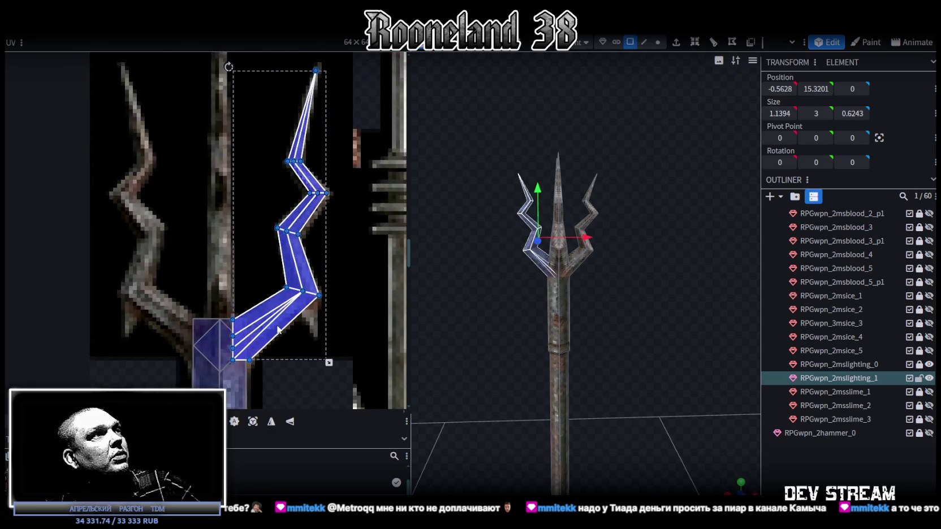
Step: Mirror the prong's UV island and move it onto the left prong texture
left_click(270, 423)
left_click_drag(290, 310, 172, 310)
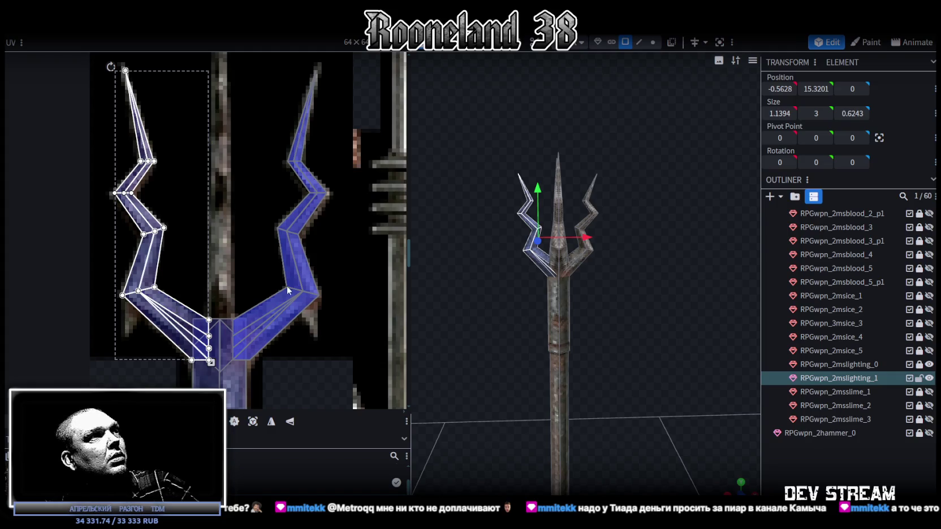
mouse_move(620, 307)
left_mouse_down()
mouse_move(552, 326)
mouse_move(570, 320)
mouse_move(583, 244)
left_mouse_up()
Step: Select the right prong and reproject its UVs from the view, undoing a stray UV move
mouse_move(580, 173)
left_mouse_down("ctrl")
mouse_move(540, 254)
mouse_move(465, 185)
mouse_move(501, 274)
left_mouse_up("ctrl")
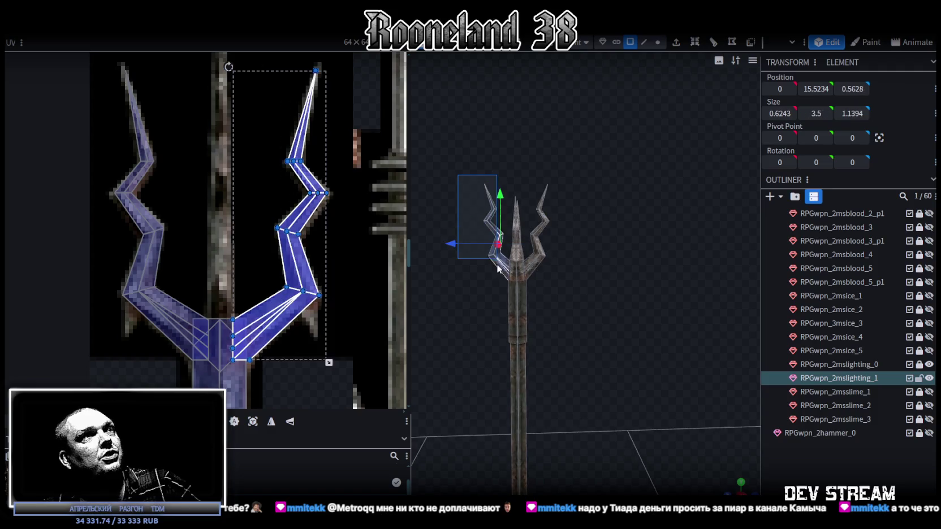
left_click(253, 425)
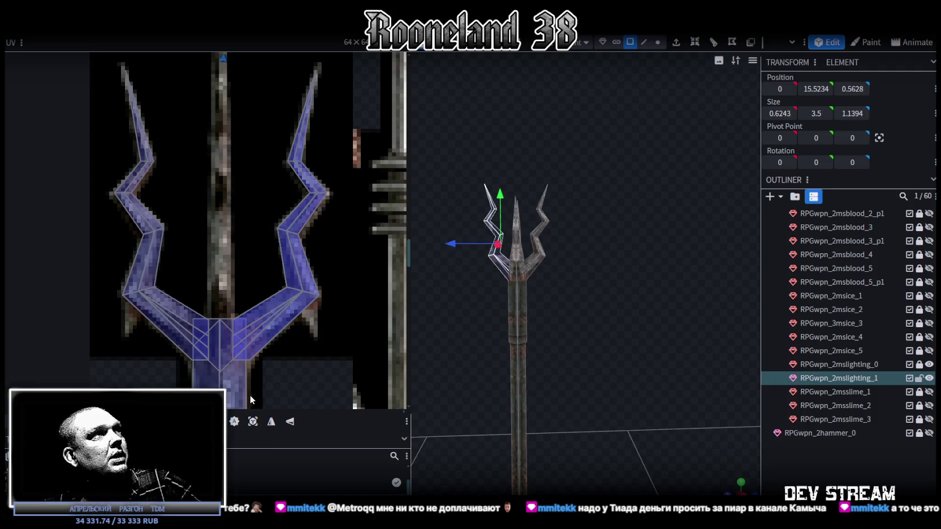
scroll(257, 322, "down", 3)
scroll(276, 318, "down", 2)
scroll(275, 311, "down", 1)
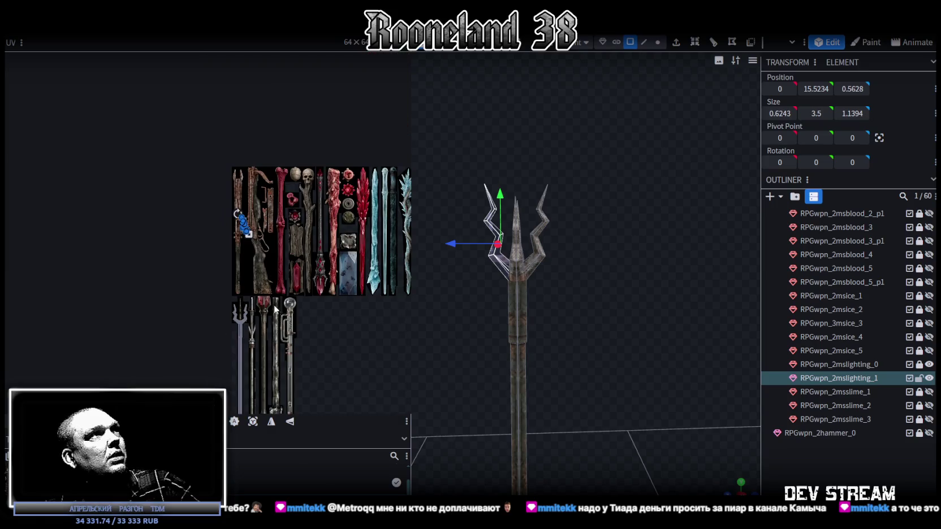
scroll(248, 243, "up", 3)
scroll(240, 251, "up", 2)
middle_click_drag(240, 250, 291, 236)
key("ctrl+z")
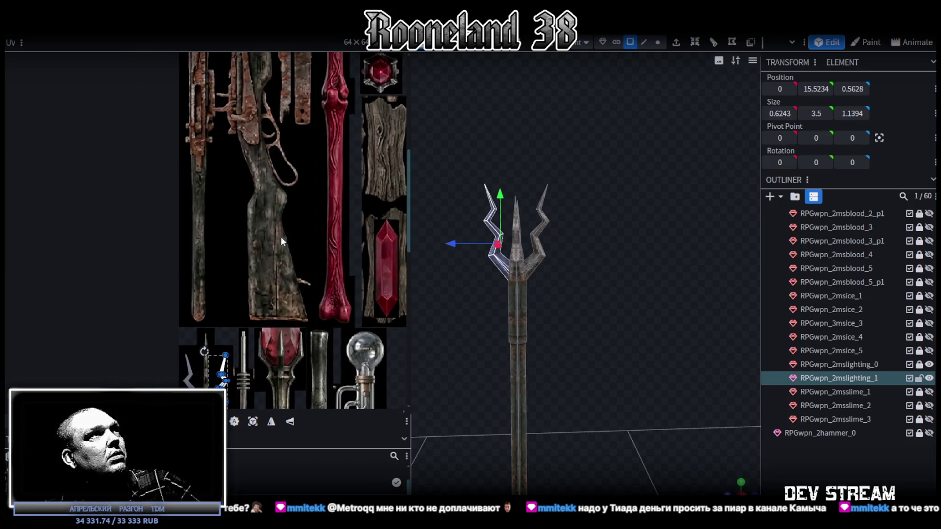
Step: Mirror the UV island again, place it over the left prong artwork, and deselect
scroll(281, 237, "up", 2)
scroll(273, 402, "up", 1)
left_click(272, 424)
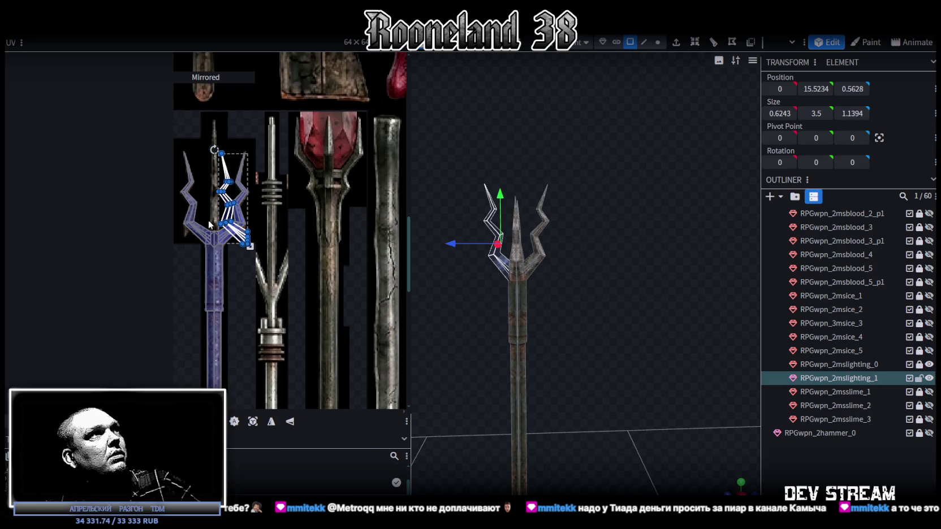
scroll(208, 219, "up", 3)
left_click_drag(278, 170, 179, 169)
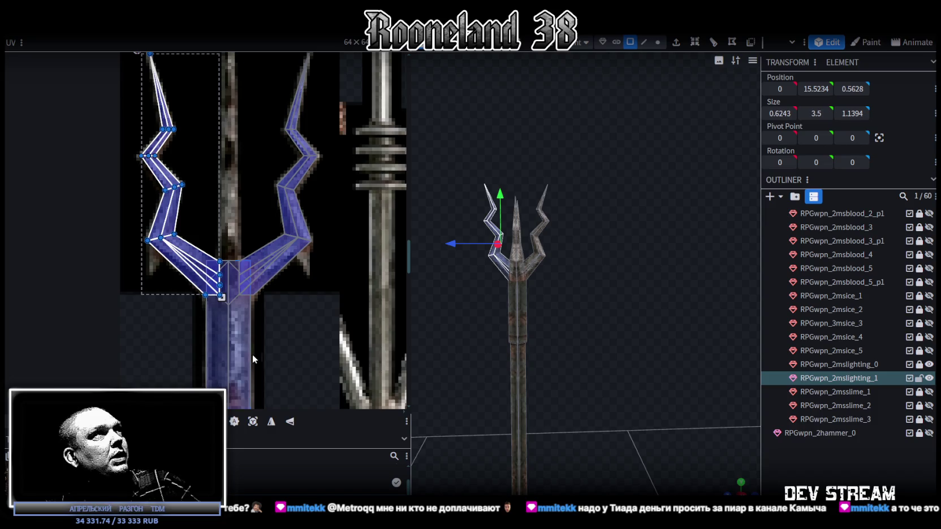
scroll(235, 268, "up", 1)
left_click(710, 450)
mouse_move(684, 424)
left_mouse_down()
mouse_move(591, 368)
mouse_move(683, 349)
mouse_move(712, 322)
mouse_move(750, 328)
mouse_move(642, 326)
mouse_move(661, 312)
mouse_move(623, 329)
left_mouse_up()
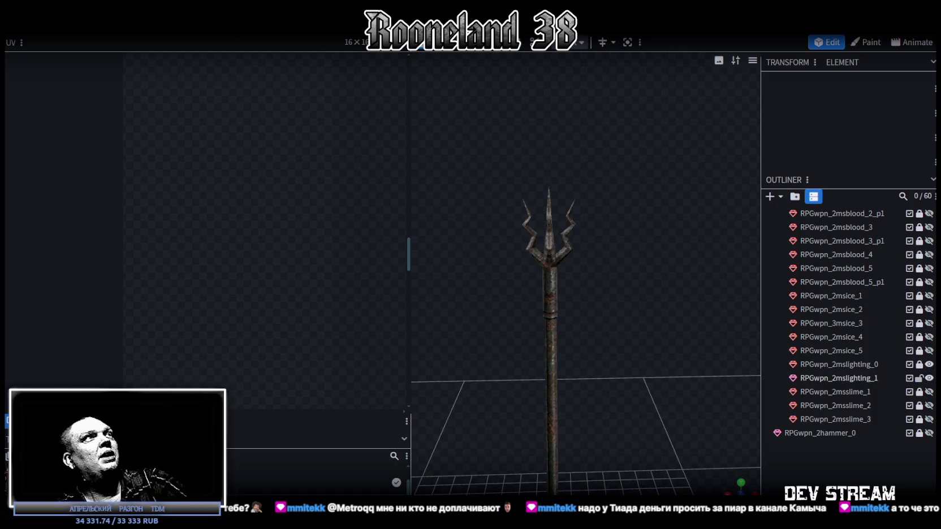
Step: Widen the 3D view, select RPGwpn_2mslighting_1, and save the model as RPGweapon.bbmodel
left_click_drag(497, 190, 515, 184)
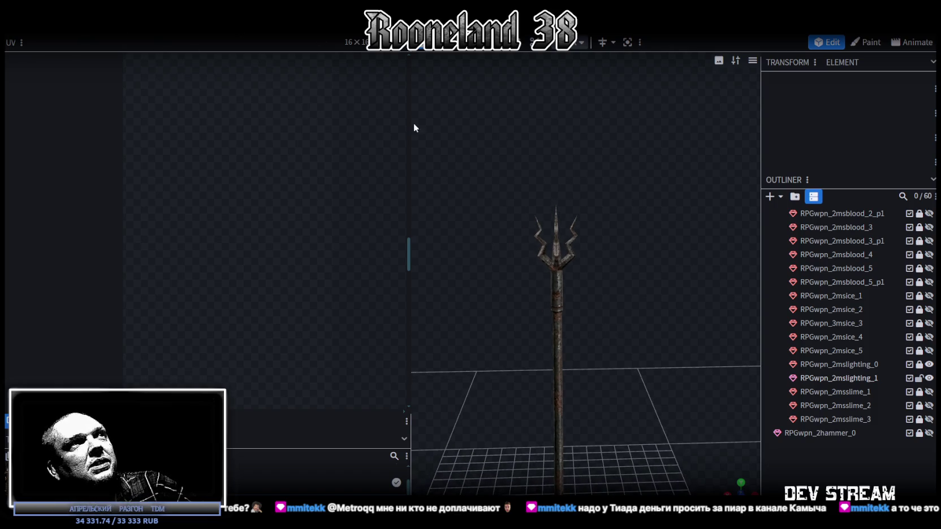
left_click_drag(412, 130, 199, 156)
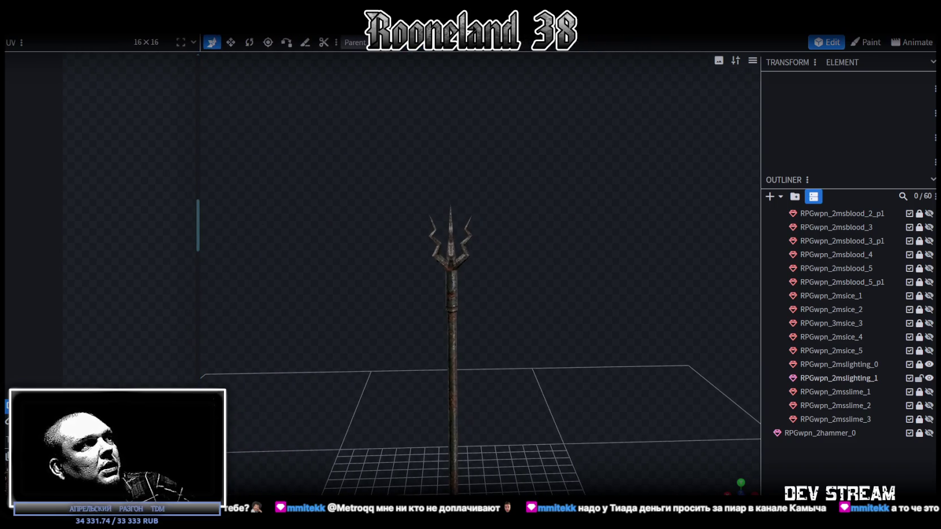
left_click_drag(598, 319, 504, 298)
scroll(503, 296, "up", 3)
left_click(559, 238)
mouse_move(413, 285)
left_mouse_down()
mouse_move(457, 360)
mouse_move(397, 423)
mouse_move(559, 318)
mouse_move(565, 365)
mouse_move(582, 337)
mouse_move(569, 381)
mouse_move(594, 304)
mouse_move(616, 375)
mouse_move(572, 355)
mouse_move(595, 344)
left_mouse_up()
key("ctrl+s")
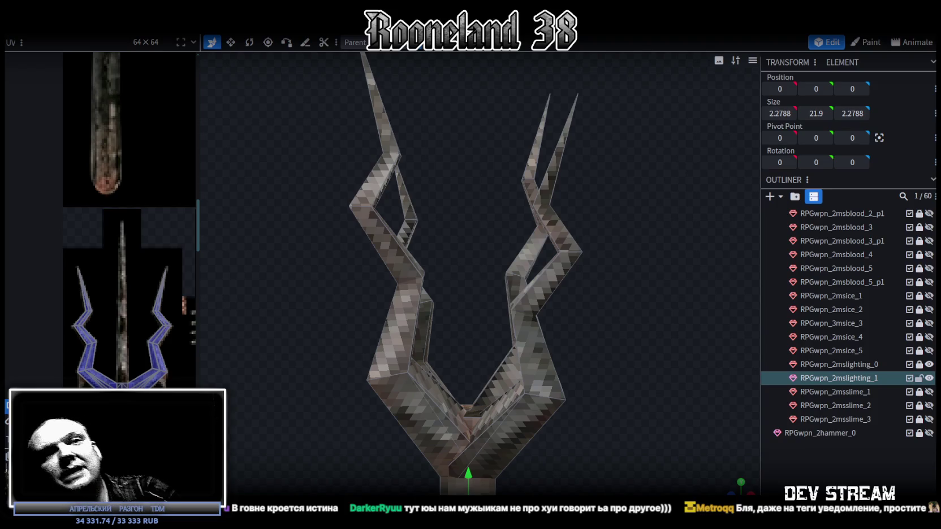
Step: Inspect the trident head by selecting the front and right prong faces
left_click_drag(542, 252, 524, 254)
mouse_move(271, 279)
left_mouse_down()
mouse_move(598, 287)
mouse_move(569, 339)
mouse_move(678, 329)
mouse_move(675, 298)
mouse_move(541, 297)
mouse_move(512, 320)
mouse_move(580, 343)
mouse_move(589, 279)
left_mouse_up()
left_click(490, 247)
mouse_move(490, 247)
left_mouse_down()
mouse_move(676, 270)
mouse_move(608, 270)
mouse_move(647, 267)
mouse_move(614, 274)
mouse_move(640, 266)
left_mouse_up()
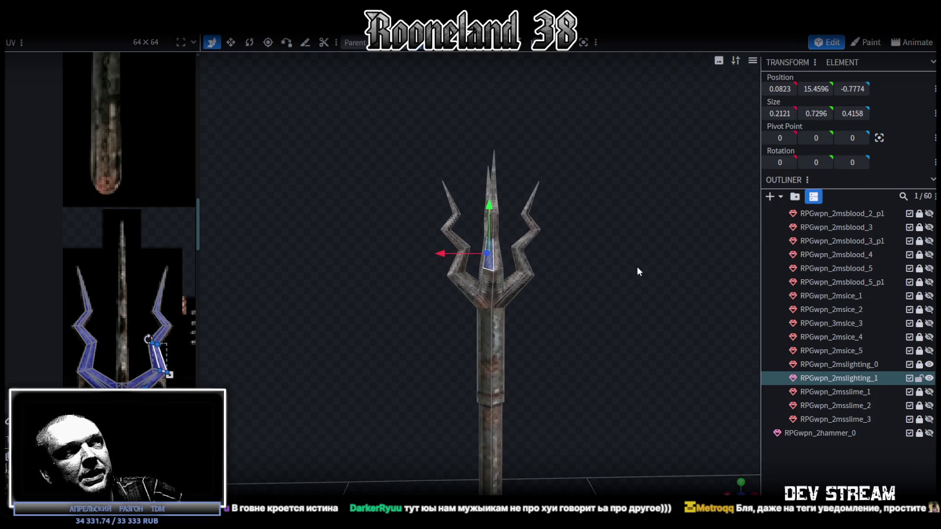
left_click_drag(586, 248, 541, 264)
left_click(532, 267)
scroll(115, 185, "down", 2)
scroll(115, 185, "down", 1)
scroll(114, 185, "up", 2)
Step: Widen the UV panel, select the lower prong base, then switch to Unity
left_click_drag(198, 188, 276, 195)
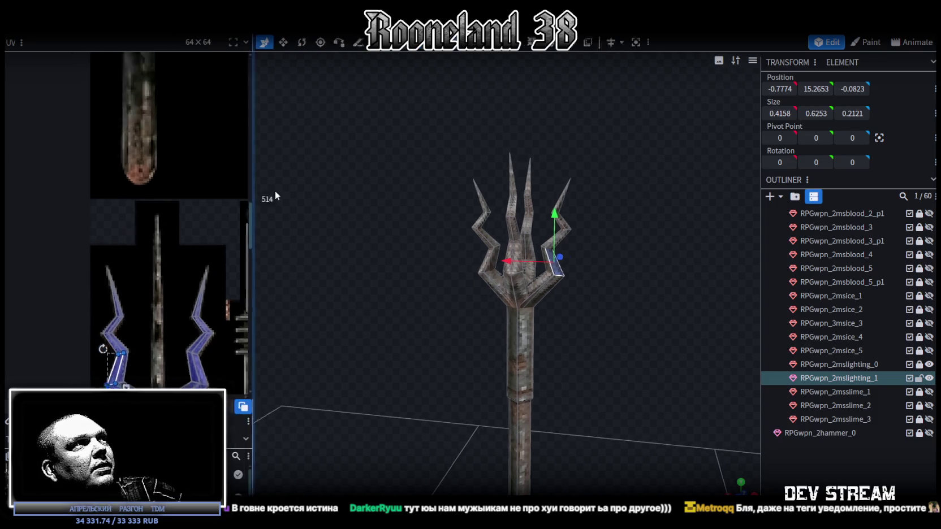
scroll(193, 211, "down", 3)
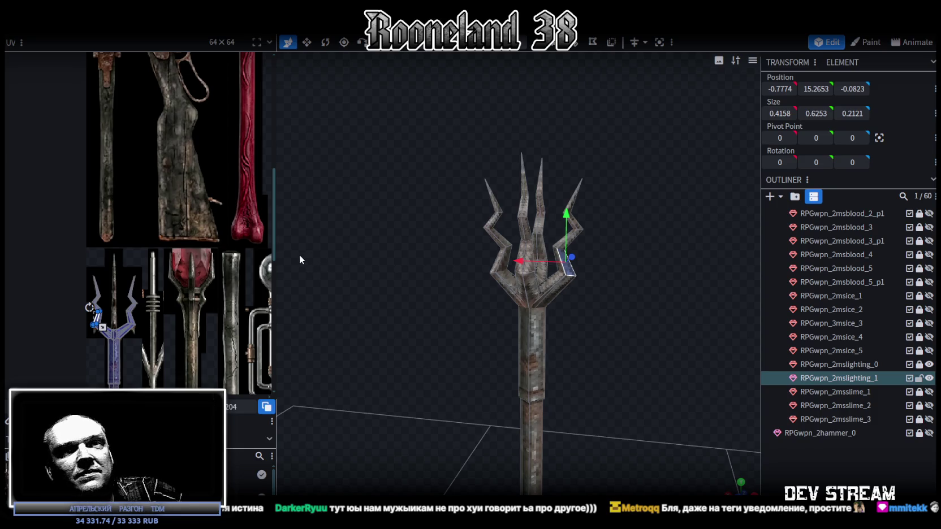
left_click(546, 283)
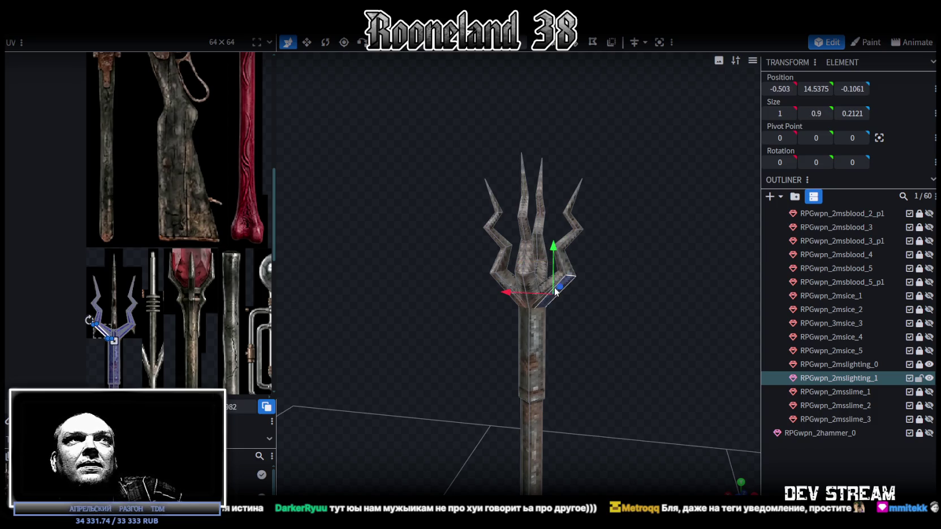
mouse_move(596, 286)
left_mouse_down()
mouse_move(623, 280)
mouse_move(585, 286)
left_mouse_up()
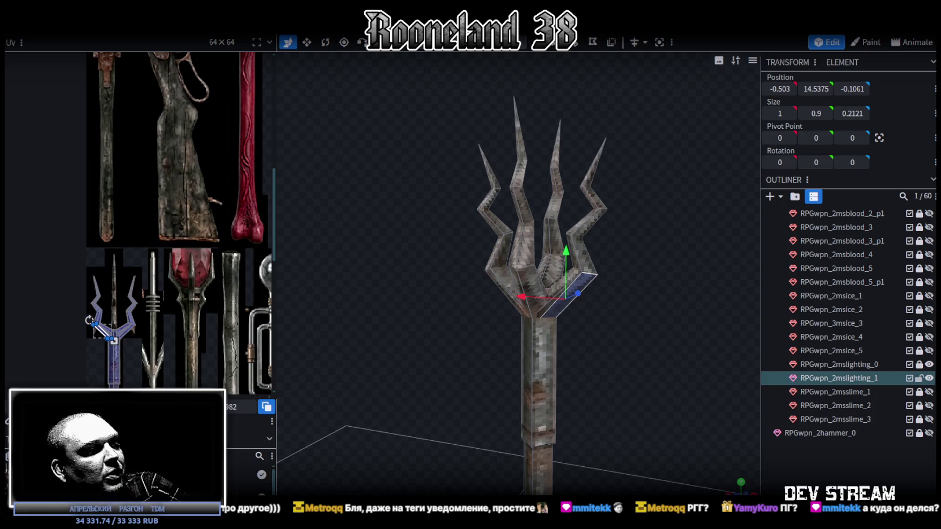
key("alt+Tab")
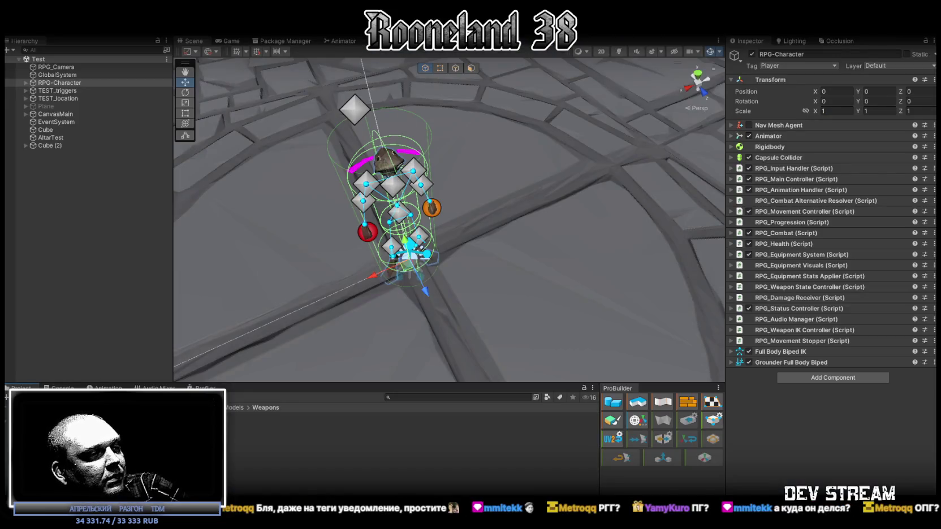
Step: Orbit Unity's Scene view around RPG-Character from above and several sides, then return to Blockbench
mouse_move(518, 149)
left_mouse_down("alt")
mouse_move(487, 155)
mouse_move(524, 187)
mouse_move(506, 207)
left_mouse_up("alt")
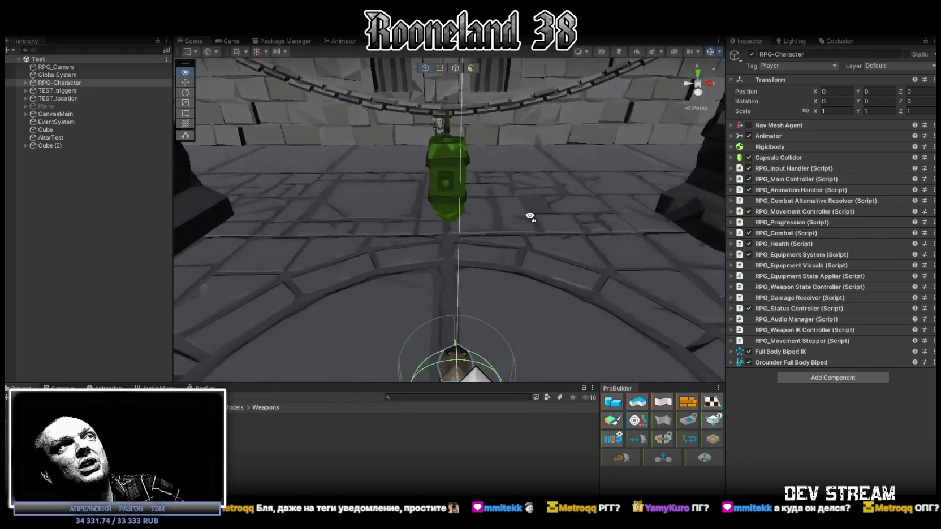
left_click_drag(505, 208, 435, 137, "alt")
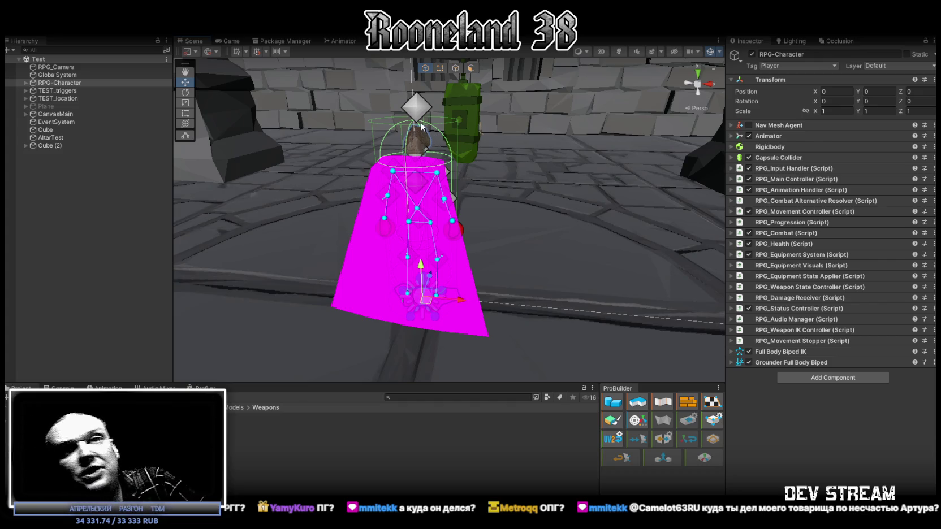
left_click_drag(550, 234, 323, 215, "alt")
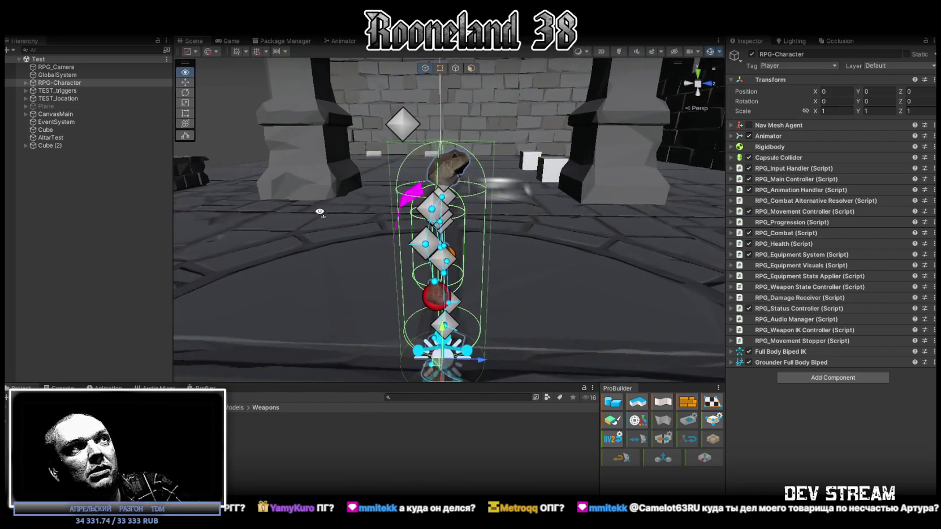
left_click_drag(551, 216, 466, 220, "alt")
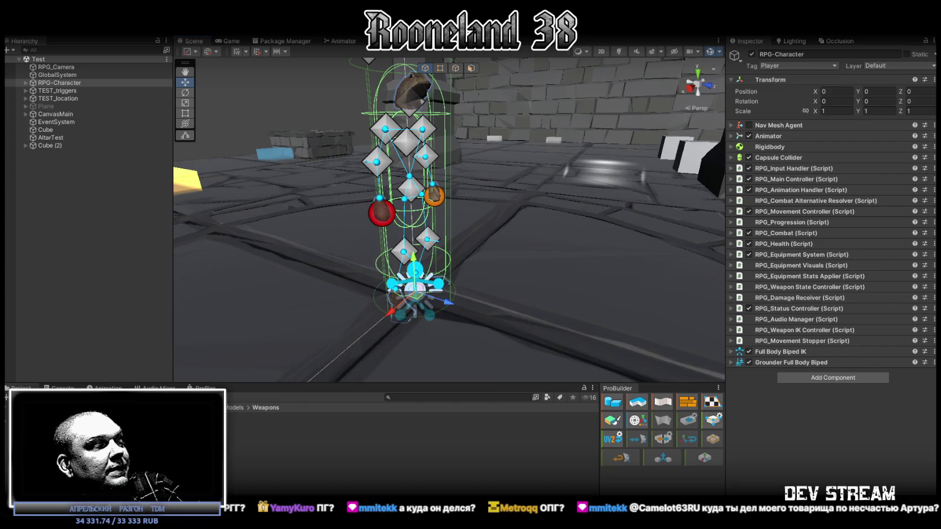
key("alt+Tab")
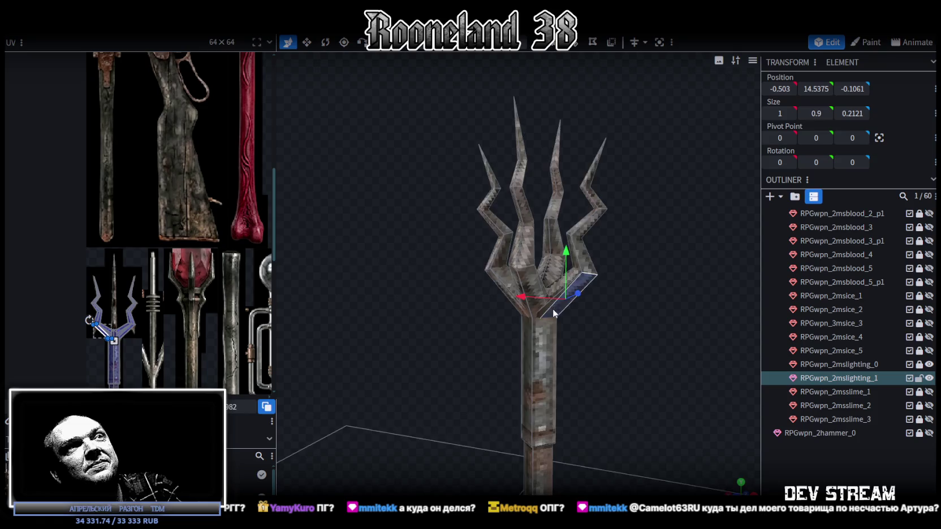
Step: Orbit and zoom around the trident to view its four prongs from several angles
scroll(553, 308, "down", 3)
left_click_drag(546, 326, 424, 312)
scroll(495, 333, "up", 3)
mouse_move(495, 335)
left_mouse_down()
mouse_move(597, 310)
mouse_move(587, 306)
left_mouse_up()
left_click_drag(646, 324, 627, 322)
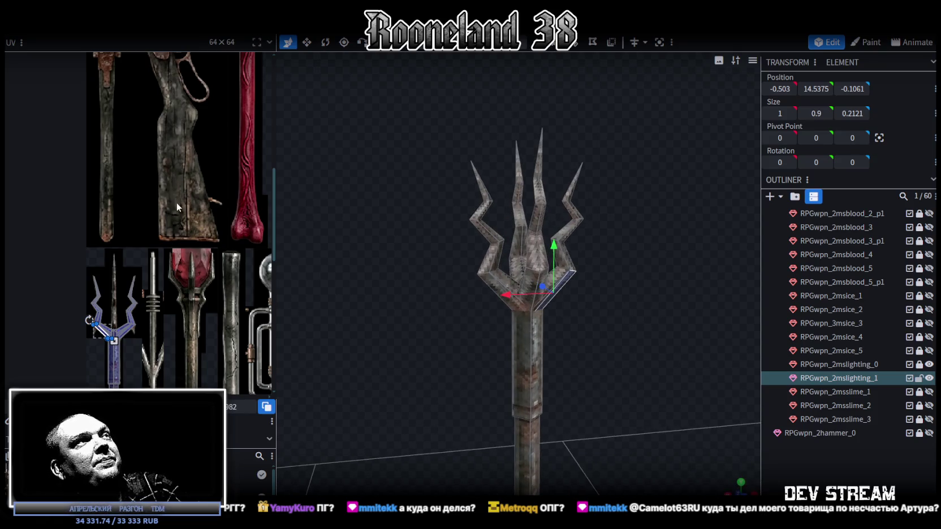
scroll(179, 208, "down", 2)
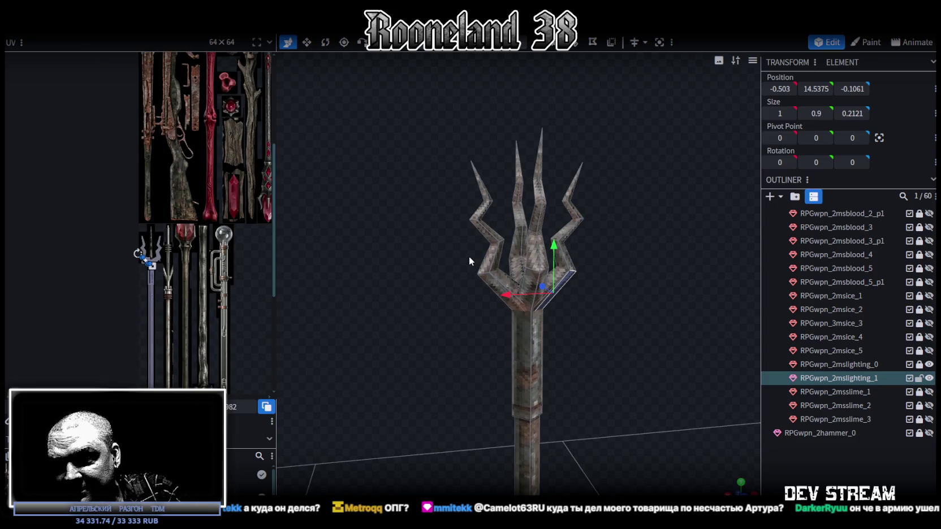
scroll(467, 256, "down", 5)
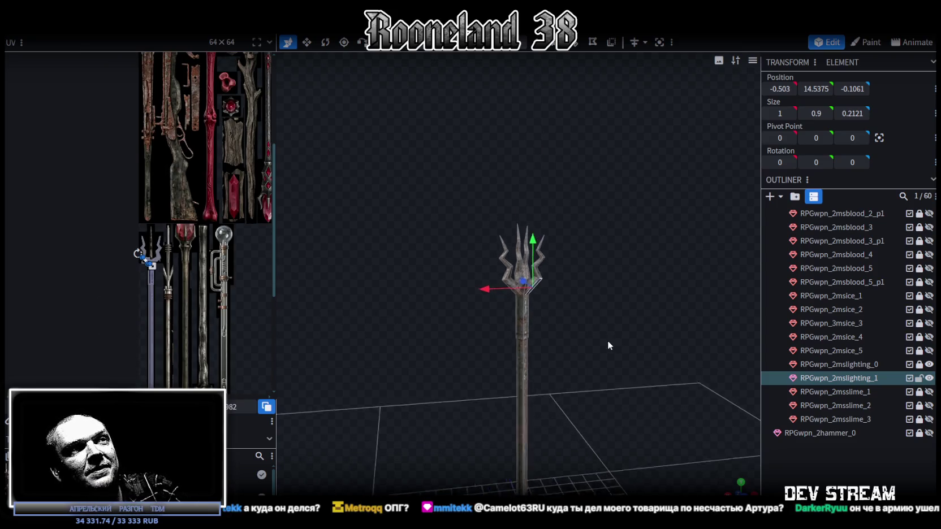
scroll(584, 273, "up", 5)
mouse_move(577, 260)
left_mouse_down()
mouse_move(565, 299)
mouse_move(535, 238)
left_mouse_up()
Step: Select the staff piece, then hide RPGwpn_2mslighting_1 and RPGwpn_2mslighting_0 in the Outliner
mouse_move(479, 246)
left_mouse_down()
mouse_move(614, 290)
mouse_move(646, 232)
mouse_move(610, 346)
mouse_move(618, 248)
left_mouse_up()
scroll(628, 240, "up", 2)
scroll(576, 366, "up", 3)
mouse_move(576, 370)
left_mouse_down()
mouse_move(517, 317)
mouse_move(518, 278)
mouse_move(540, 258)
mouse_move(548, 385)
mouse_move(543, 320)
mouse_move(503, 390)
mouse_move(532, 392)
mouse_move(555, 343)
left_mouse_up()
scroll(502, 390, "down", 3)
scroll(544, 374, "down", 2)
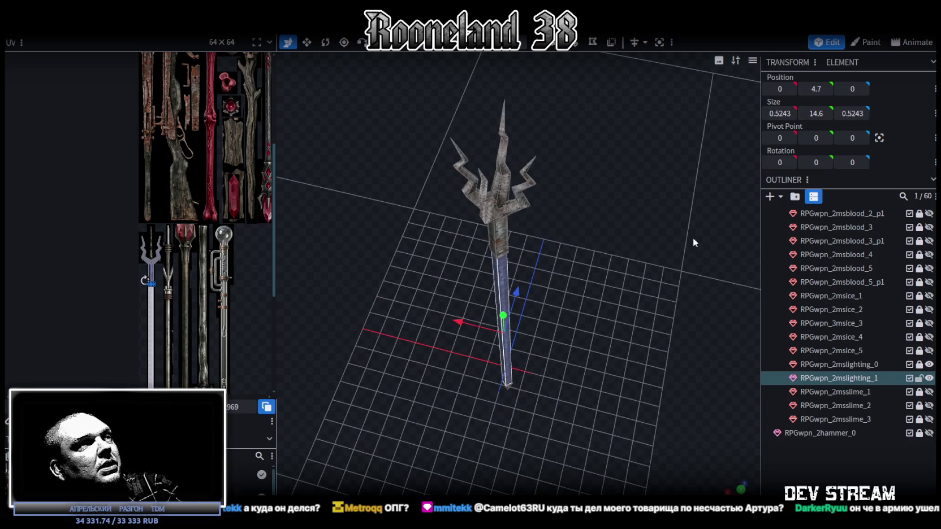
scroll(901, 305, "up", 6)
scroll(910, 339, "down", 6)
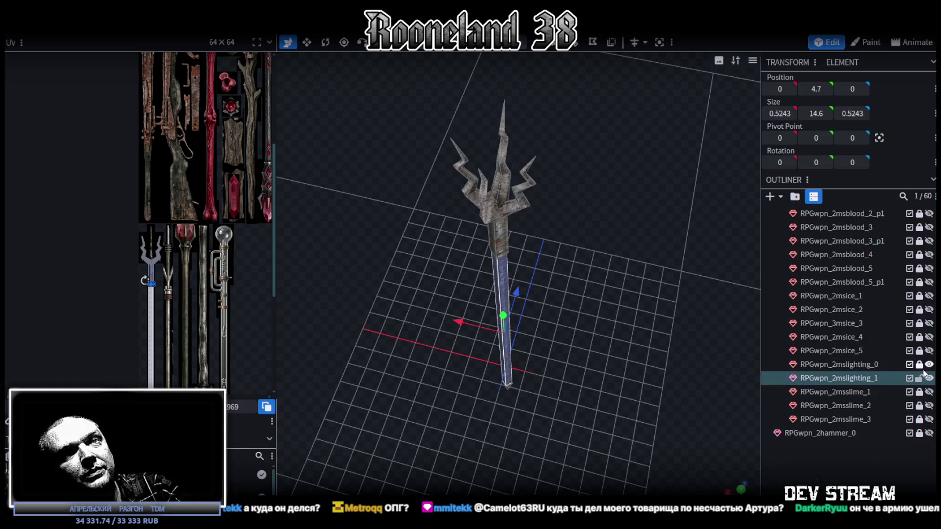
left_click(928, 378)
left_click(929, 365)
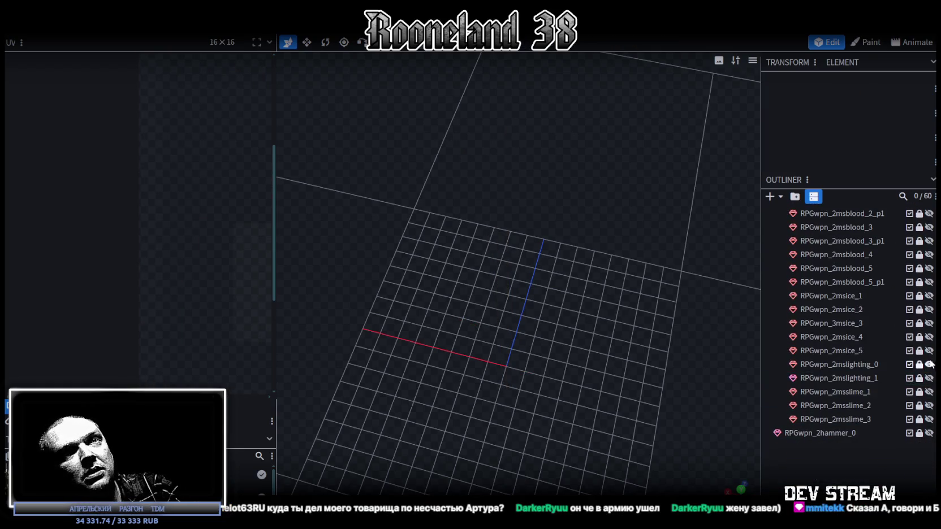
Step: Show RPGwpn_2spear_4, duplicate it, and drag the copy directly below RPGwpn_2mslighting_1
scroll(913, 316, "up", 5)
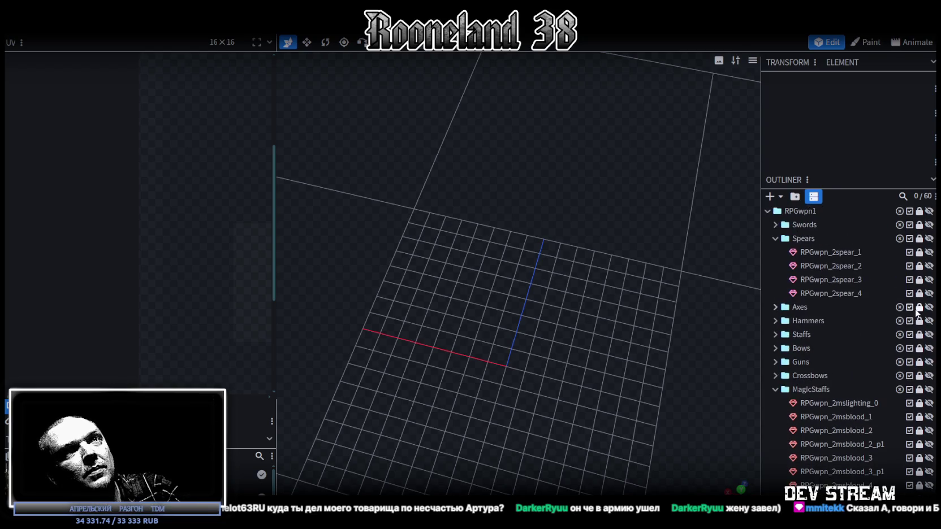
left_click(928, 293)
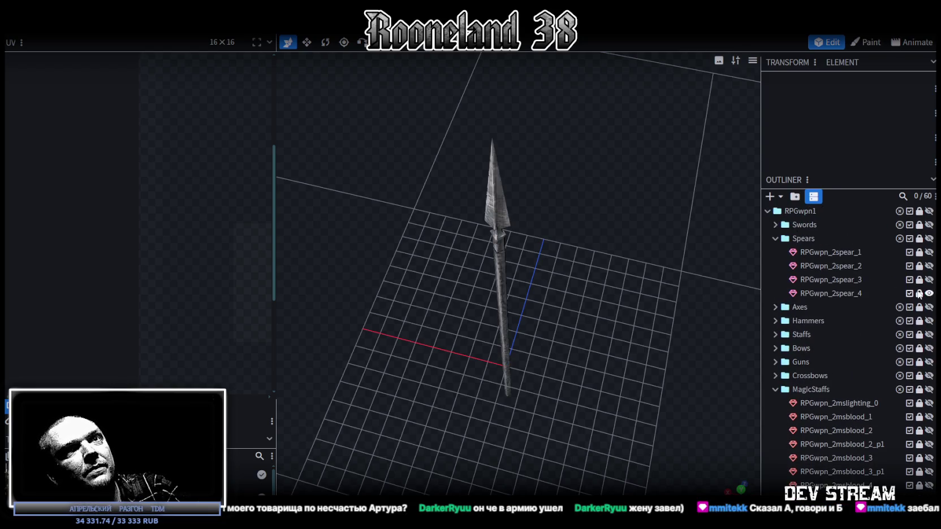
left_click(831, 294)
key("ctrl+d")
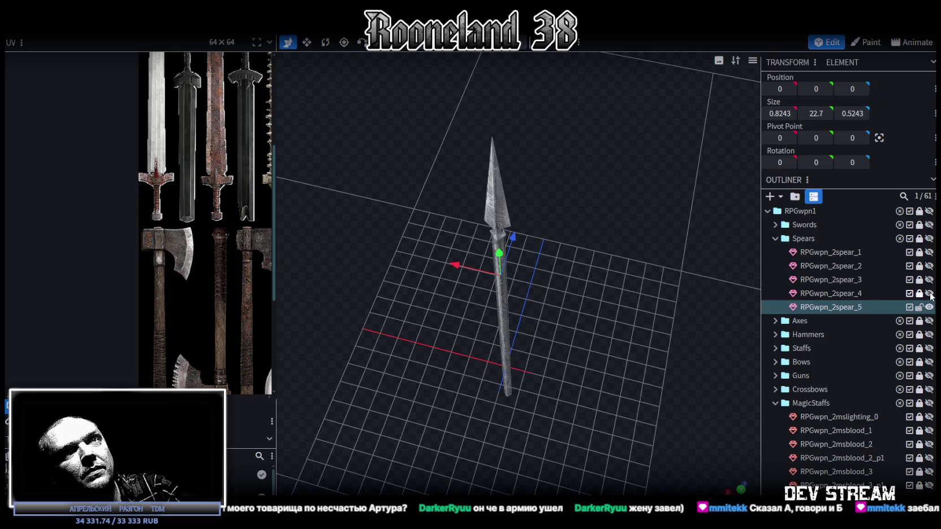
scroll(848, 463, "down", 1)
scroll(848, 464, "down", 4)
scroll(848, 441, "down", 3)
left_click_drag(858, 433, 858, 381)
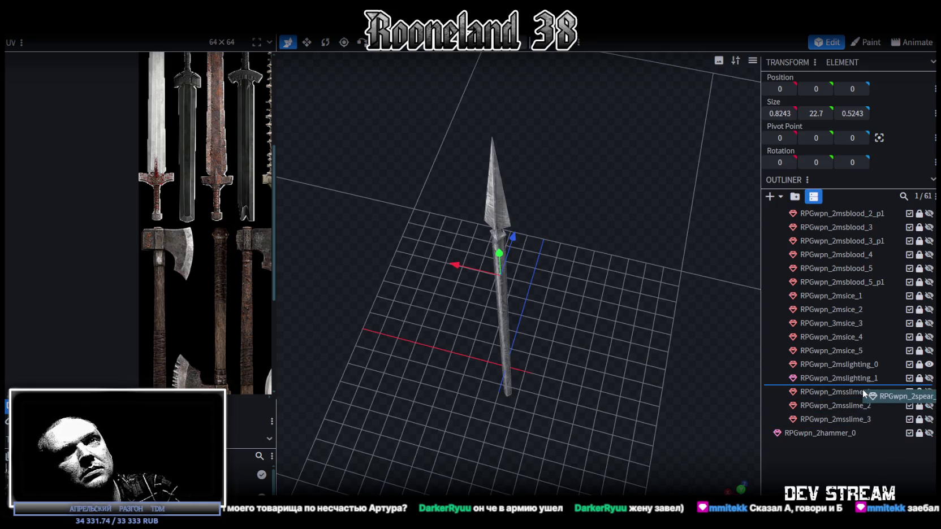
left_click_drag(858, 381, 862, 389)
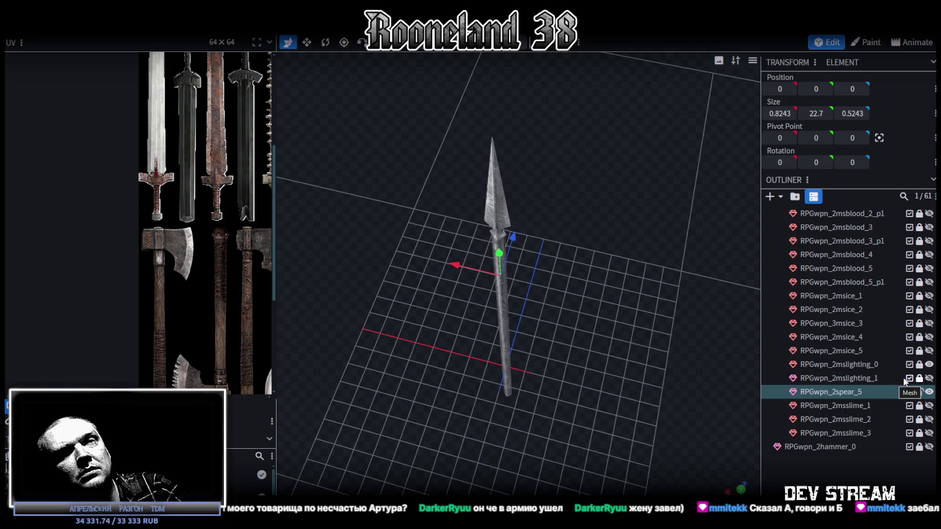
Step: Rename the copied spear to RPGwpn_2mslighting_2
double_click(873, 379)
key("ctrl+c")
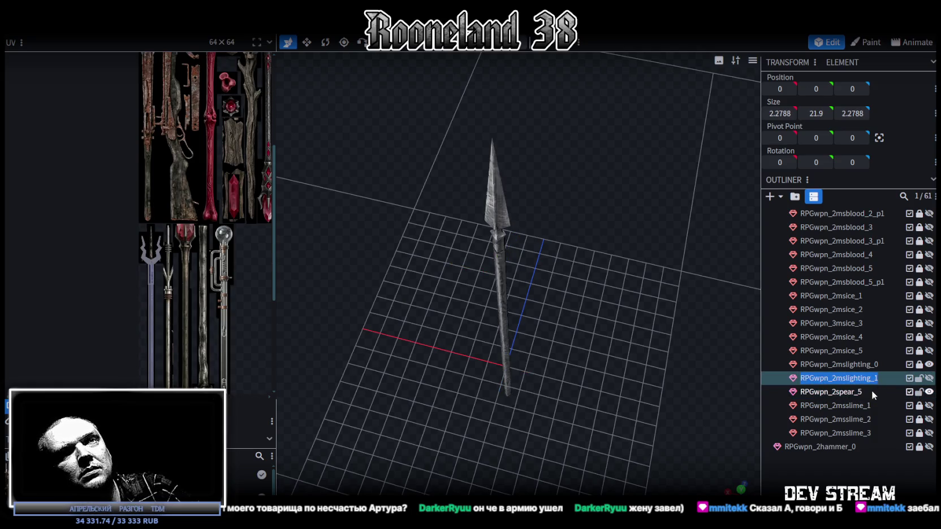
double_click(866, 392)
key("ctrl+v")
type("2")
key("Return")
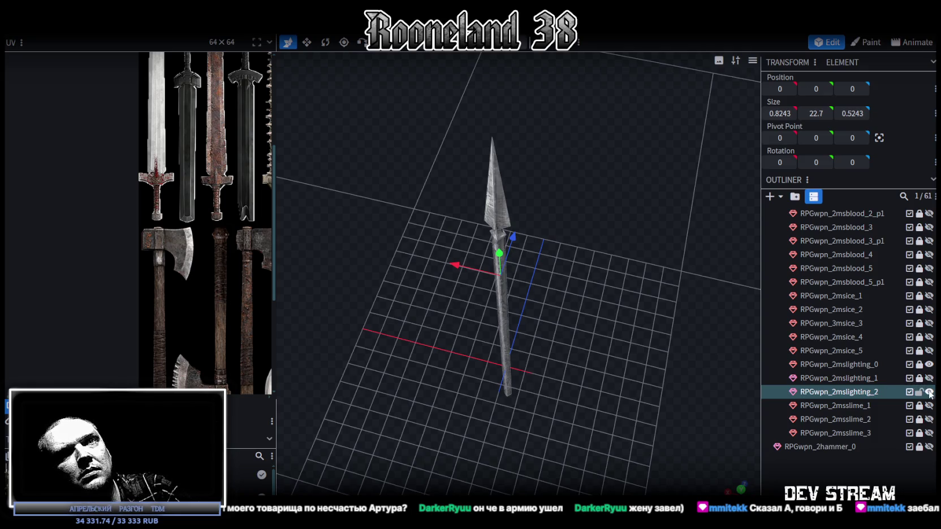
Step: Toggle the original spear's visibility off and back on, then orbit to a low side view
scroll(931, 358, "up", 3)
scroll(931, 357, "up", 1)
scroll(931, 358, "up", 1)
left_click(928, 252)
left_click(928, 252)
mouse_move(593, 399)
left_mouse_down()
mouse_move(597, 305)
mouse_move(509, 289)
left_mouse_up()
scroll(843, 406, "down", 5)
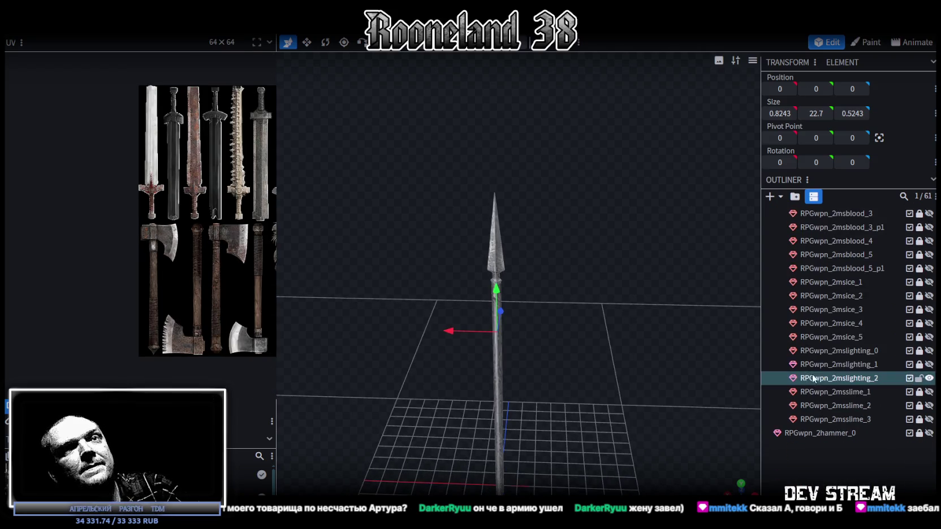
Step: Apply the PRG_wpn3.png texture to the spear mesh
left_click(844, 379)
right_click(844, 379)
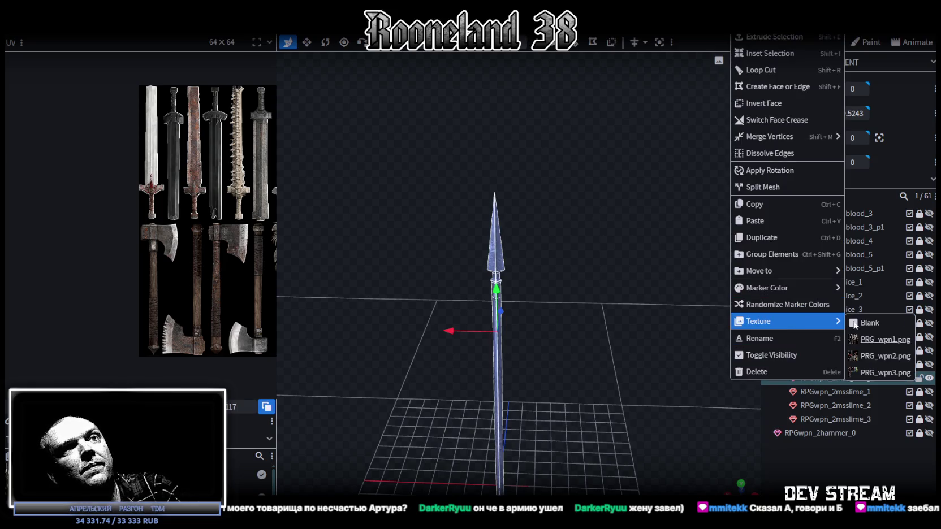
left_click(885, 372)
scroll(162, 268, "up", 2)
scroll(192, 288, "up", 3)
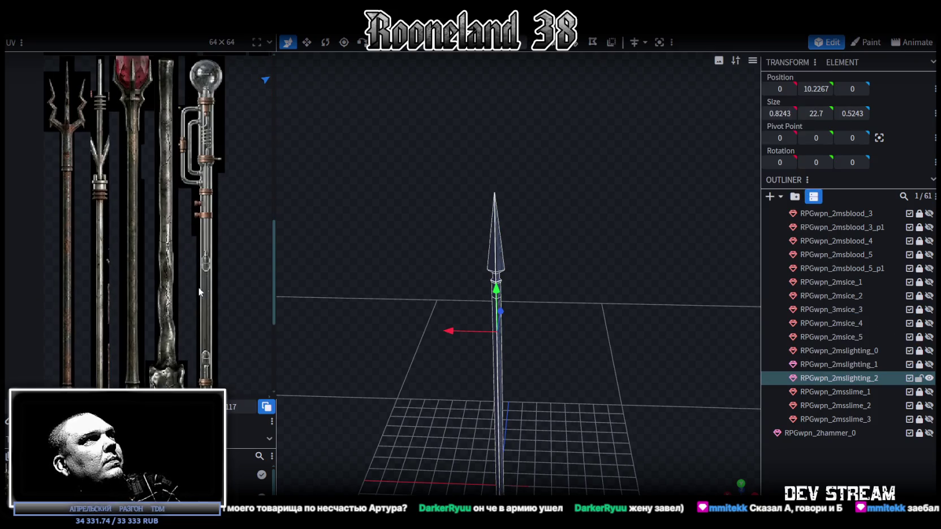
left_click_drag(275, 216, 378, 229)
scroll(255, 270, "down", 2)
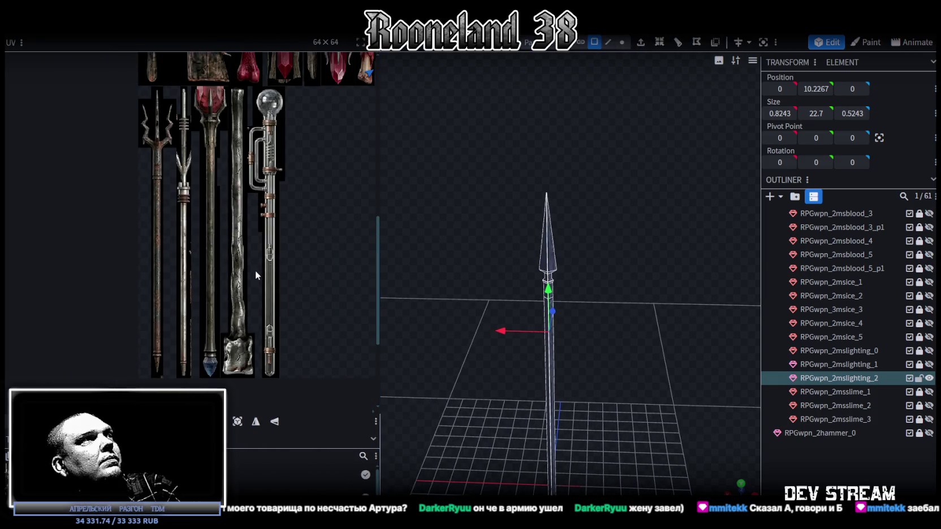
scroll(265, 294, "down", 1)
scroll(538, 285, "up", 2)
scroll(544, 246, "up", 2)
Step: Raise the spear's lower-tip vertices 0.6 units, from Y -5 to -4.4
mouse_move(543, 246)
left_mouse_down()
mouse_move(577, 328)
mouse_move(575, 308)
mouse_move(606, 297)
mouse_move(612, 395)
mouse_move(571, 225)
mouse_move(588, 75)
left_mouse_up()
left_click(609, 42)
left_click_drag(591, 285, 598, 304)
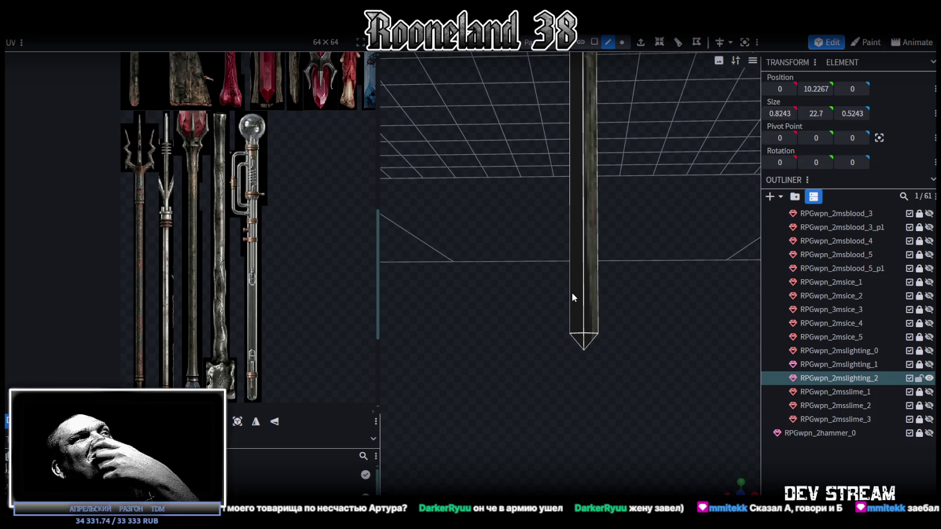
left_click(622, 42)
left_click_drag(495, 279, 671, 335)
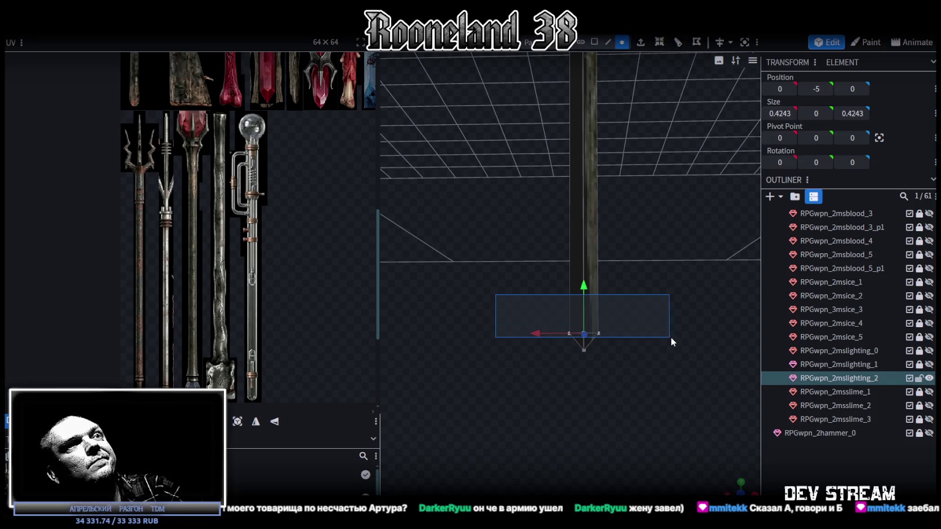
mouse_move(588, 294)
left_mouse_down()
mouse_move(589, 250)
mouse_move(621, 279)
left_mouse_up()
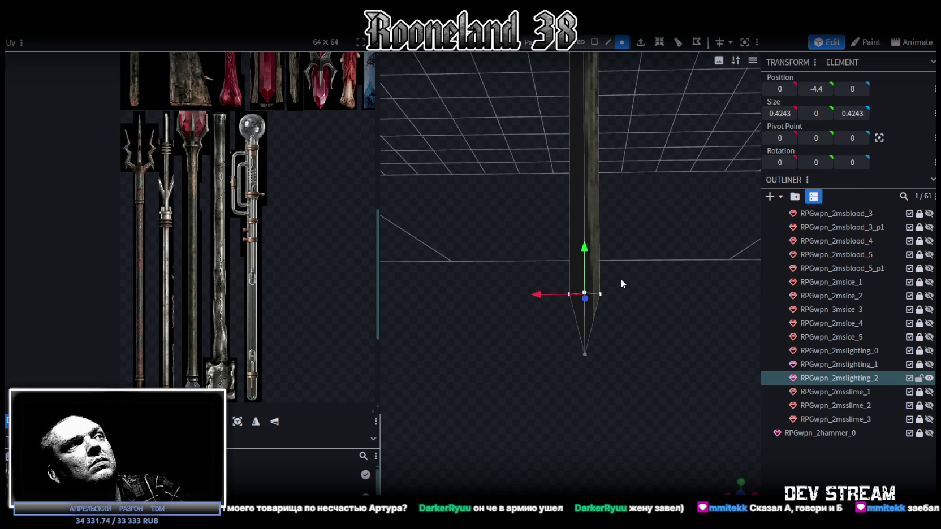
Step: Split the spear's lower-tip faces off into a separate mesh
left_click(594, 42)
left_click_drag(557, 365, 627, 305)
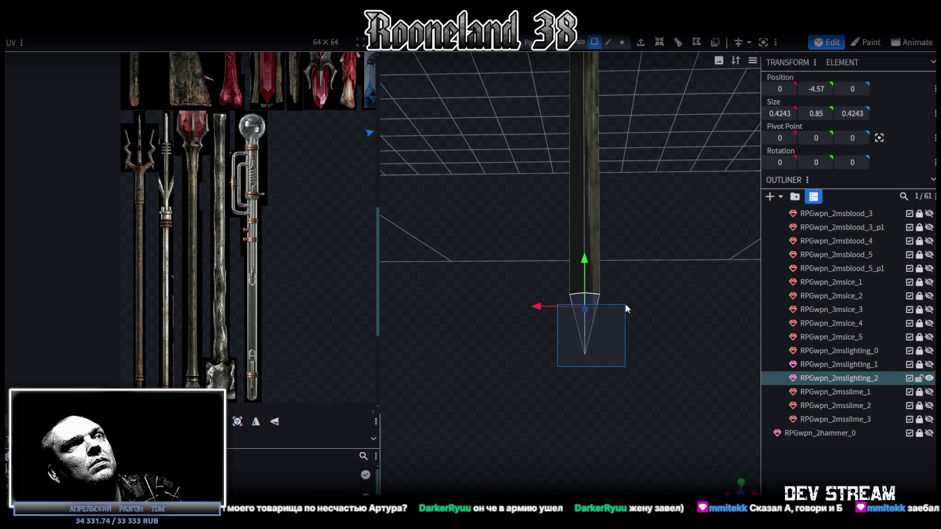
right_click(593, 296)
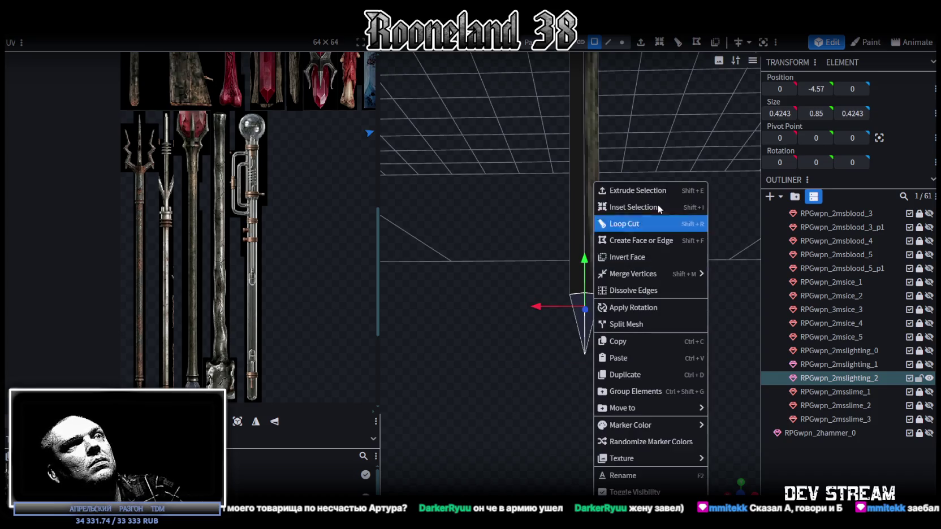
left_click(639, 324)
left_click(590, 165)
mouse_move(590, 165)
left_mouse_down()
mouse_move(642, 274)
mouse_move(626, 89)
mouse_move(584, 181)
mouse_move(438, 305)
left_mouse_up()
Step: Lock the split-off tip piece and inspect the shaft's bottom edges, then clear the selection
left_click(608, 42)
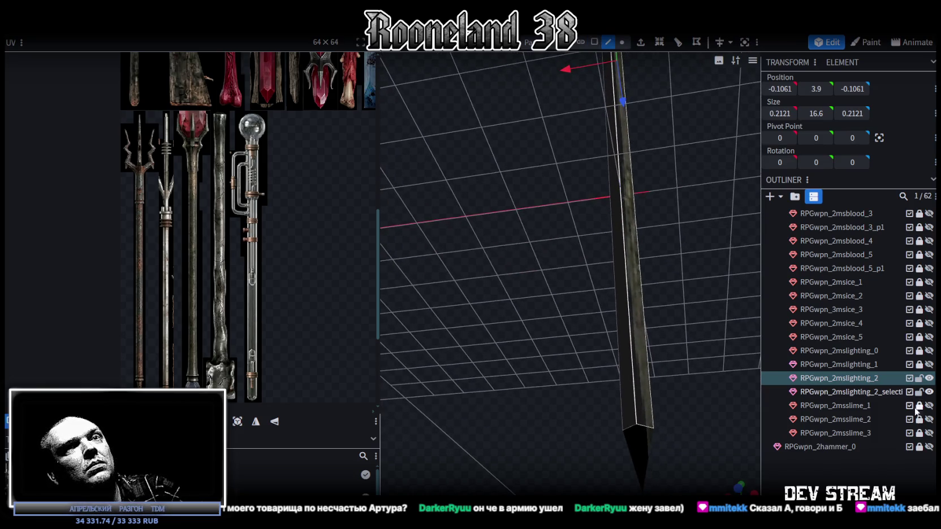
left_click(918, 391)
left_click(649, 428)
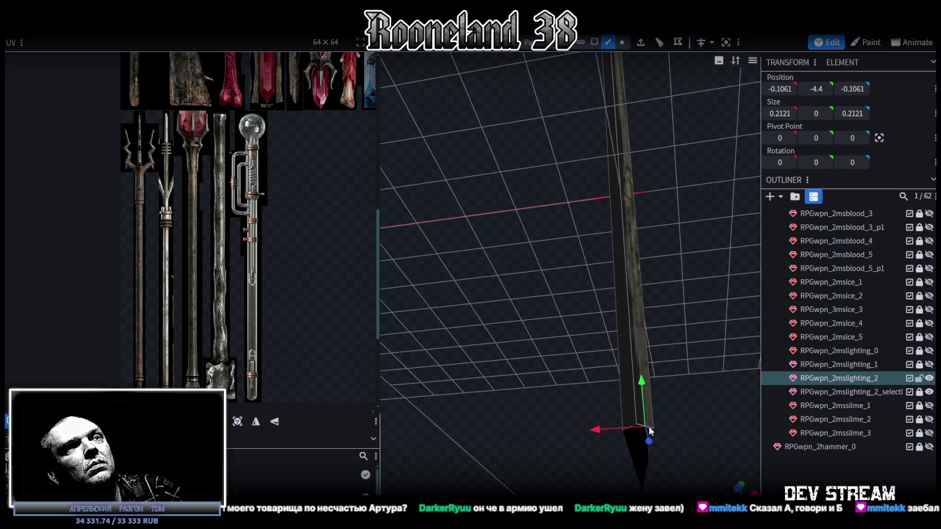
left_click(726, 43)
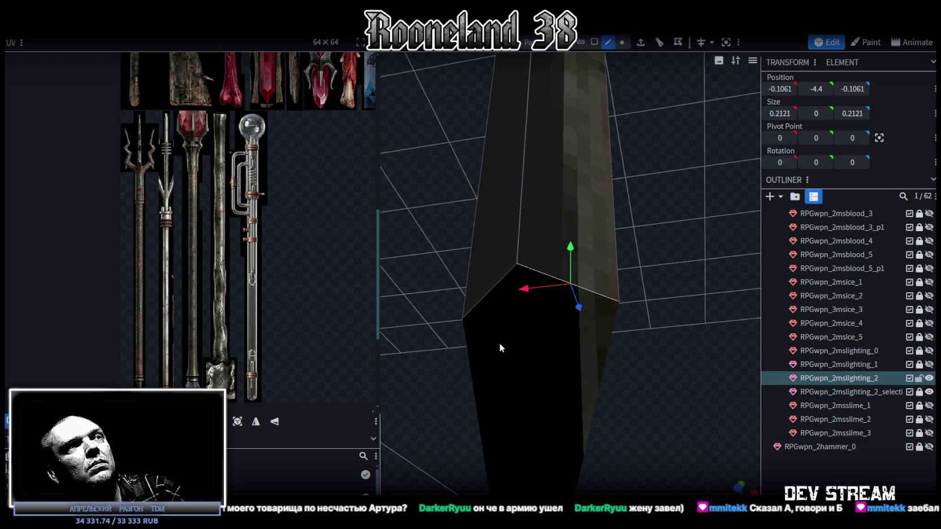
left_click(485, 296)
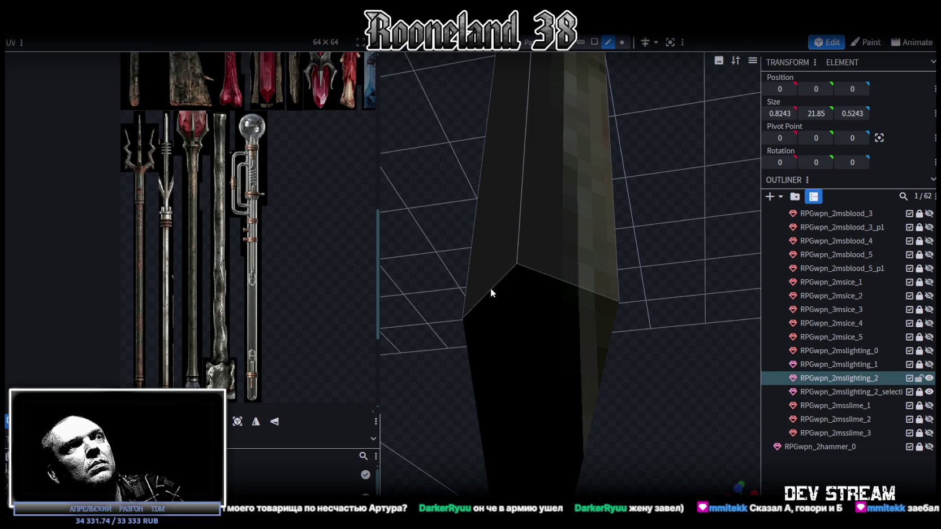
mouse_move(683, 326)
left_mouse_down()
mouse_move(562, 326)
mouse_move(661, 282)
left_mouse_up()
left_click(655, 285, "shift")
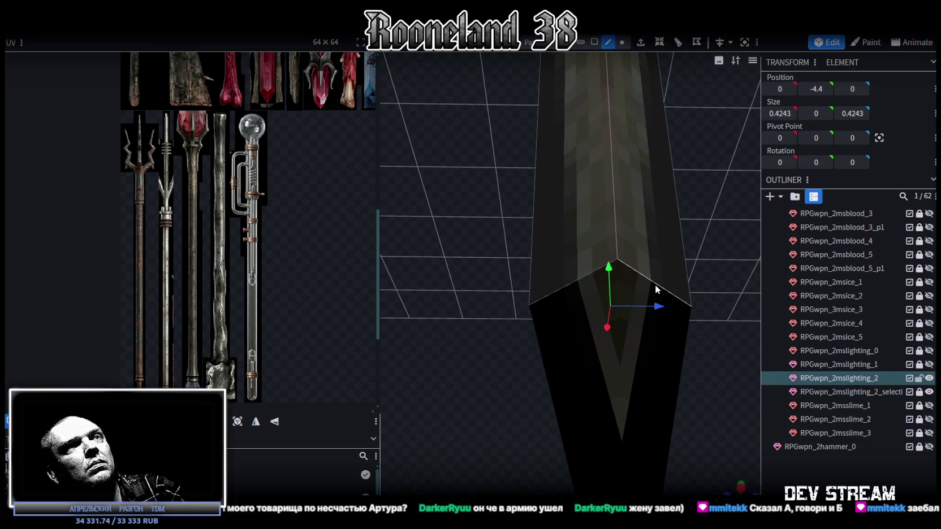
left_click_drag(463, 332, 511, 356)
key("Escape")
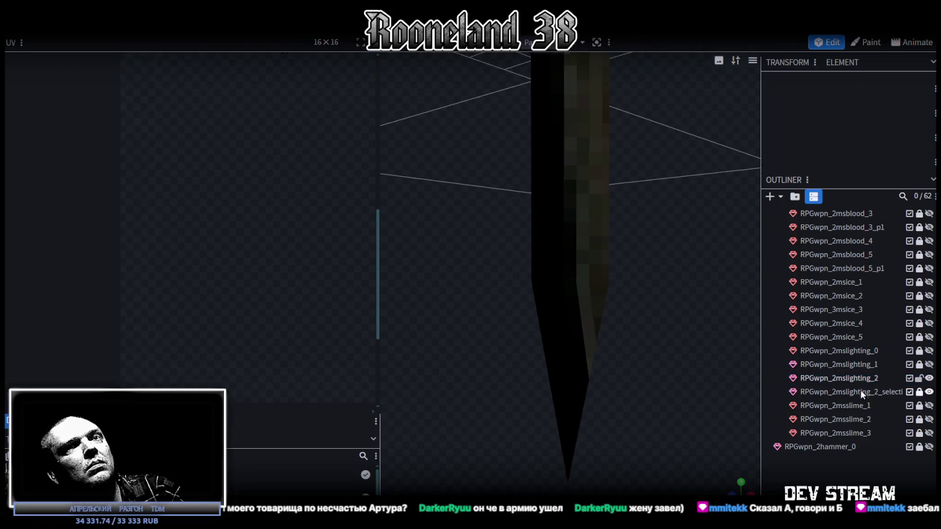
Step: Narrow the tip piece's top ring to 0.2243 and merge it back into the spear mesh
left_click(919, 392)
left_click(818, 392)
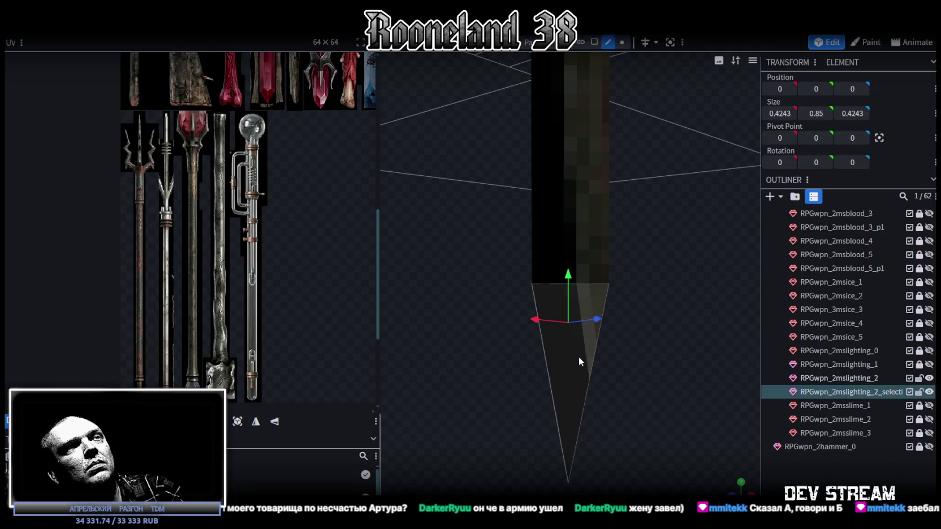
left_click(622, 42)
left_click_drag(455, 208, 676, 323)
mouse_move(682, 292)
left_mouse_down()
mouse_move(626, 348)
mouse_move(617, 257)
mouse_move(615, 341)
mouse_move(518, 313)
left_mouse_up()
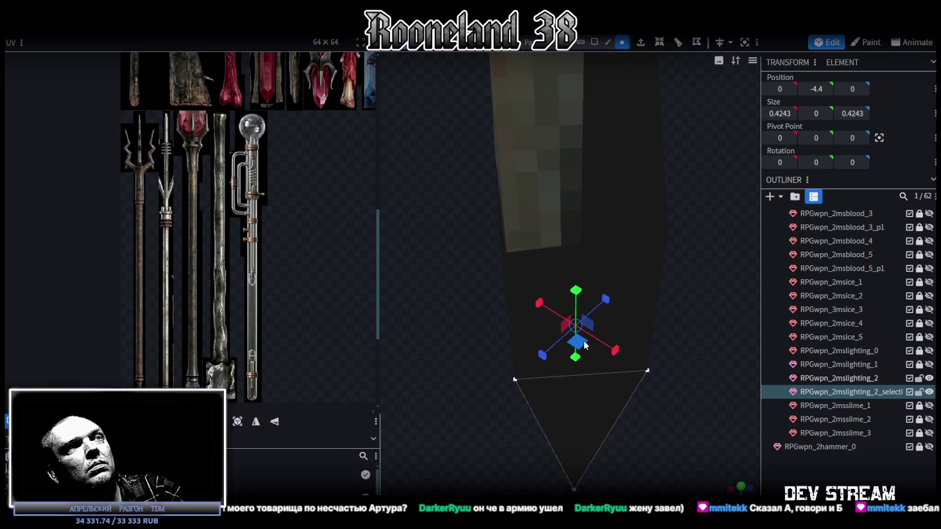
left_click_drag(575, 342, 552, 340)
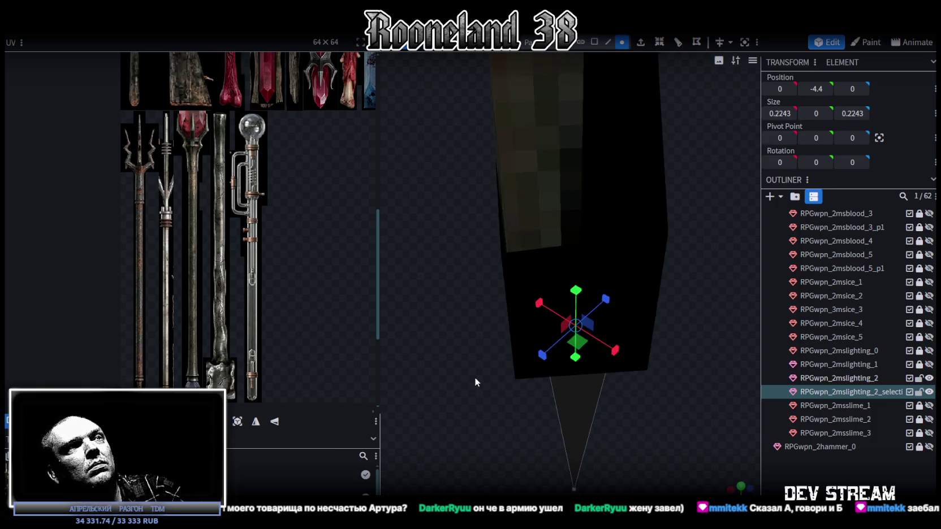
mouse_move(474, 377)
left_mouse_down()
mouse_move(479, 262)
mouse_move(469, 237)
mouse_move(478, 282)
mouse_move(653, 357)
left_mouse_up()
left_click(846, 376, "ctrl")
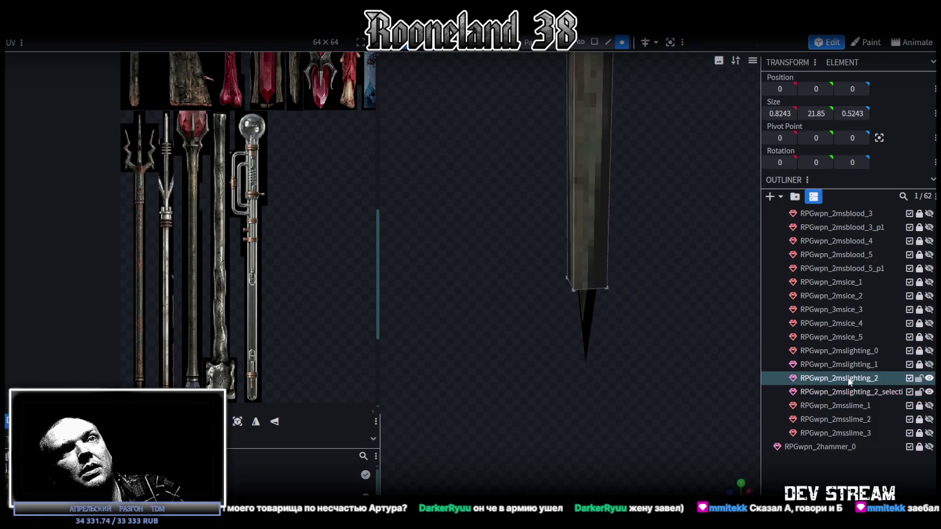
right_click(845, 378)
left_click(783, 203)
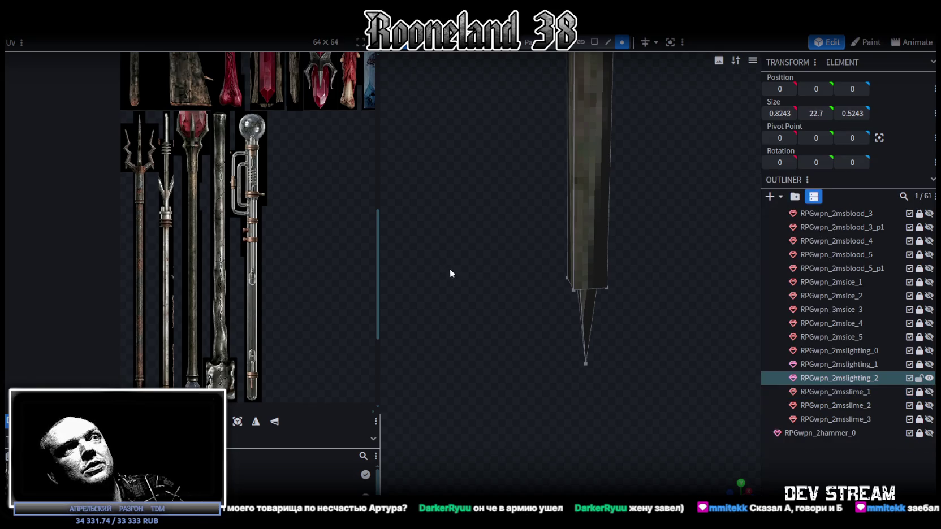
Step: Delete the spearhead faces at the top of the spear
scroll(574, 263, "down", 5)
mouse_move(573, 262)
left_mouse_down()
mouse_move(574, 415)
mouse_move(610, 227)
mouse_move(609, 315)
mouse_move(649, 302)
mouse_move(639, 297)
mouse_move(618, 327)
mouse_move(608, 283)
mouse_move(614, 310)
left_mouse_up()
scroll(609, 284, "up", 3)
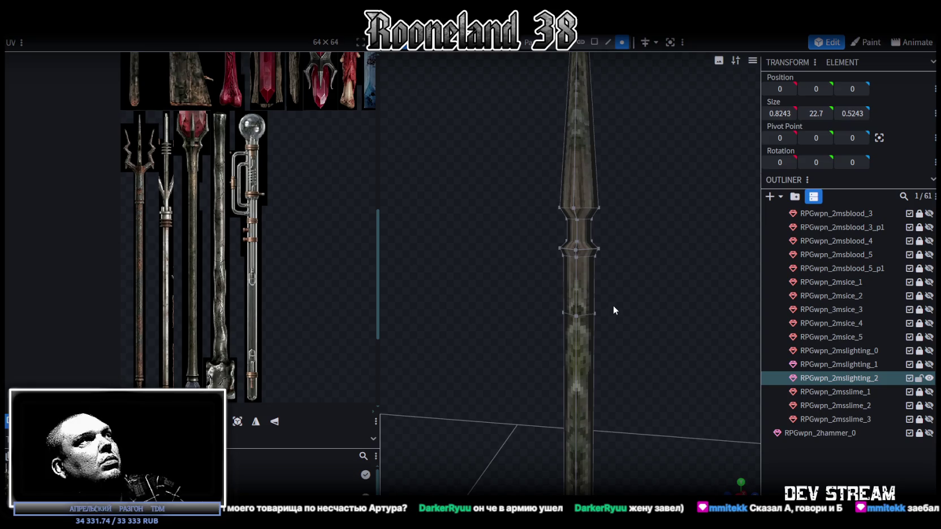
scroll(613, 305, "down", 3)
mouse_move(621, 298)
left_mouse_down()
mouse_move(657, 299)
mouse_move(640, 335)
left_mouse_up()
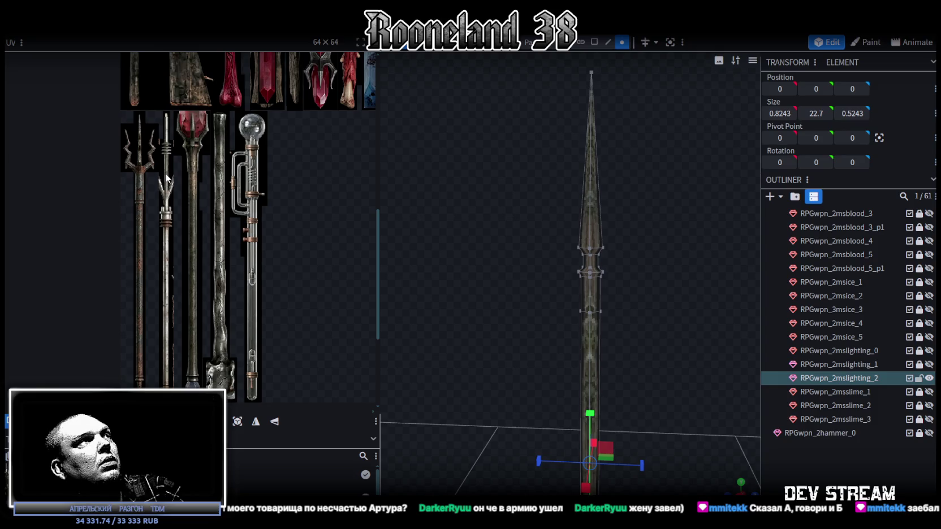
left_click_drag(658, 316, 646, 300)
left_click(594, 42)
mouse_move(516, 102)
left_mouse_down()
mouse_move(673, 255)
mouse_move(673, 247)
left_mouse_up()
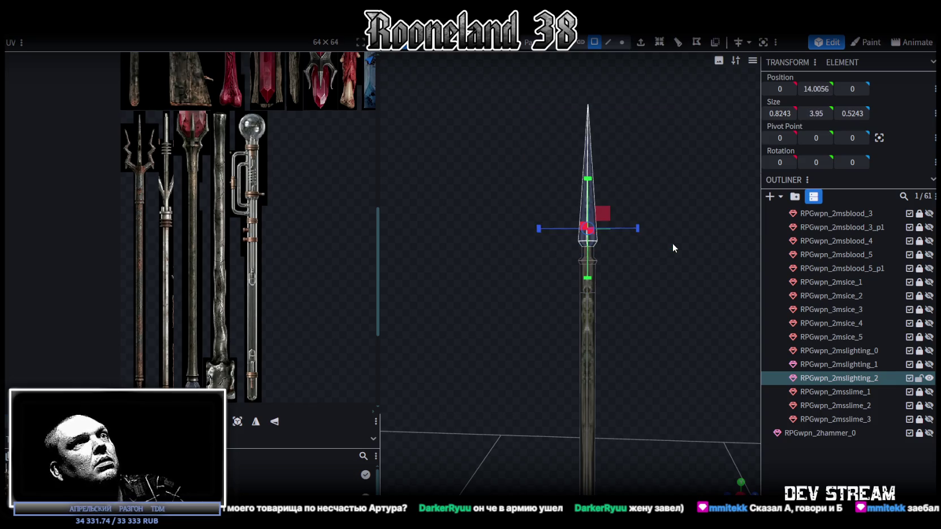
key("Delete")
Step: Delete the collar faces just below the removed spearhead
scroll(646, 275, "up", 3)
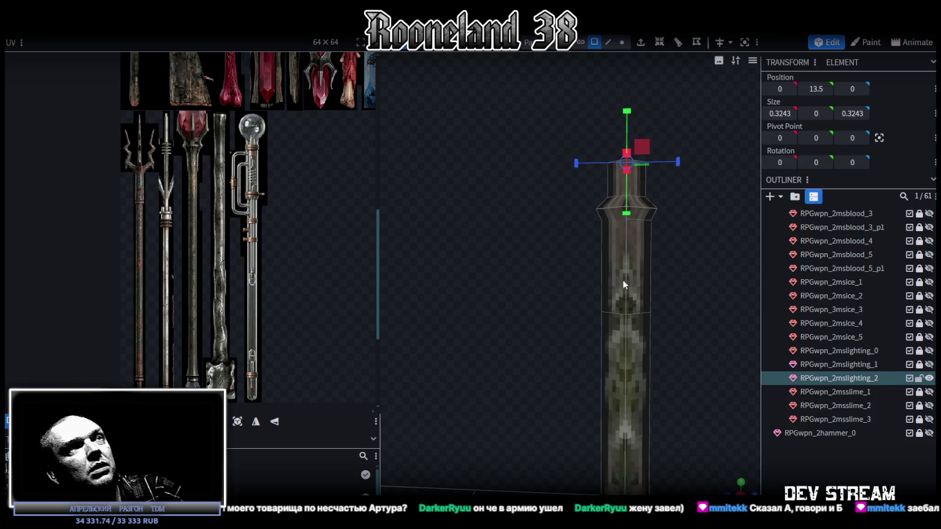
scroll(622, 279, "up", 2)
left_click_drag(569, 303, 688, 206)
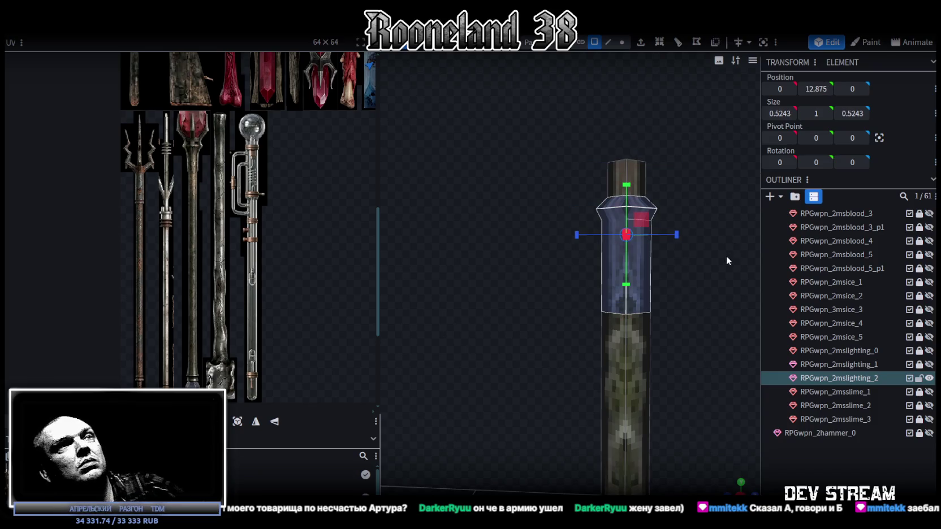
key("Delete")
Step: Resize the small box above the shaft to 0.9 tall
left_click_drag(591, 149, 698, 198)
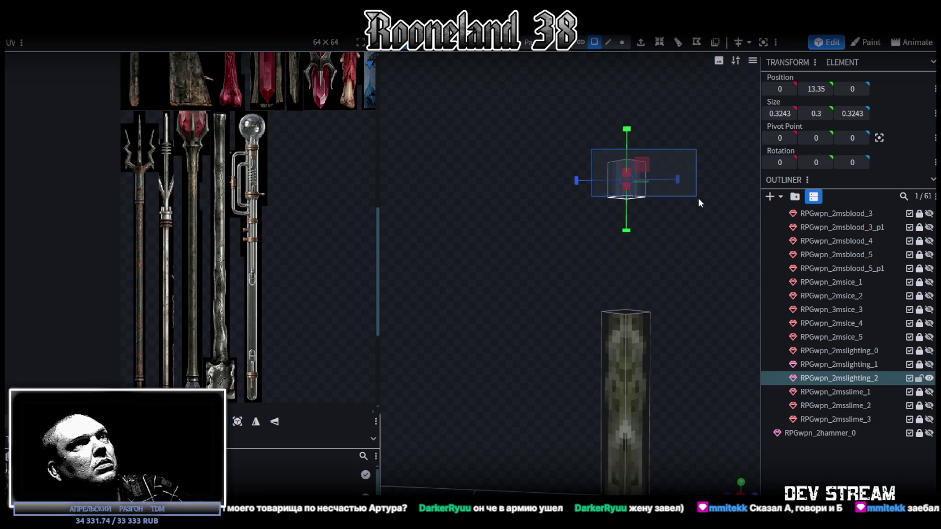
scroll(668, 279, "down", 2)
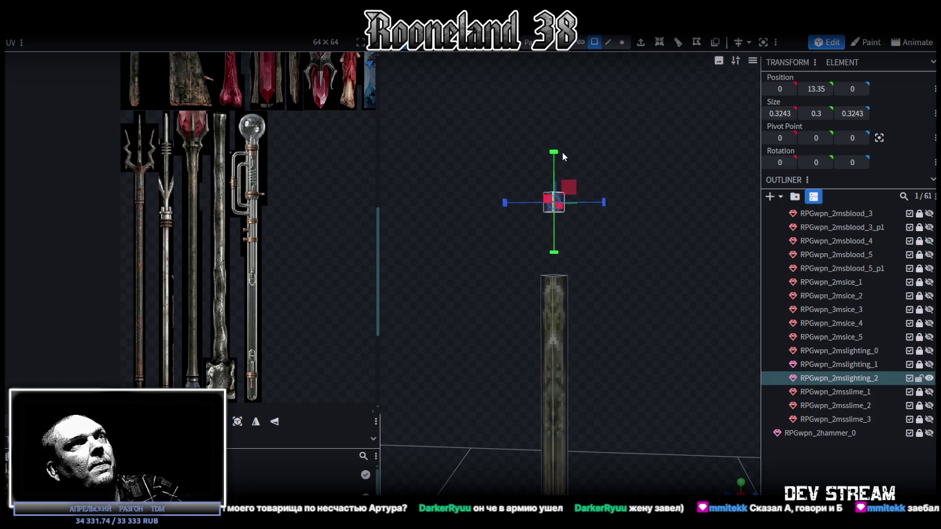
left_click_drag(555, 157, 560, 119)
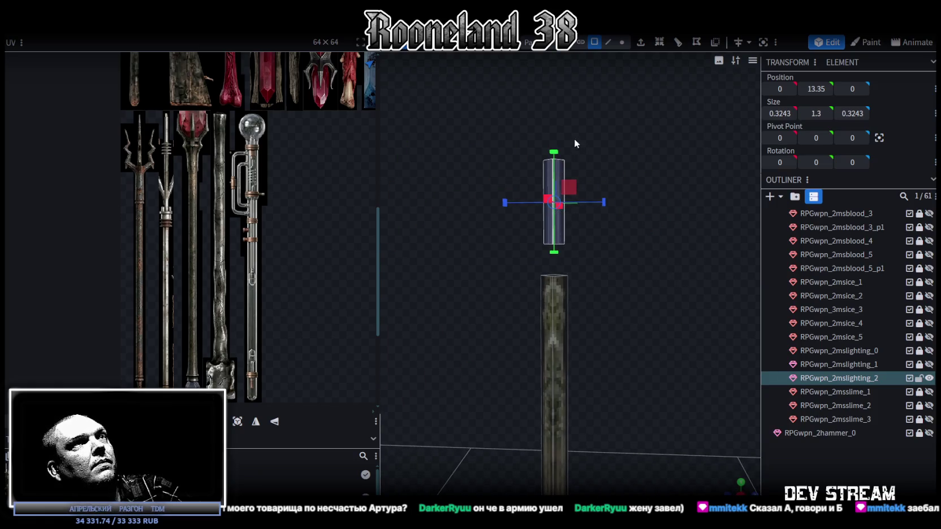
left_click_drag(554, 160, 557, 172)
left_click_drag(638, 261, 598, 317)
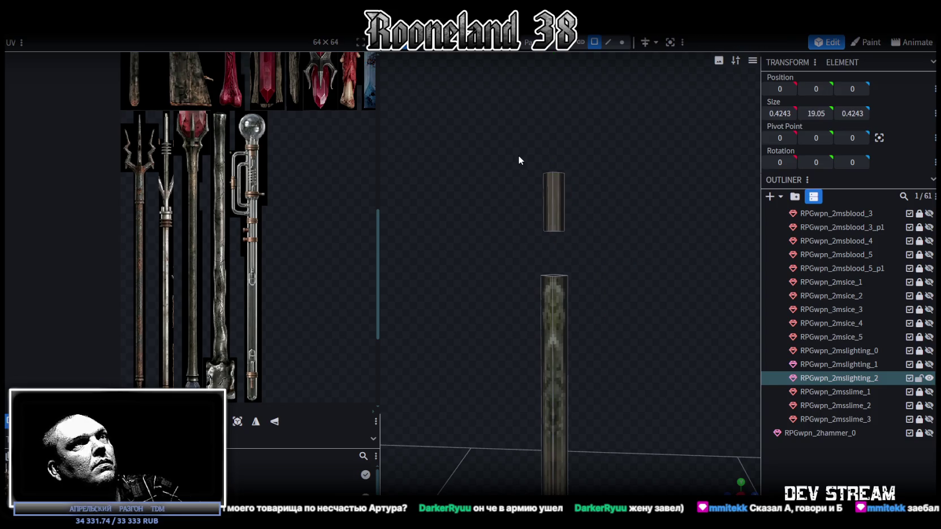
Step: Raise the shaft's top vertices from Y 12.2 to 16.7, then return to object mode in front view
mouse_move(598, 318)
middle_mouse_down()
mouse_move(604, 350)
mouse_move(615, 279)
mouse_move(595, 291)
mouse_move(513, 247)
mouse_move(608, 315)
mouse_move(686, 226)
mouse_move(677, 230)
mouse_move(677, 213)
mouse_move(638, 141)
middle_mouse_up()
left_click(577, 320)
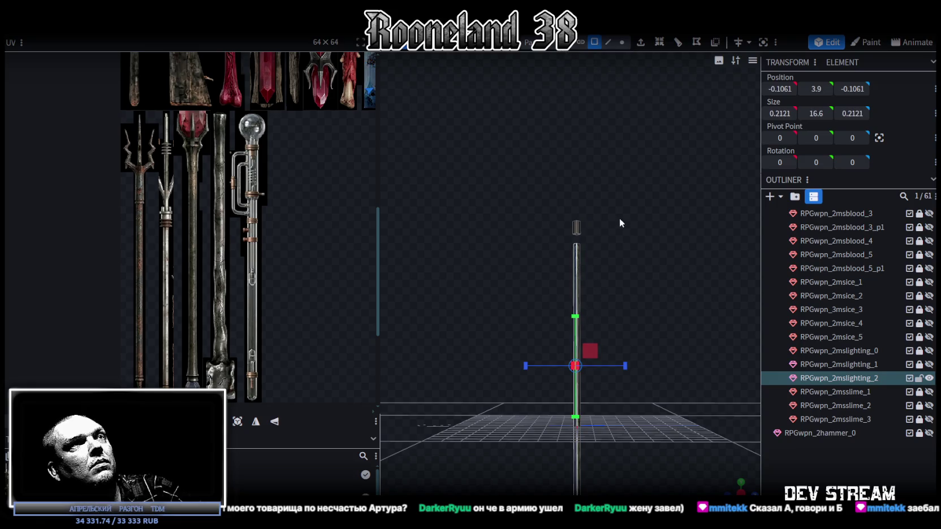
left_click(623, 43)
left_click(576, 244)
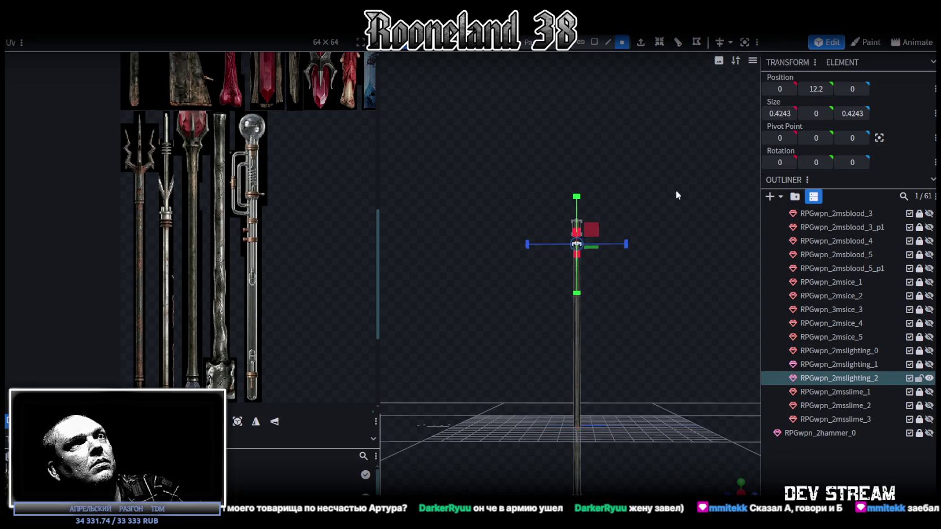
middle_click_drag(676, 189, 580, 264)
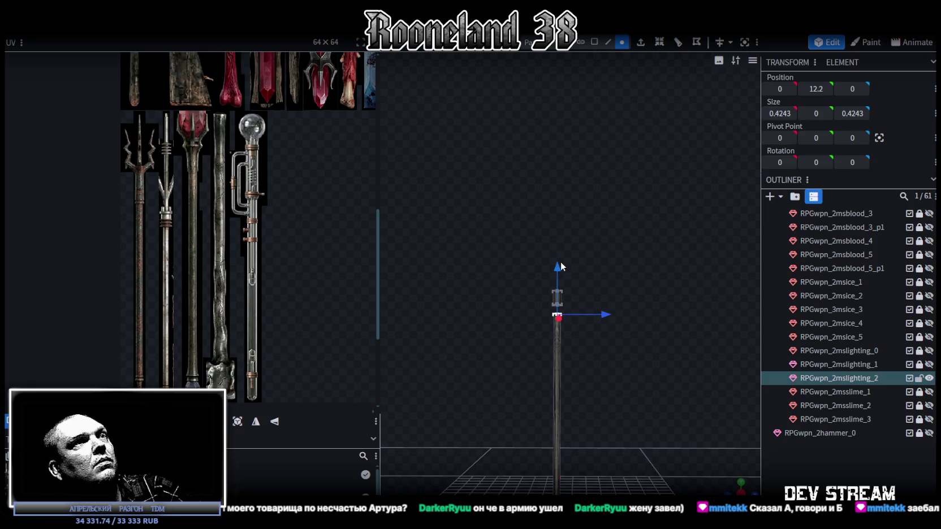
left_click_drag(559, 265, 570, 197)
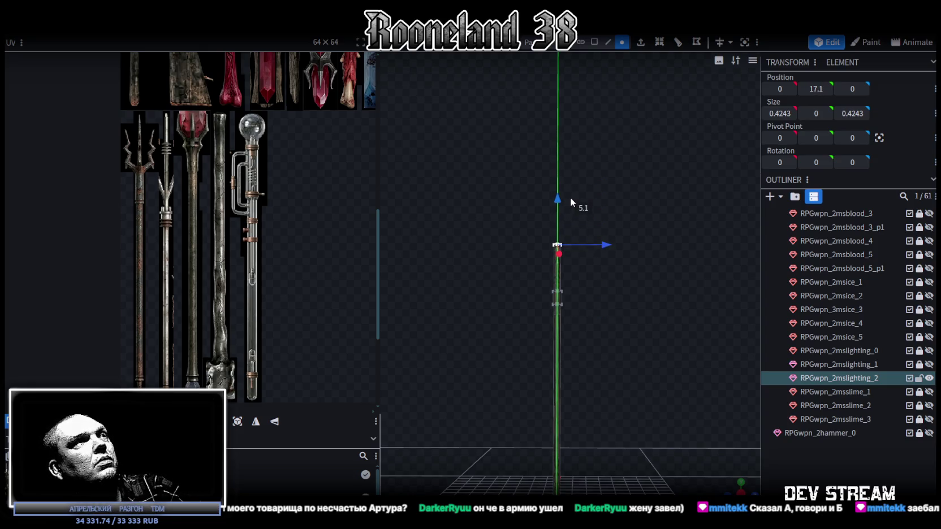
left_click_drag(570, 198, 640, 223)
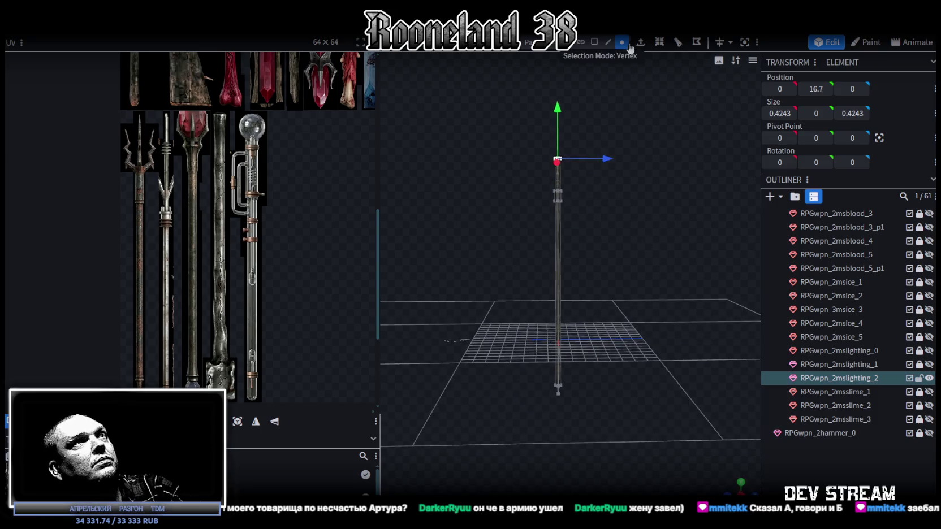
left_click(594, 42)
key("KP_1")
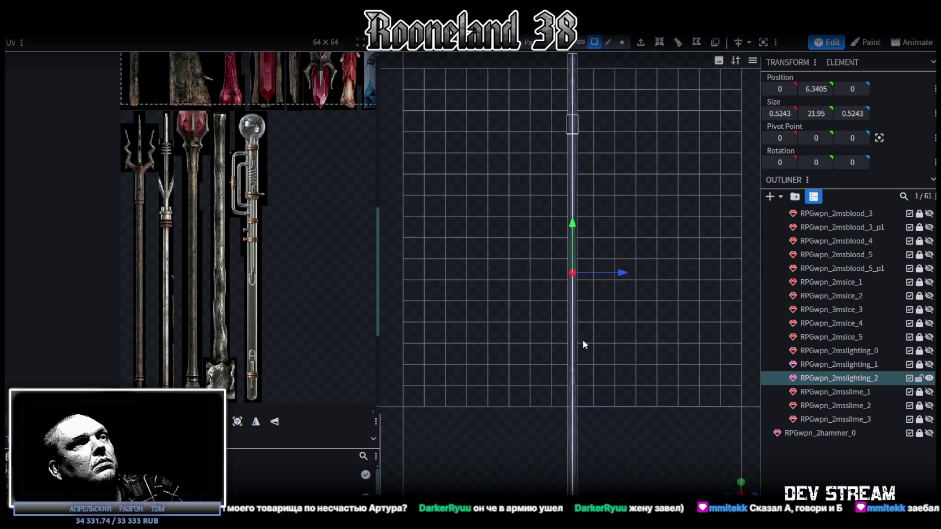
Step: Project the shaft's UVs from the front view and move them over the second spear strip
left_click(235, 422)
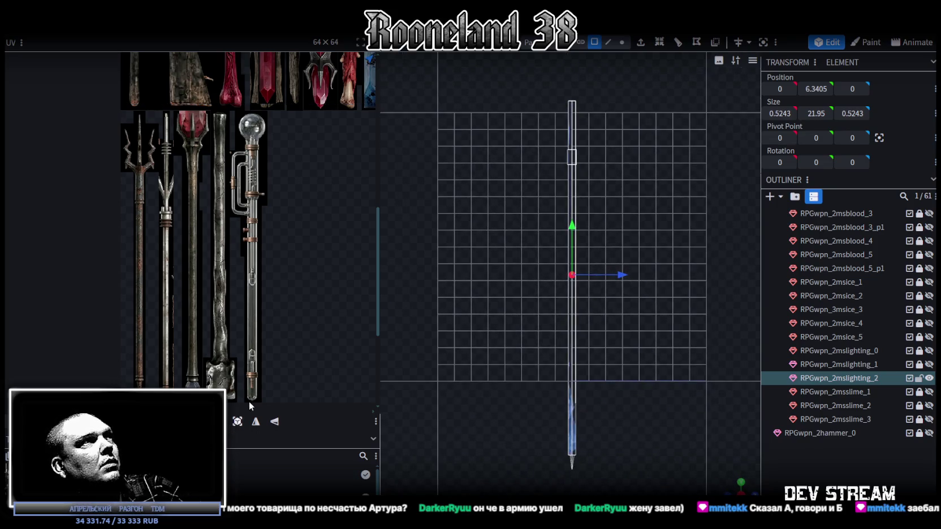
scroll(240, 283, "down", 3)
scroll(239, 272, "down", 2)
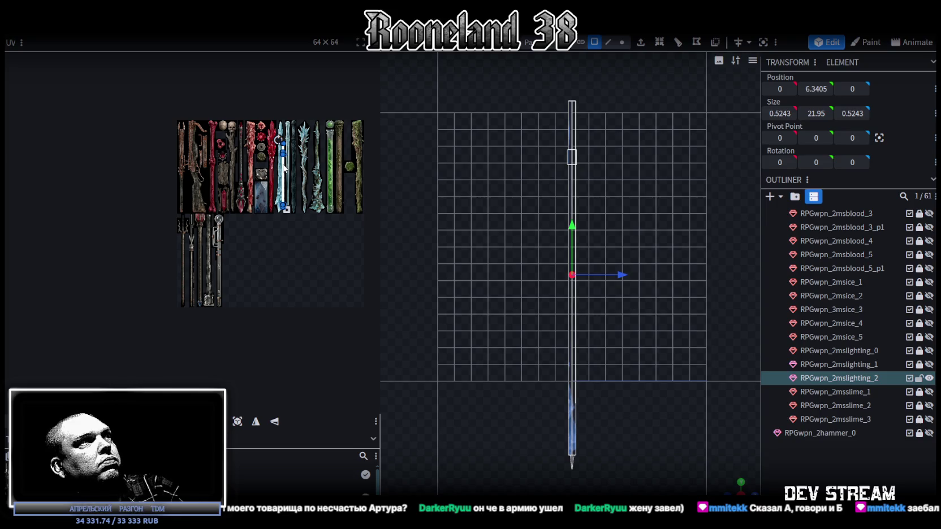
left_click_drag(283, 167, 205, 238)
scroll(195, 238, "up", 5)
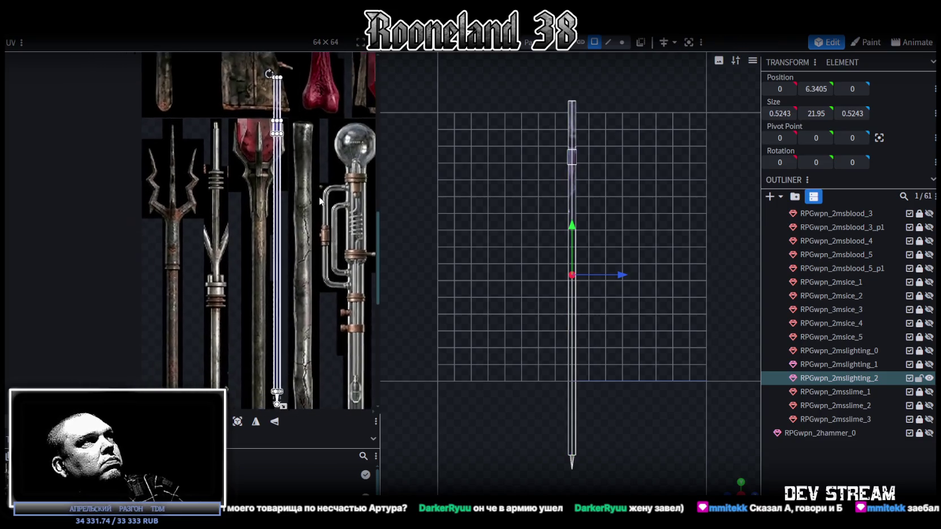
left_click_drag(278, 91, 242, 117)
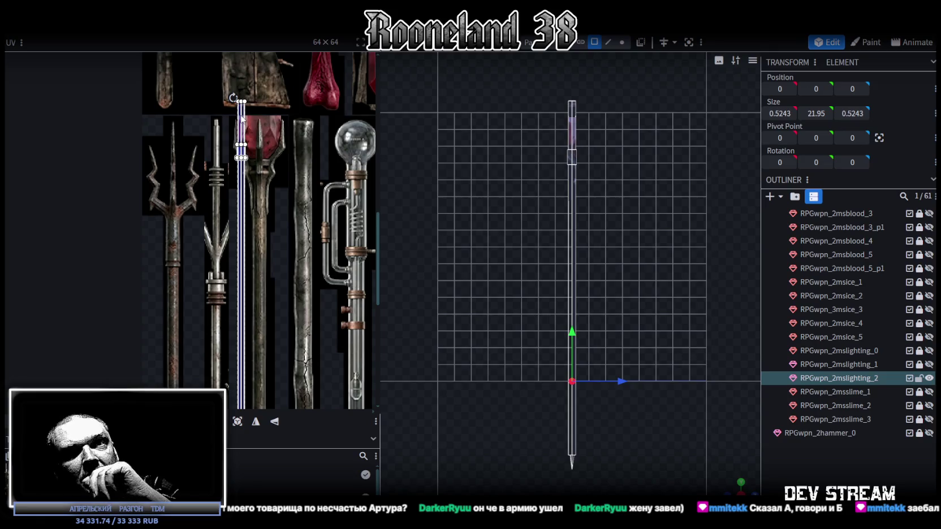
left_click_drag(242, 119, 219, 209)
scroll(220, 209, "up", 5)
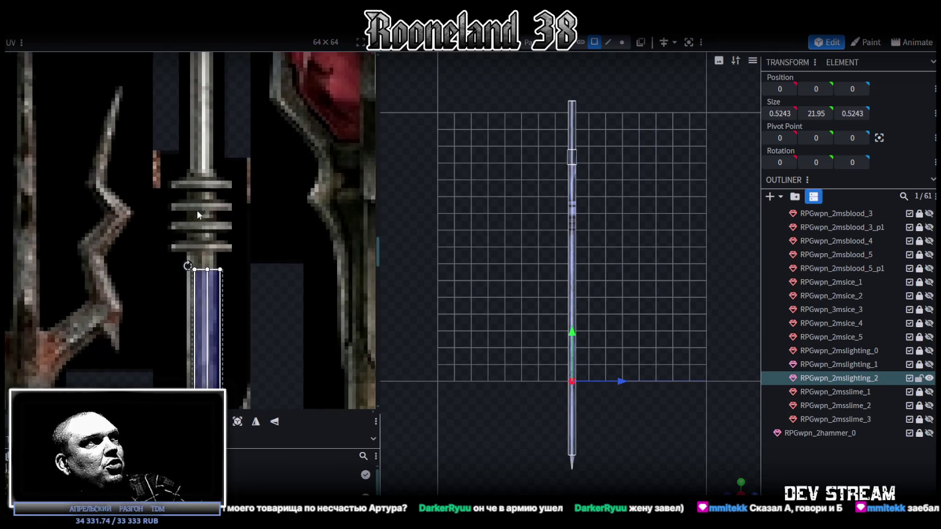
left_click_drag(199, 286, 194, 274)
Step: Stretch the UV face along the whole blade and fit its end to the spear tip
scroll(192, 265, "up", 5)
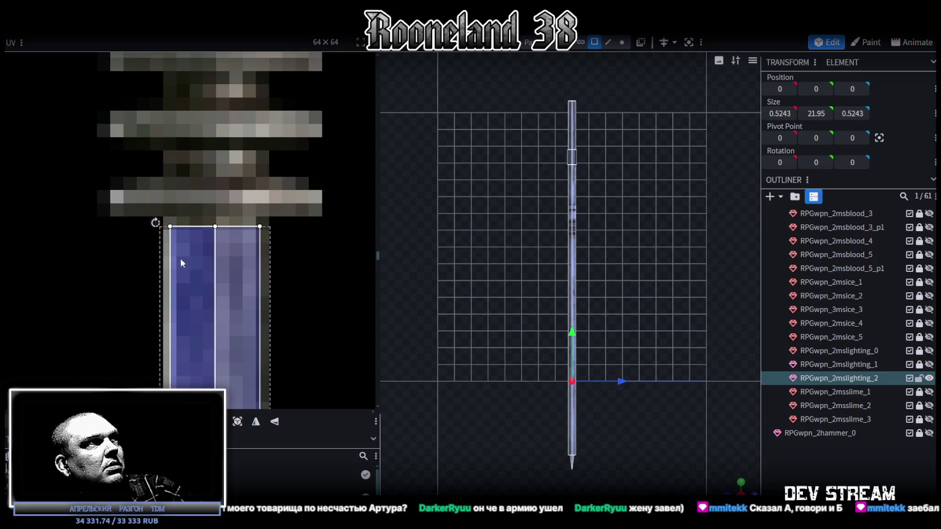
scroll(178, 255, "down", 5)
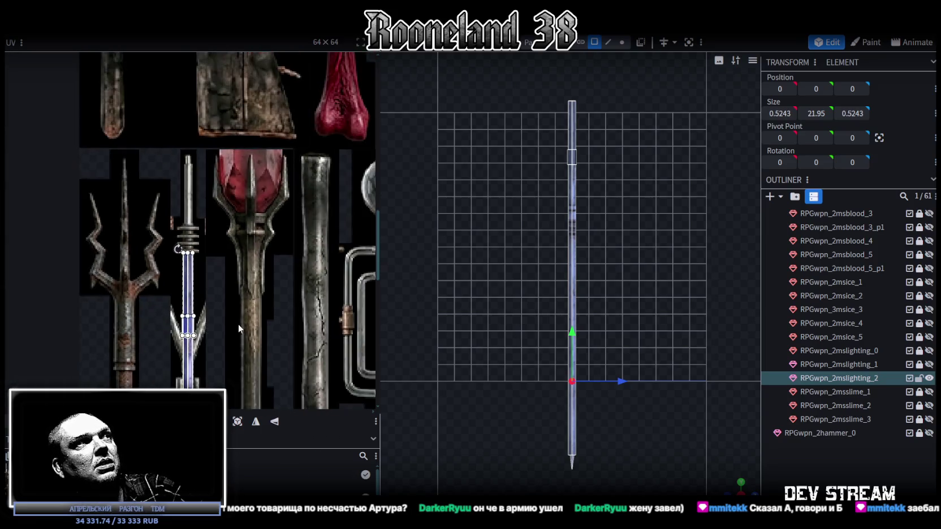
scroll(238, 327, "up", 5)
scroll(248, 210, "down", 5)
scroll(253, 177, "up", 5)
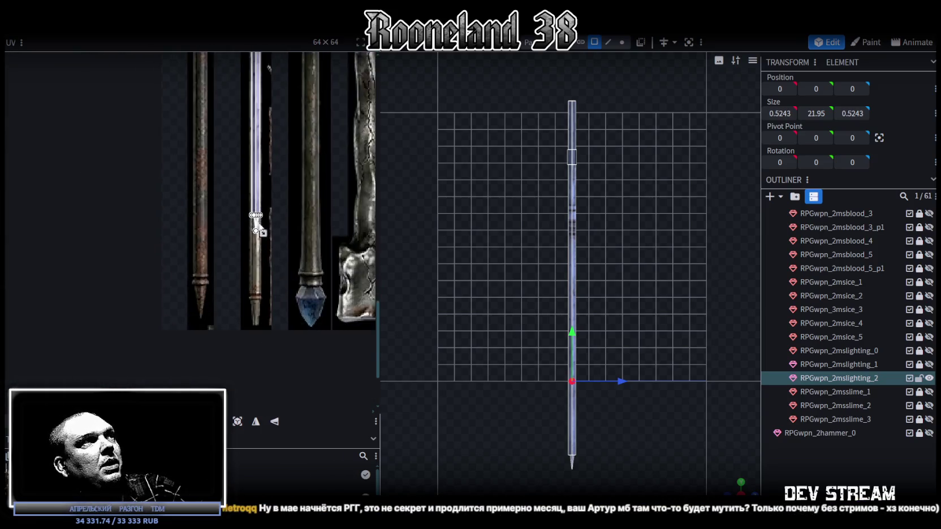
scroll(270, 268, "up", 2)
scroll(270, 270, "up", 2)
scroll(283, 212, "up", 1)
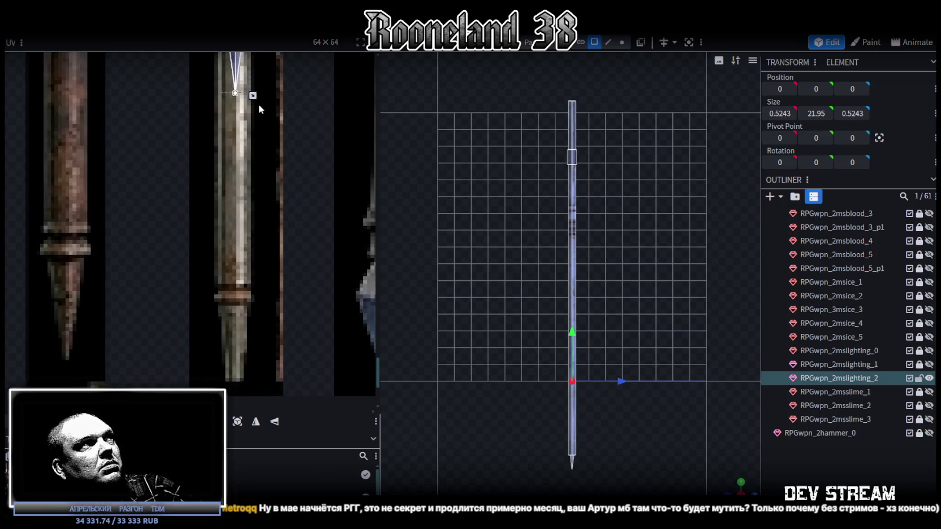
left_click_drag(254, 103, 262, 246)
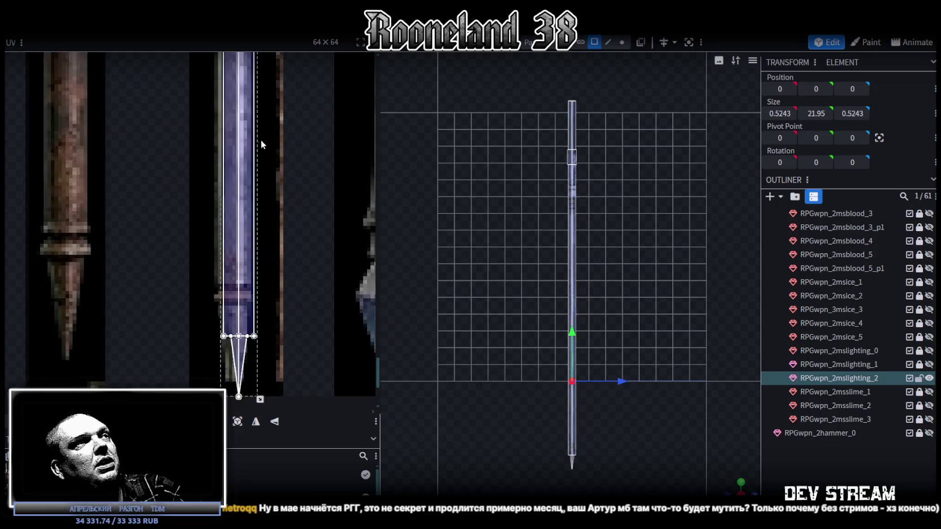
middle_click_drag(263, 246, 297, 215)
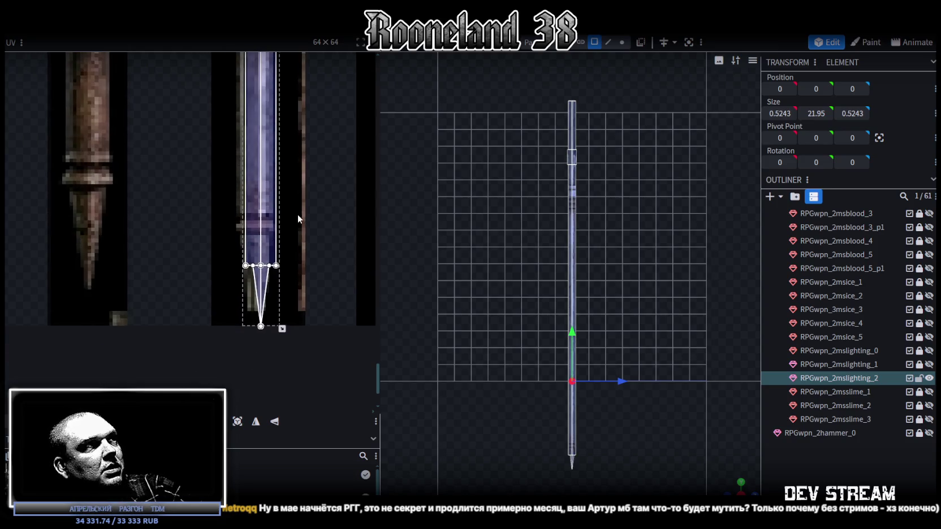
left_click_drag(283, 329, 275, 287)
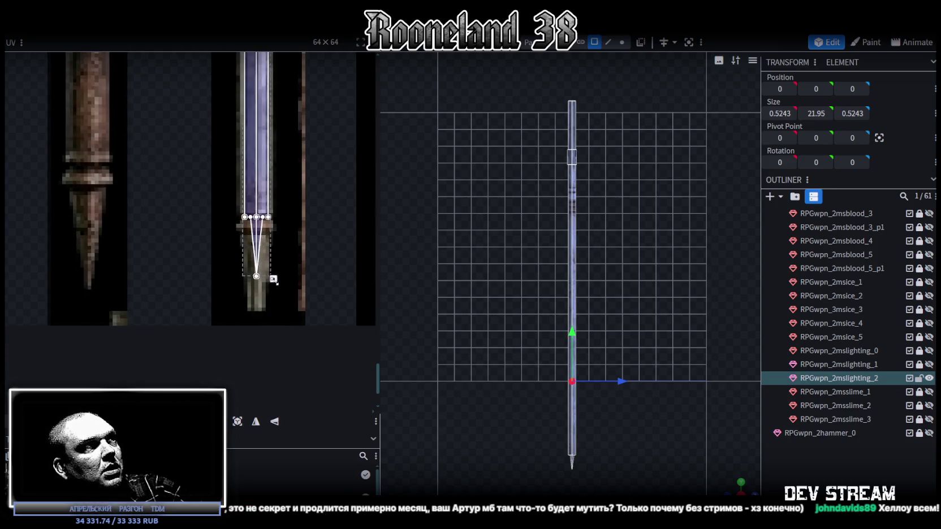
Step: Reshape the UV face into a wider, shorter box and move it to another texture area
scroll(285, 281, "up", 3)
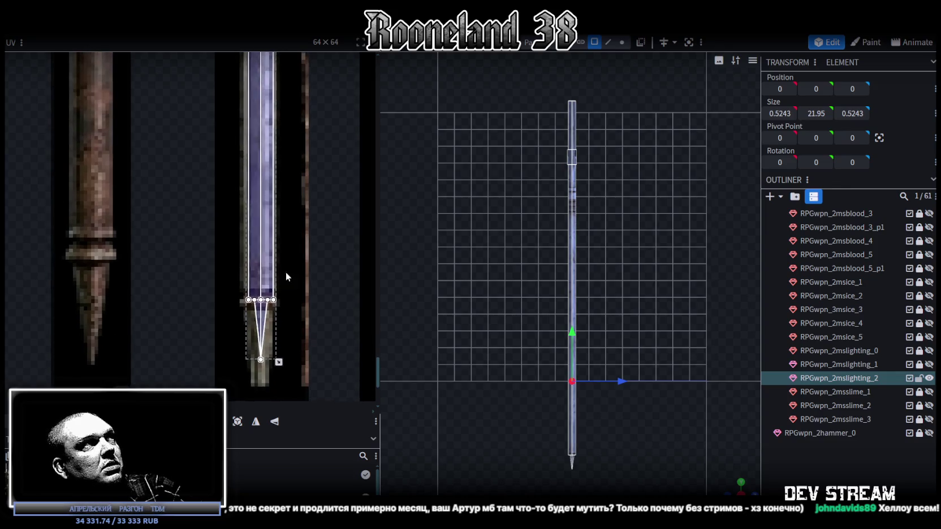
scroll(301, 217, "up", 2)
mouse_move(292, 239)
middle_mouse_down()
mouse_move(309, 180)
mouse_move(299, 291)
mouse_move(298, 150)
middle_mouse_up()
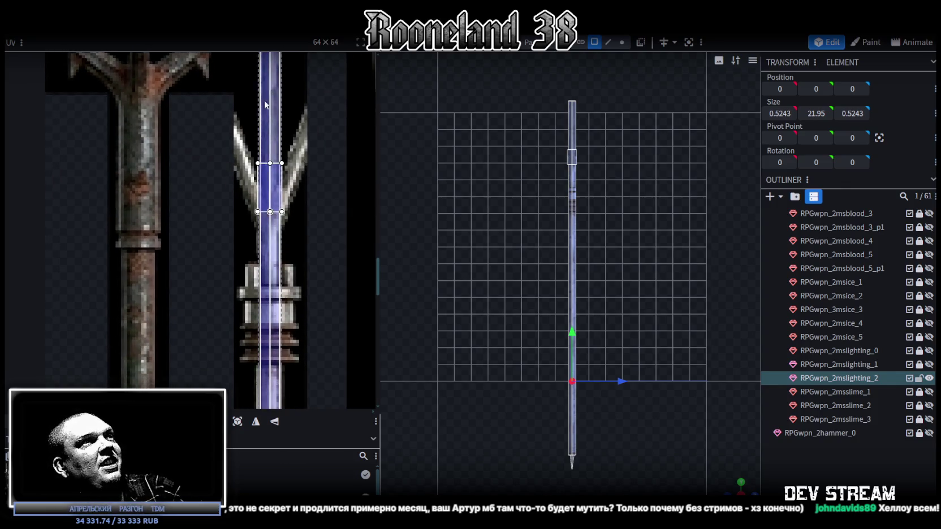
scroll(293, 292, "down", 5)
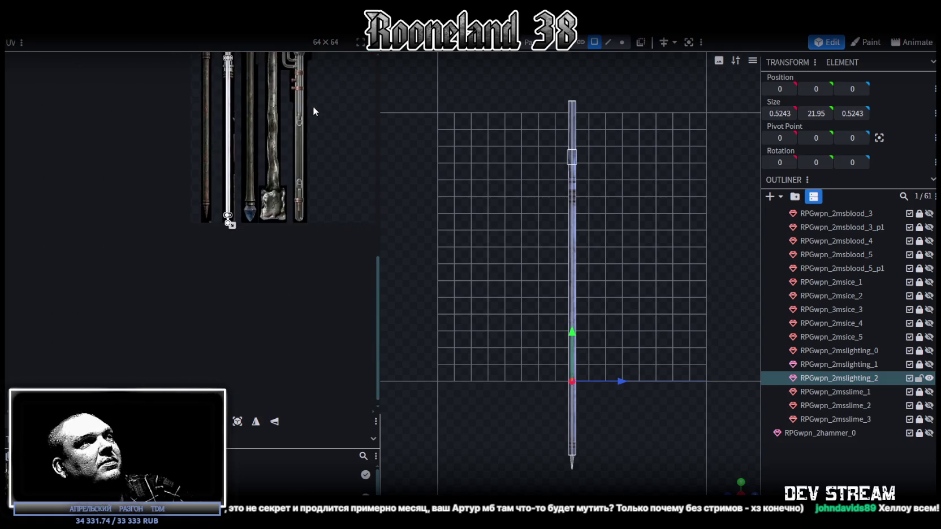
scroll(264, 217, "down", 1)
left_click_drag(237, 222, 248, 116)
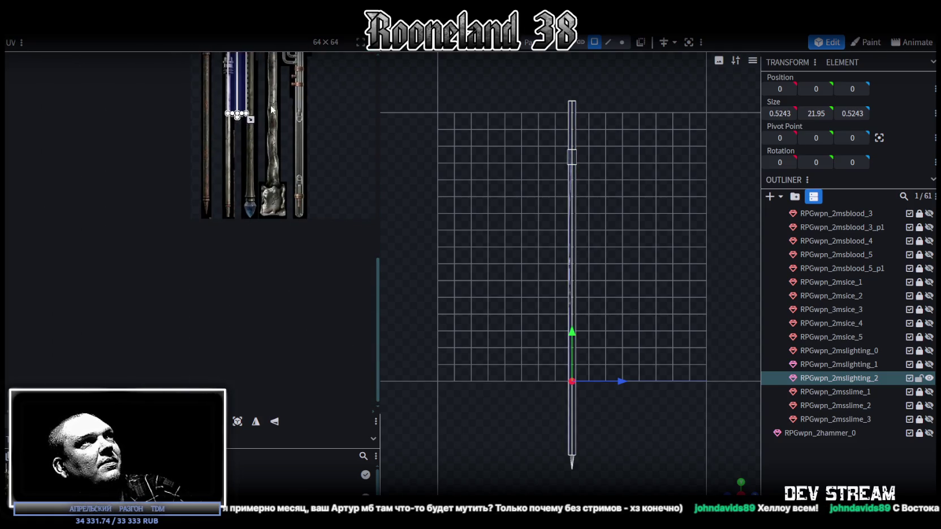
scroll(232, 117, "up", 5)
left_click_drag(244, 218, 251, 312)
Step: Fit the UV box over the middle spear strip, narrowing it and shifting it one texel right
scroll(215, 226, "up", 2)
scroll(228, 267, "up", 2)
scroll(255, 260, "up", 2)
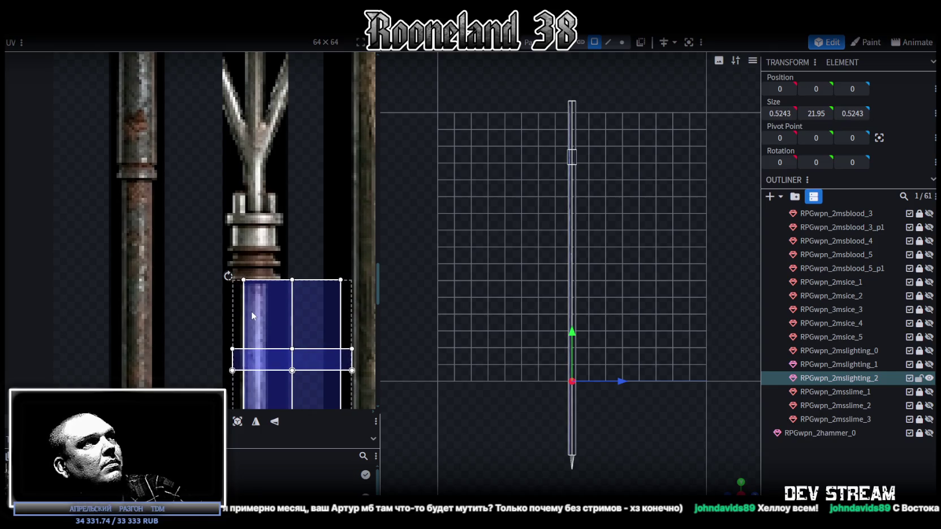
scroll(251, 312, "down", 3)
scroll(288, 119, "down", 3)
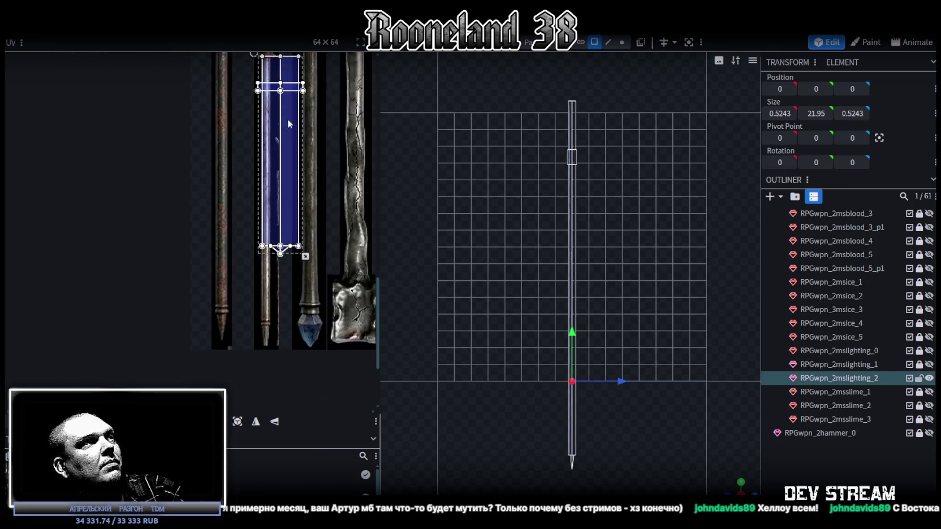
scroll(316, 255, "down", 1)
middle_click_drag(316, 260, 356, 123)
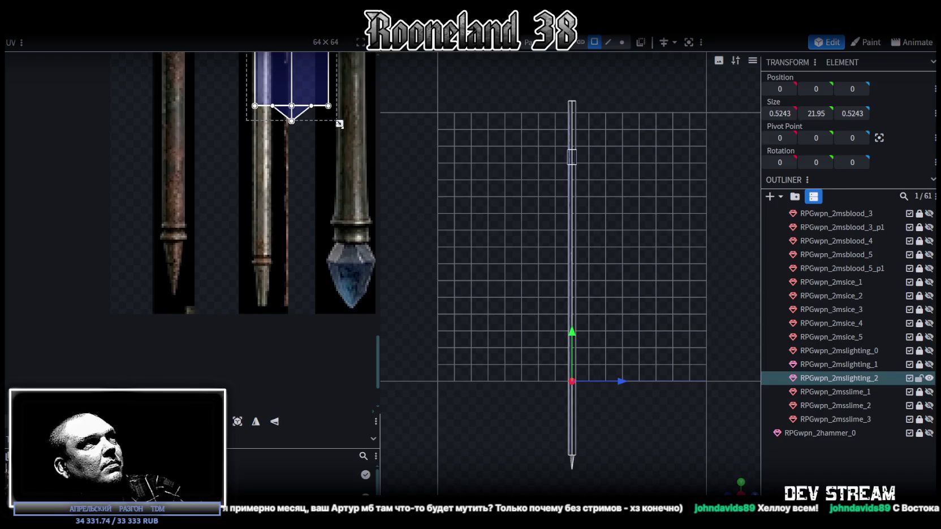
left_click_drag(340, 123, 284, 268)
scroll(280, 271, "up", 3)
scroll(285, 269, "up", 2)
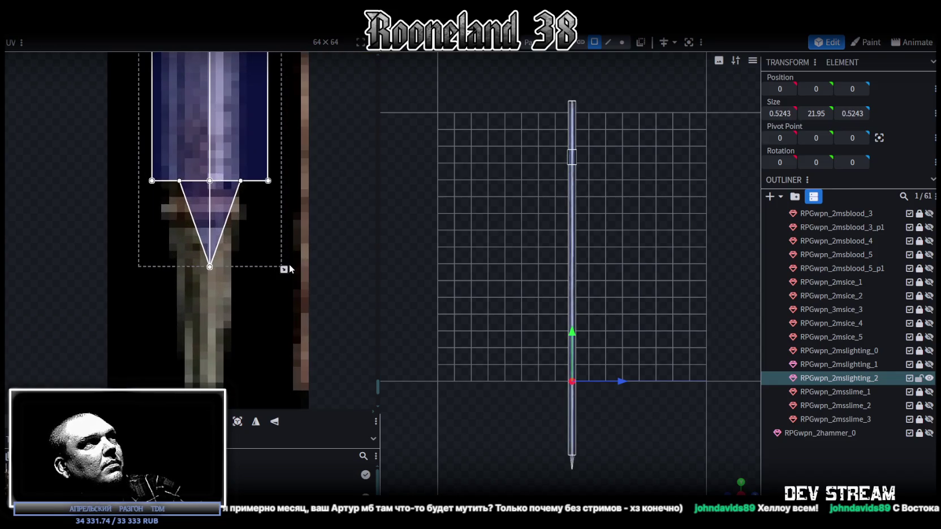
left_click_drag(284, 269, 260, 286)
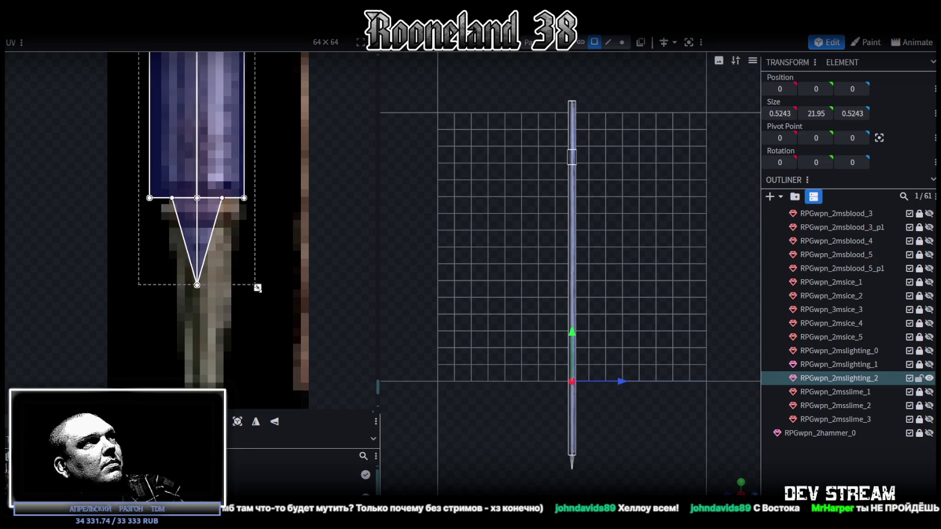
mouse_move(167, 153)
left_mouse_down()
mouse_move(179, 155)
mouse_move(172, 148)
left_mouse_up()
mouse_move(275, 289)
left_mouse_down()
mouse_move(249, 292)
mouse_move(253, 308)
left_mouse_up()
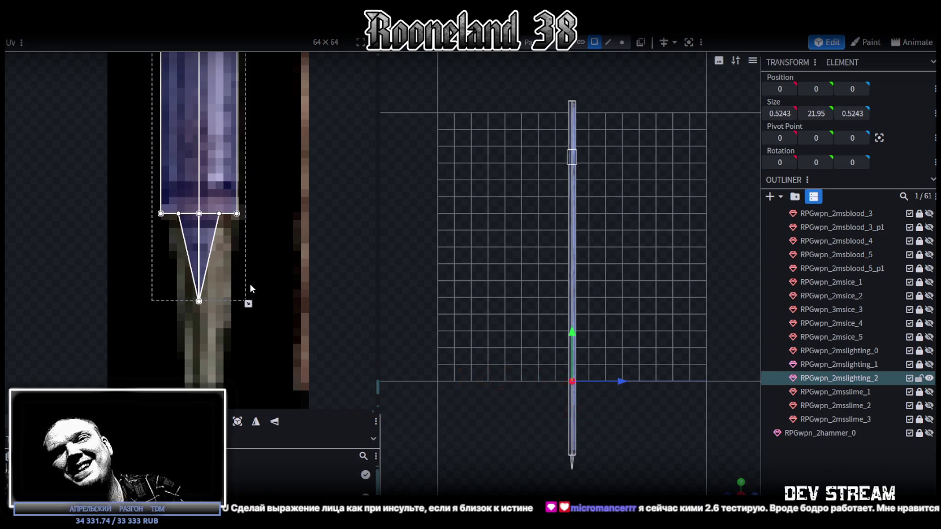
Step: Stretch the triangular tip face's UV longer and wider down the bluish texture strip
left_click_drag(171, 343, 275, 237)
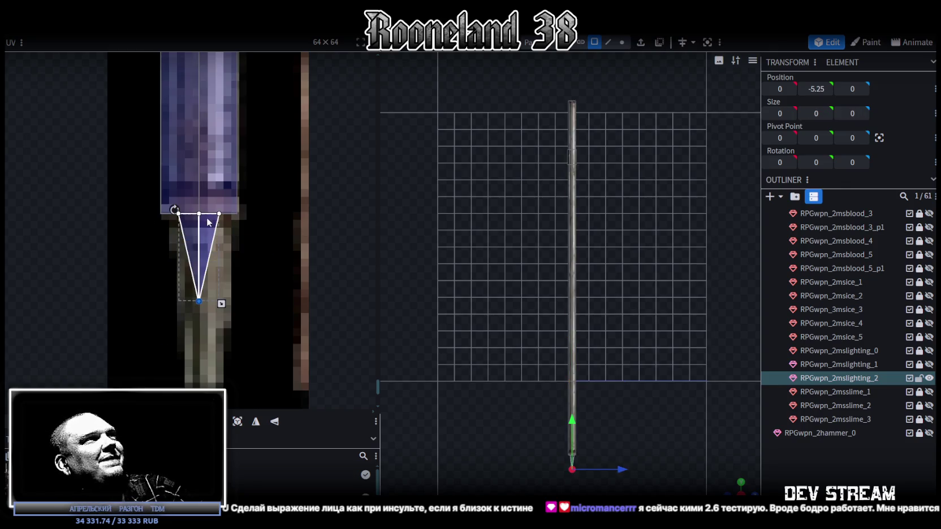
left_click_drag(221, 304, 232, 390)
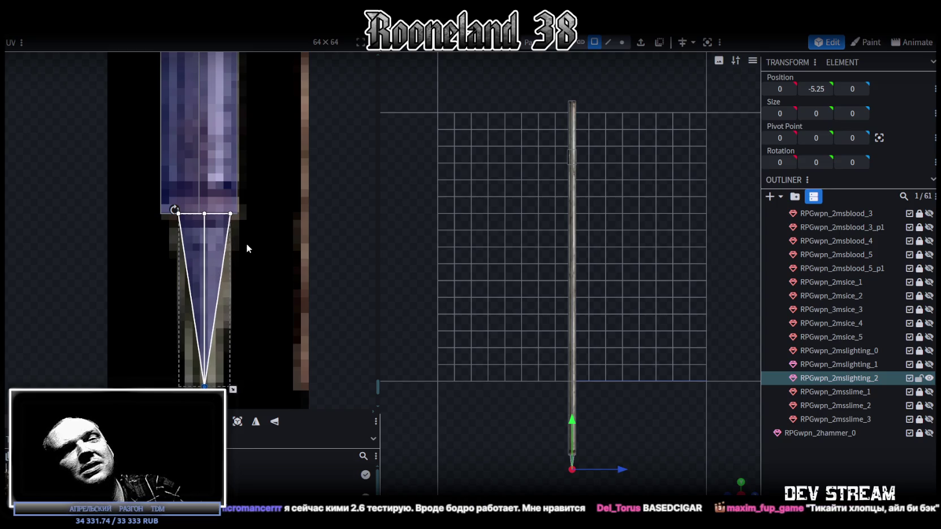
scroll(194, 197, "down", 3)
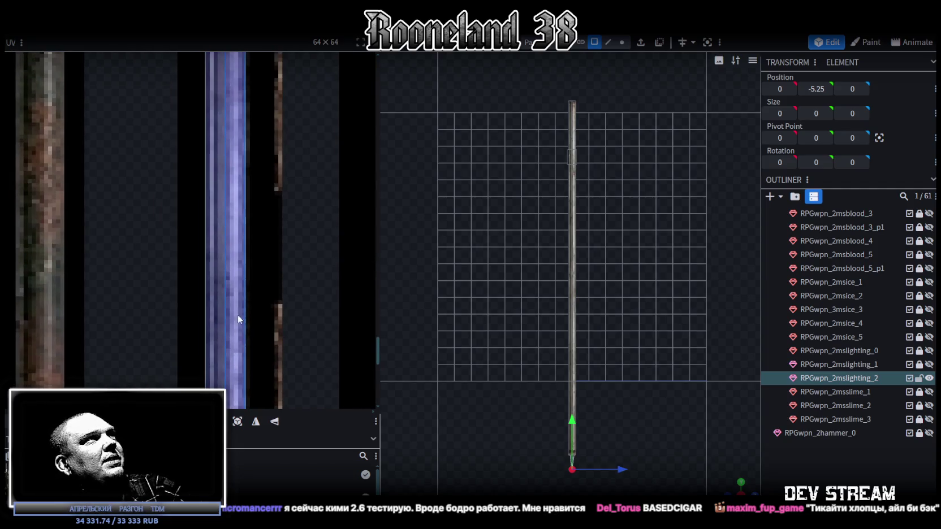
middle_click_drag(235, 330, 250, 247)
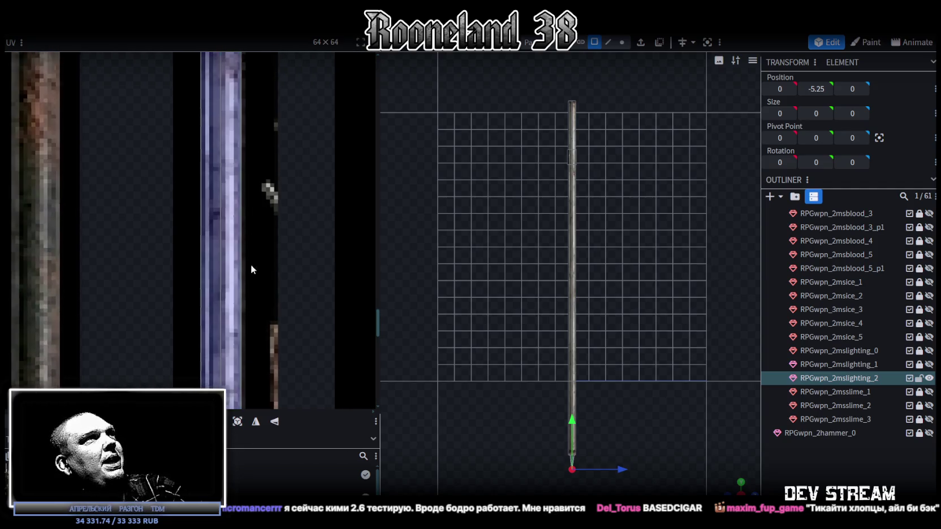
middle_click_drag(263, 228, 262, 330)
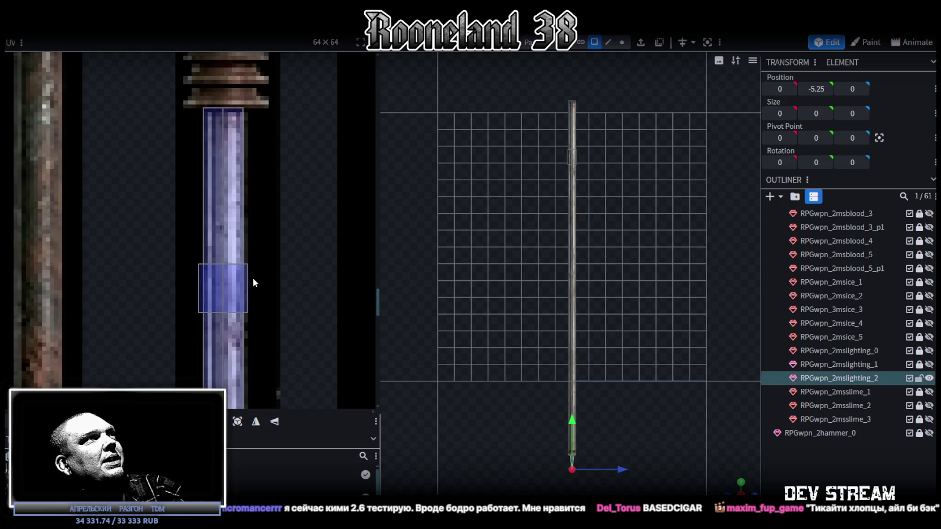
scroll(206, 143, "up", 1)
scroll(220, 162, "down", 3)
scroll(281, 178, "down", 1)
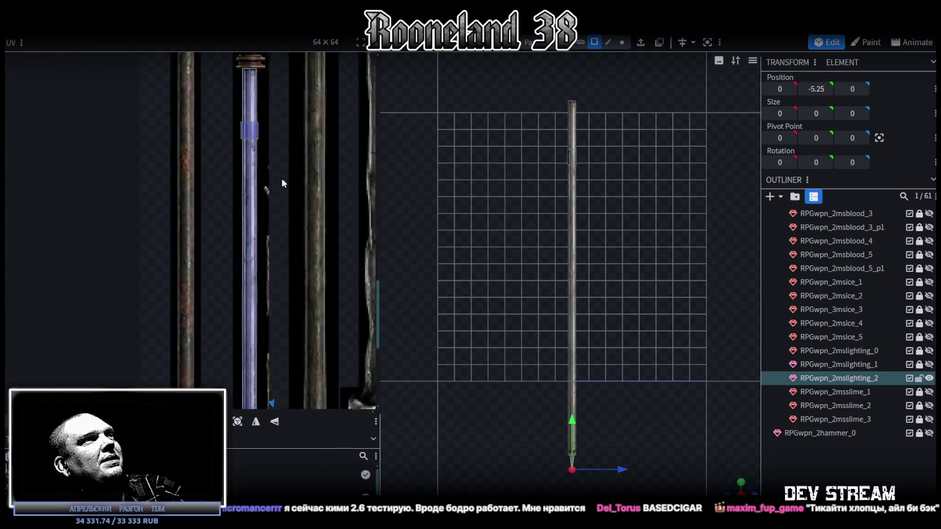
scroll(287, 294, "down", 2)
scroll(253, 225, "up", 4)
scroll(296, 279, "up", 2)
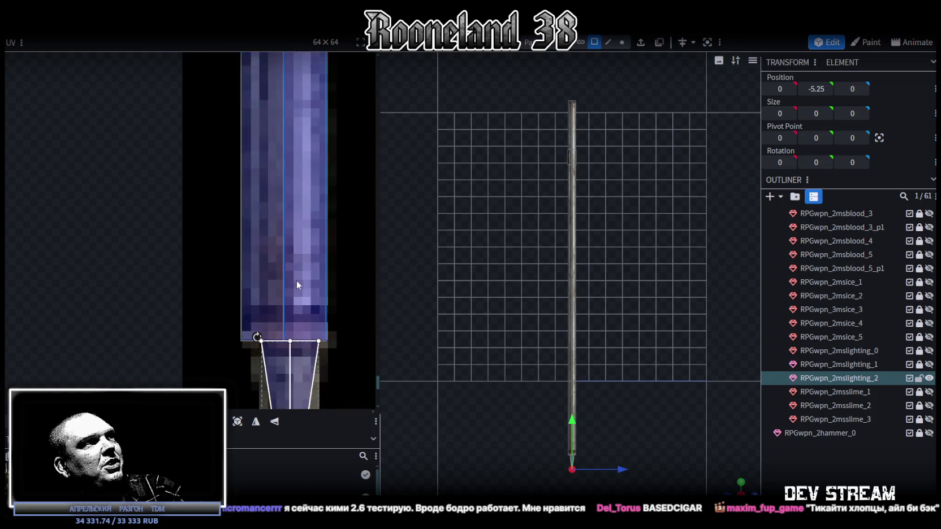
Step: Widen the shaft's long rectangular face UV box to the right, across the full strip
left_click(296, 280)
scroll(288, 261, "up", 2)
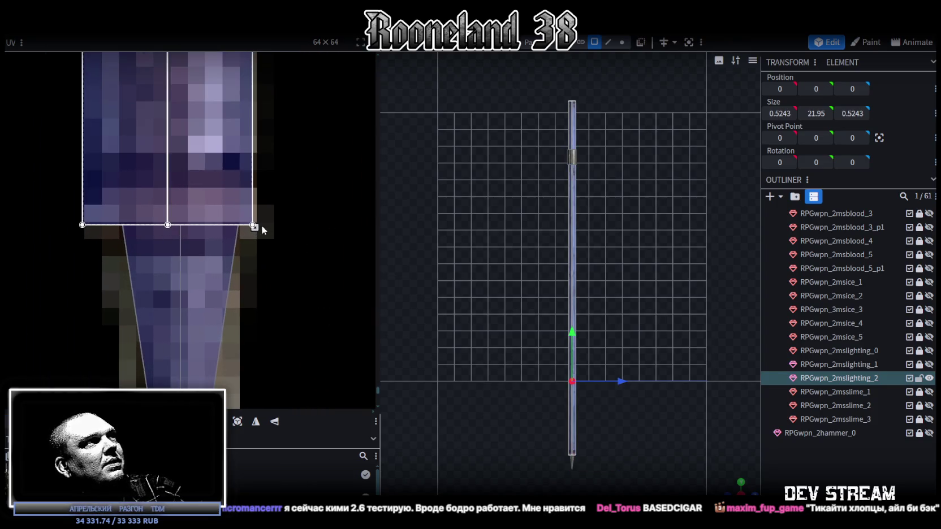
left_click_drag(254, 227, 271, 227)
scroll(607, 451, "up", 2)
right_click_drag(658, 470, 610, 279)
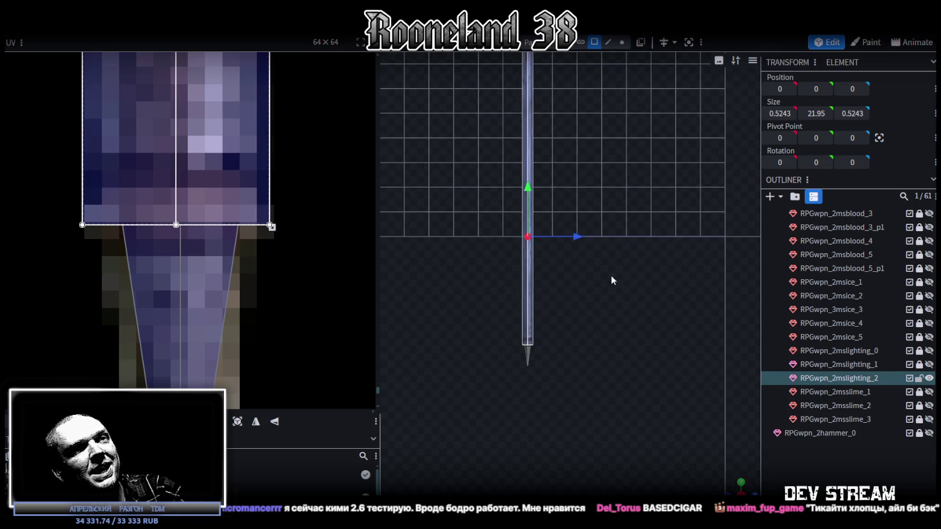
Step: Select the tapered tip piece and raise the top edge of its UV area
left_click_drag(731, 481, 701, 441)
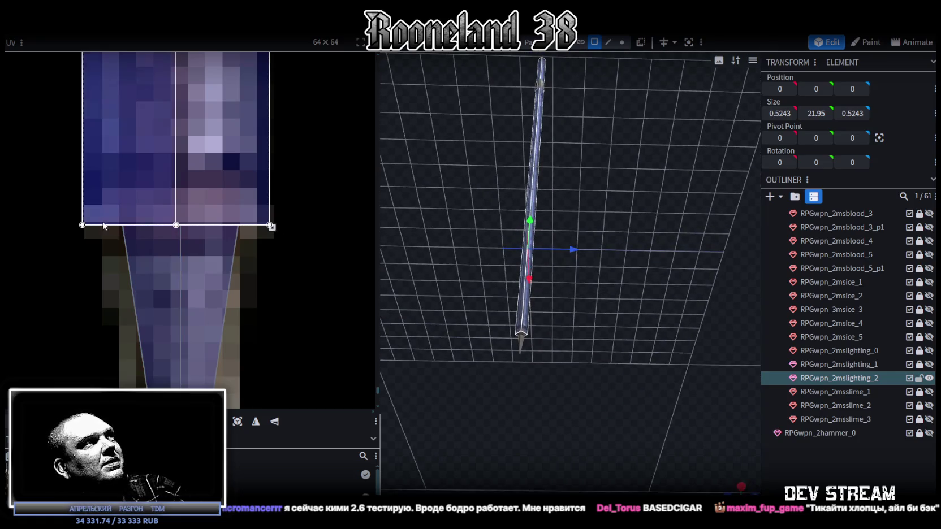
scroll(103, 215, "down", 2)
left_click(116, 243)
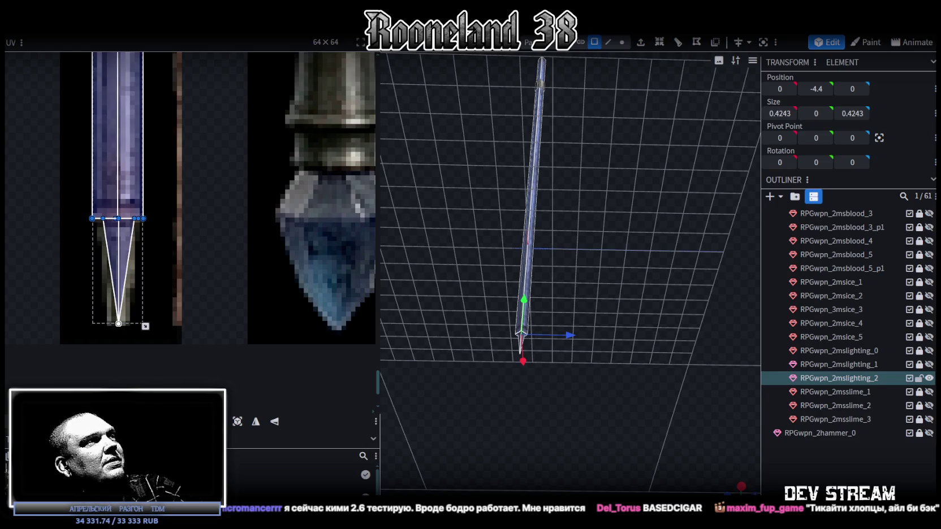
left_click_drag(118, 218, 117, 201)
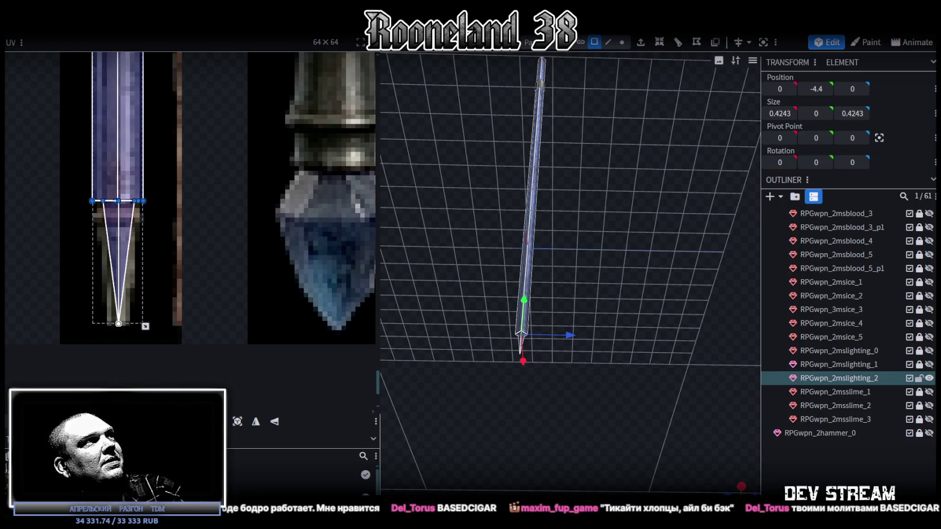
scroll(182, 271, "up", 2)
scroll(188, 245, "up", 3)
Step: Select the tip's cap and side faces and stretch the upper side face's UV rightward
mouse_move(564, 380)
left_mouse_down()
mouse_move(528, 396)
mouse_move(589, 357)
mouse_move(598, 366)
left_mouse_up()
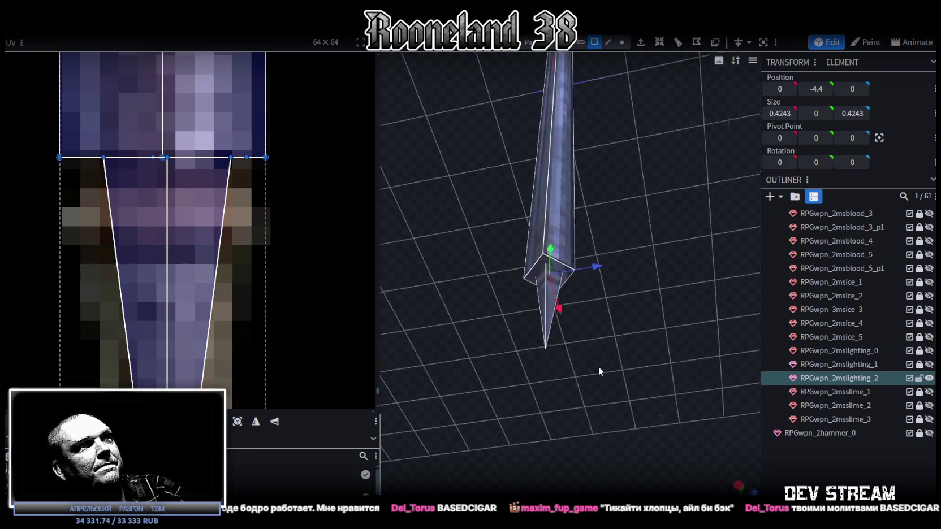
scroll(598, 371, "up", 2)
left_click(542, 243)
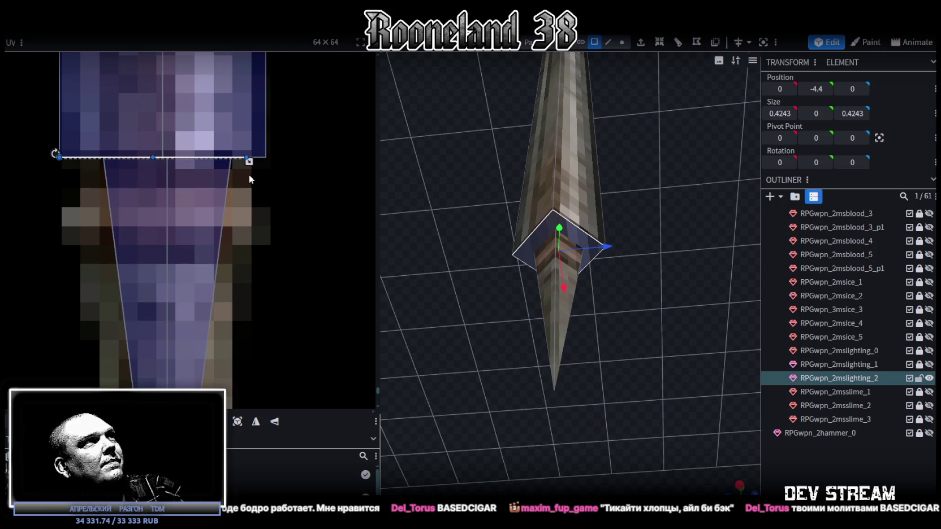
left_click(238, 148)
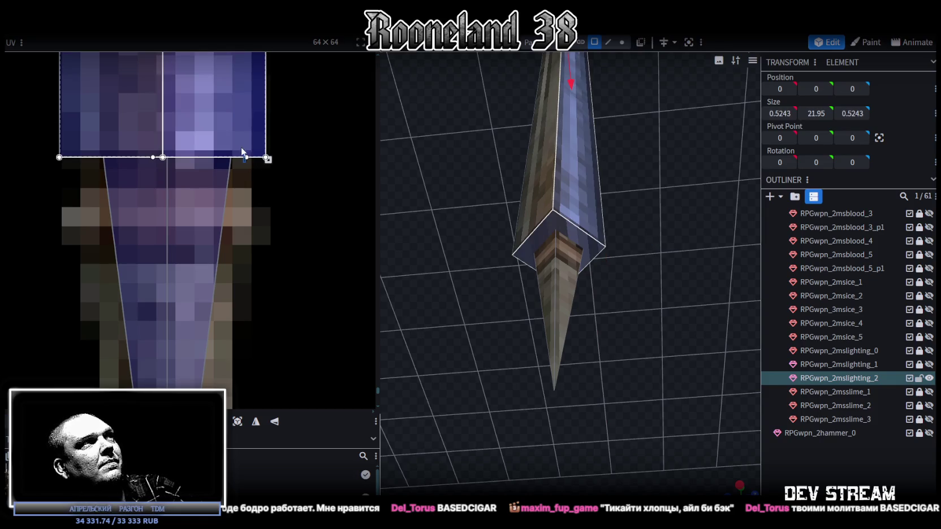
left_click(572, 232)
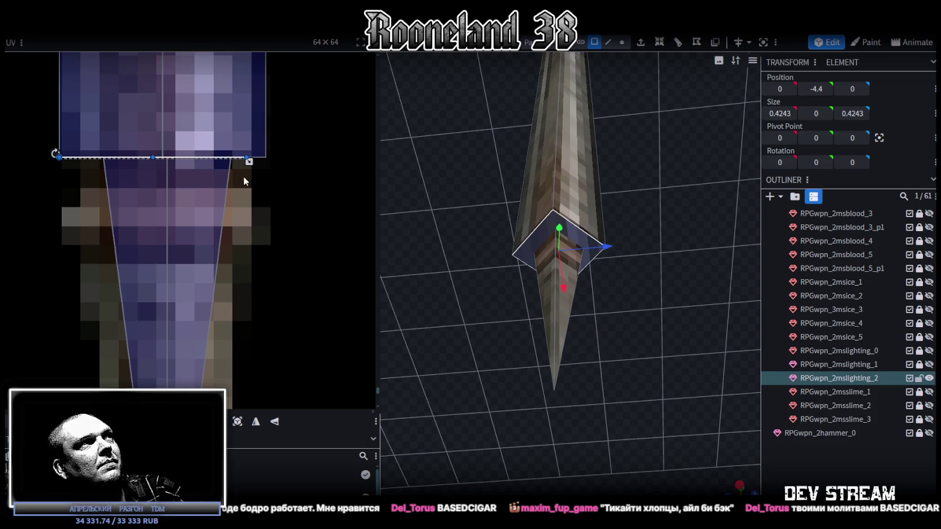
left_click(560, 199)
mouse_move(642, 213)
left_mouse_down()
mouse_move(547, 222)
mouse_move(437, 254)
left_mouse_up()
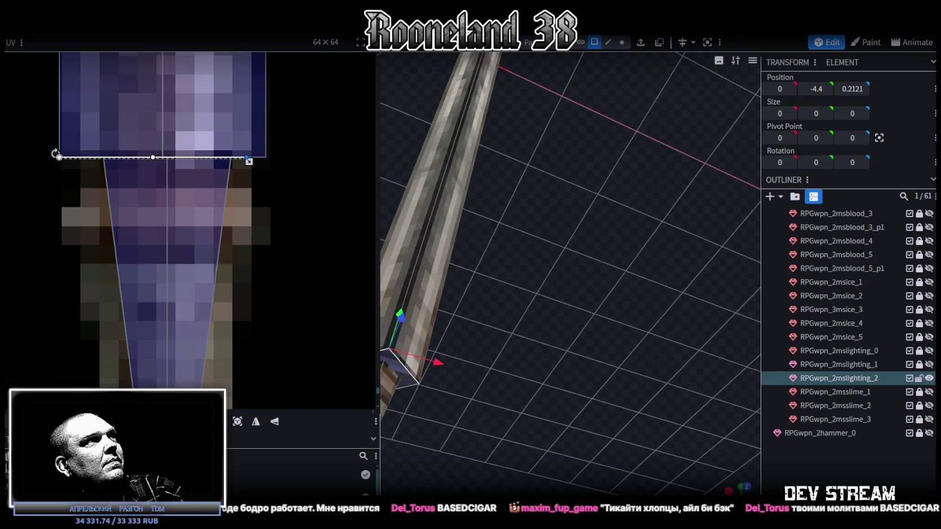
left_click_drag(248, 161, 268, 161)
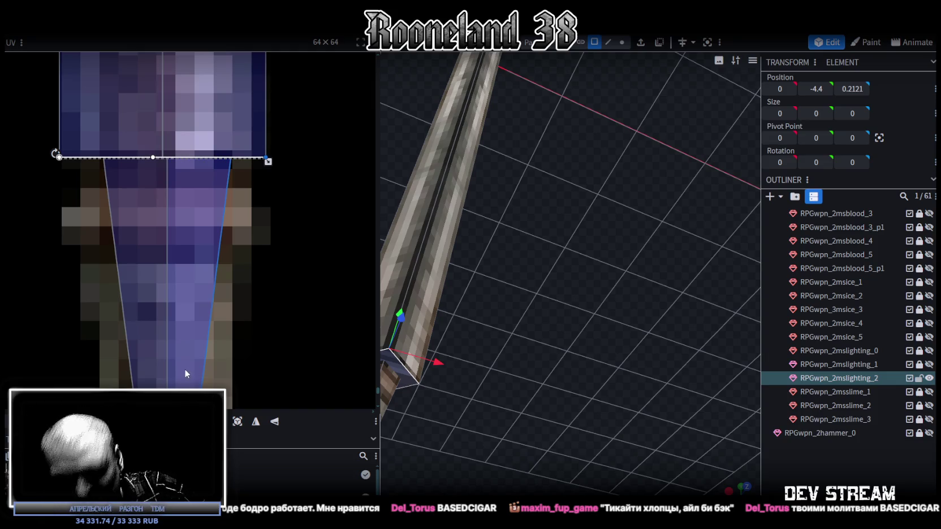
Step: Stand the pole upright in the view and select a face on it
scroll(218, 180, "down", 3)
scroll(211, 181, "down", 3)
scroll(225, 350, "up", 1)
scroll(205, 220, "up", 2)
scroll(205, 220, "up", 2)
mouse_move(530, 252)
left_mouse_down()
mouse_move(557, 435)
mouse_move(604, 316)
mouse_move(572, 457)
mouse_move(573, 365)
mouse_move(599, 308)
mouse_move(591, 325)
mouse_move(576, 217)
left_mouse_up()
left_click(579, 249)
Step: In vertex mode, select the pole's top vertices and drag them down the pole
scroll(632, 232, "down", 2)
left_click_drag(632, 232, 681, 84)
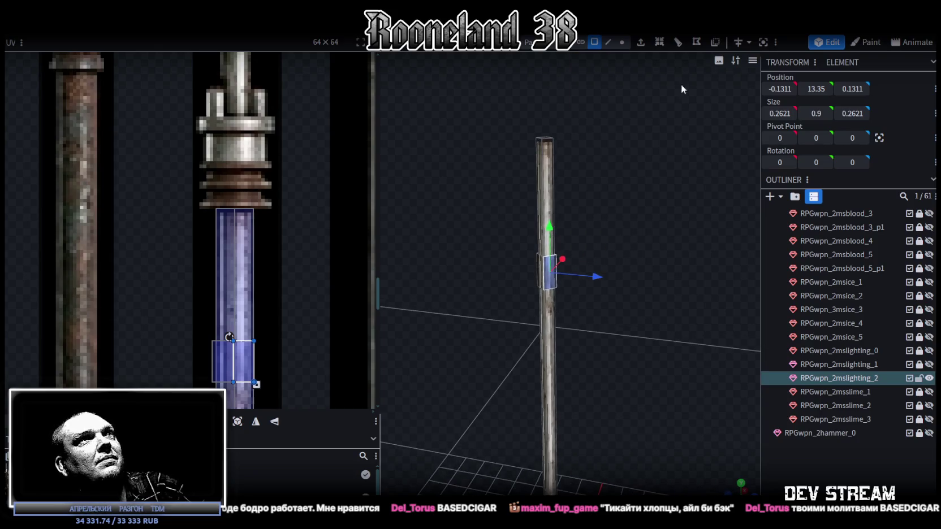
left_click(621, 42)
left_click_drag(581, 116, 507, 159)
mouse_move(546, 96)
left_mouse_down()
mouse_move(546, 236)
mouse_move(626, 186)
left_mouse_up()
scroll(661, 218, "up", 2)
scroll(654, 237, "up", 2)
Step: Set the vertices' Y position to 14 and extrude the top face upward into a block
left_click(816, 89)
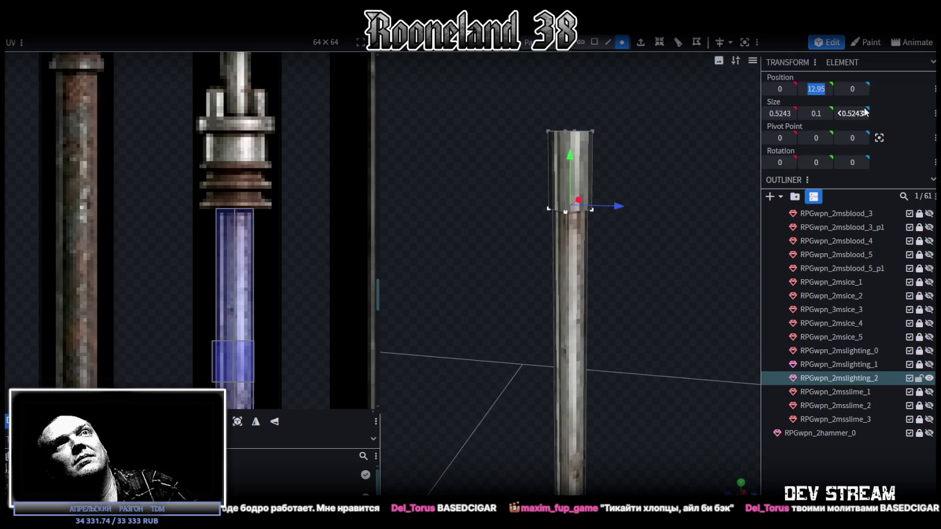
type("14")
key("Return")
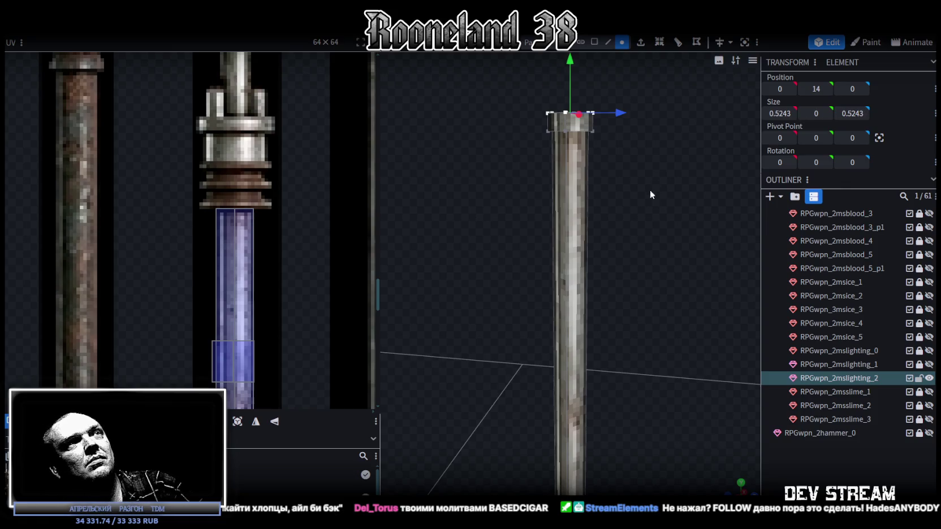
key("shift+e")
mouse_move(232, 362)
left_mouse_down()
mouse_move(229, 156)
mouse_move(203, 109)
left_mouse_up()
scroll(220, 124, "up", 3)
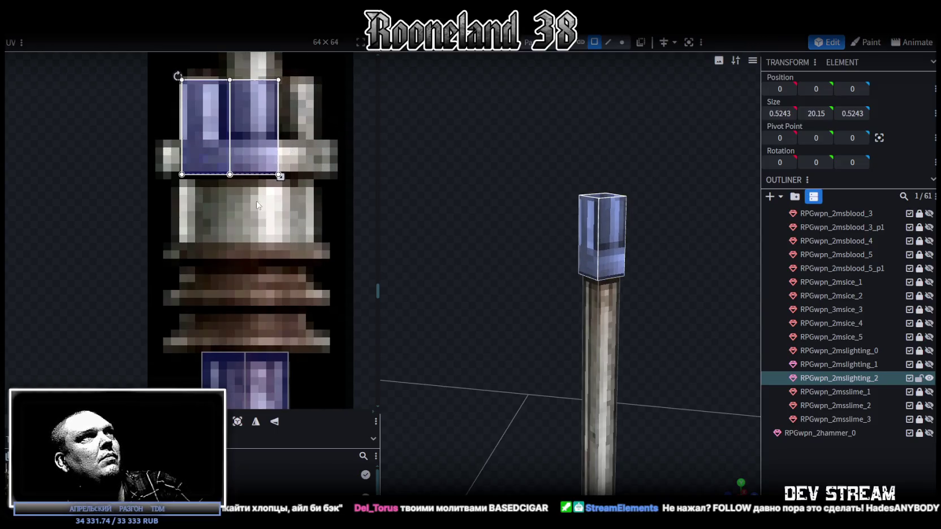
Step: Stretch the new block's UV box down and right over the collar-and-rings artwork
scroll(256, 205, "down", 2)
left_click_drag(275, 132, 308, 307)
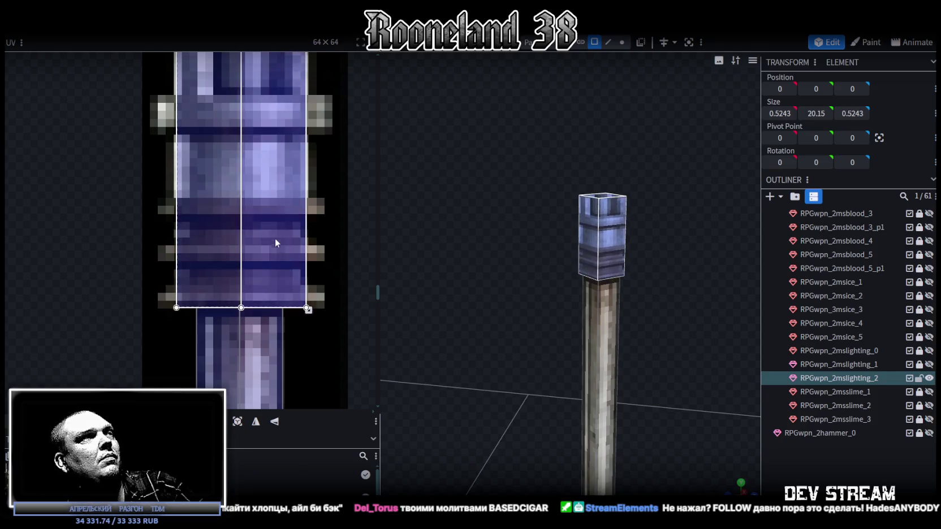
scroll(275, 238, "down", 3)
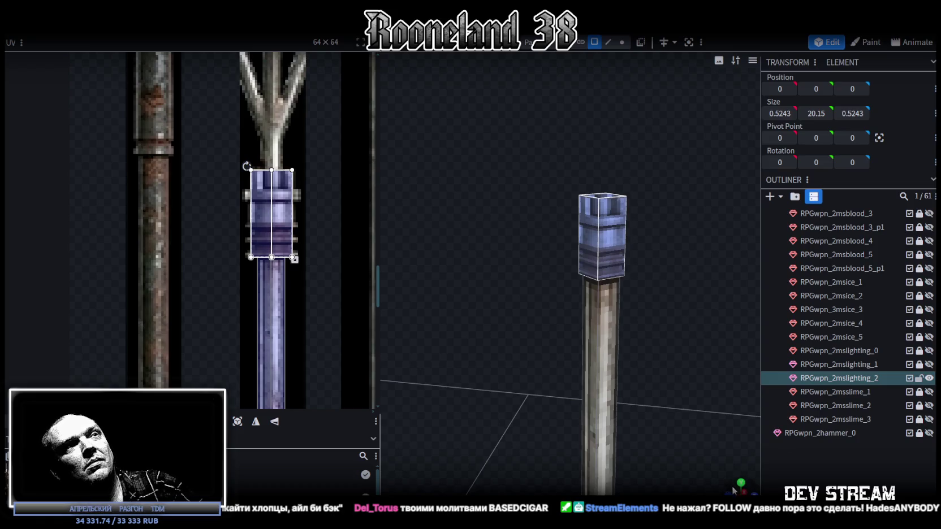
scroll(596, 421, "down", 3)
mouse_move(610, 316)
left_mouse_down()
mouse_move(588, 278)
mouse_move(592, 322)
left_mouse_up()
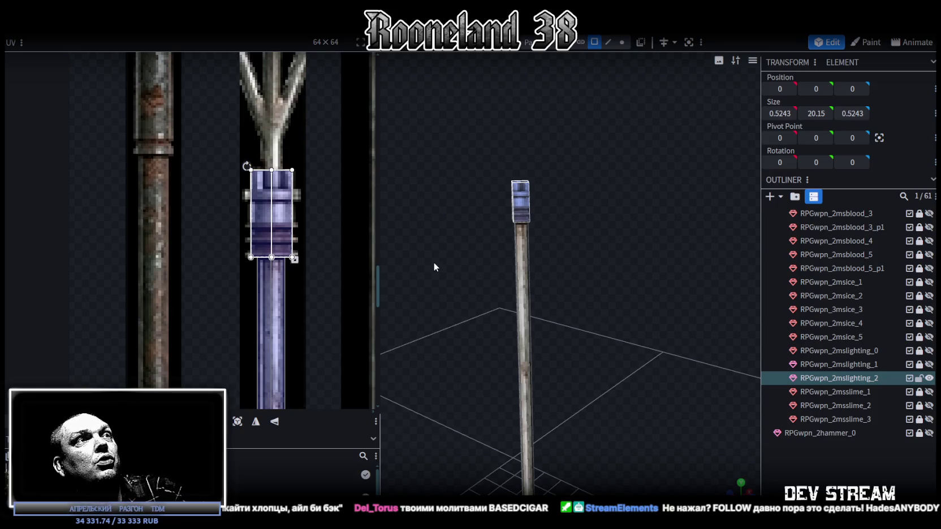
scroll(281, 179, "up", 3)
scroll(281, 179, "up", 2)
scroll(281, 179, "down", 3)
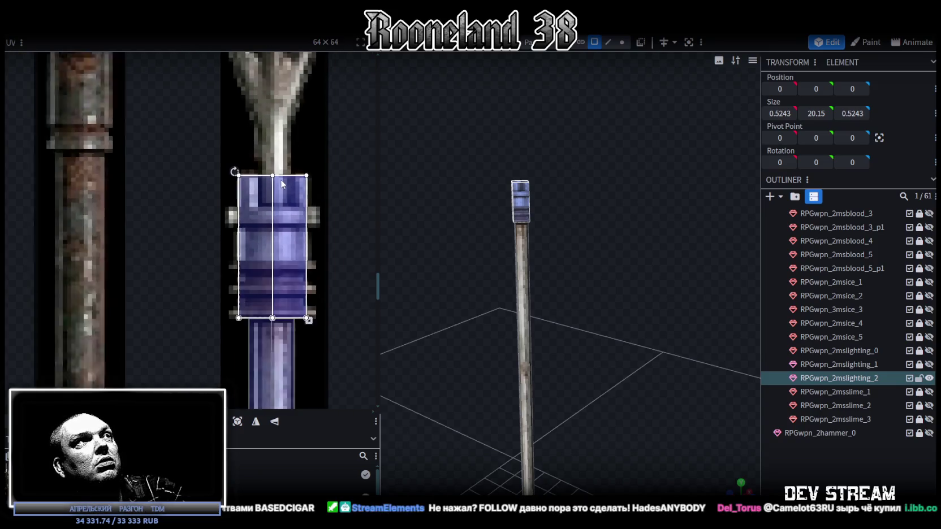
scroll(304, 295, "up", 1)
scroll(306, 294, "up", 2)
scroll(304, 293, "up", 1)
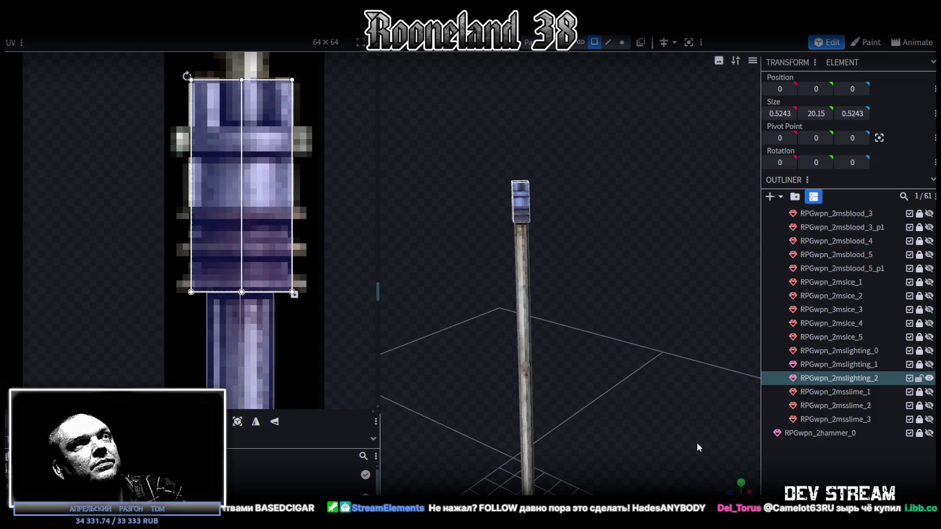
Step: Check the banded metal block on the whole pole and switch to edge selection mode
mouse_move(736, 487)
left_mouse_down()
mouse_move(627, 381)
mouse_move(648, 292)
mouse_move(630, 309)
mouse_move(623, 388)
mouse_move(634, 282)
left_mouse_up()
scroll(624, 383, "down", 3)
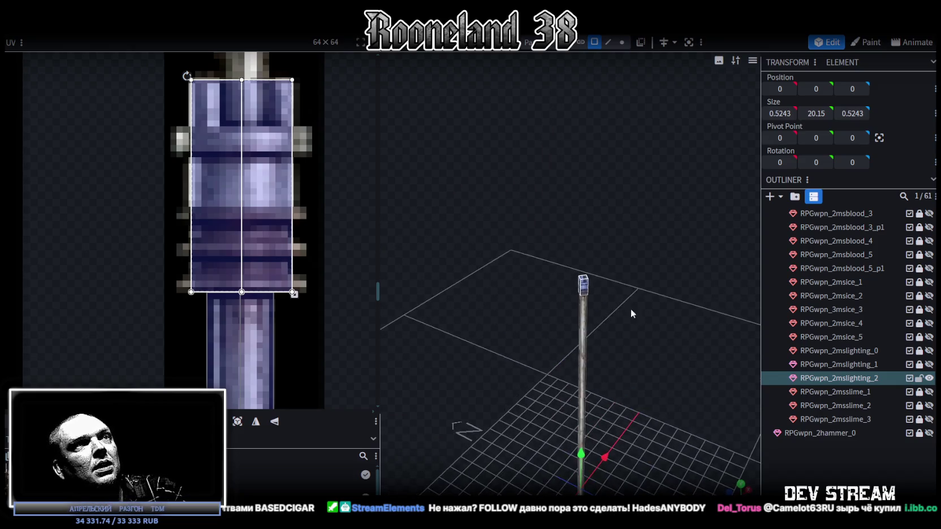
scroll(625, 286, "up", 3)
scroll(634, 283, "up", 2)
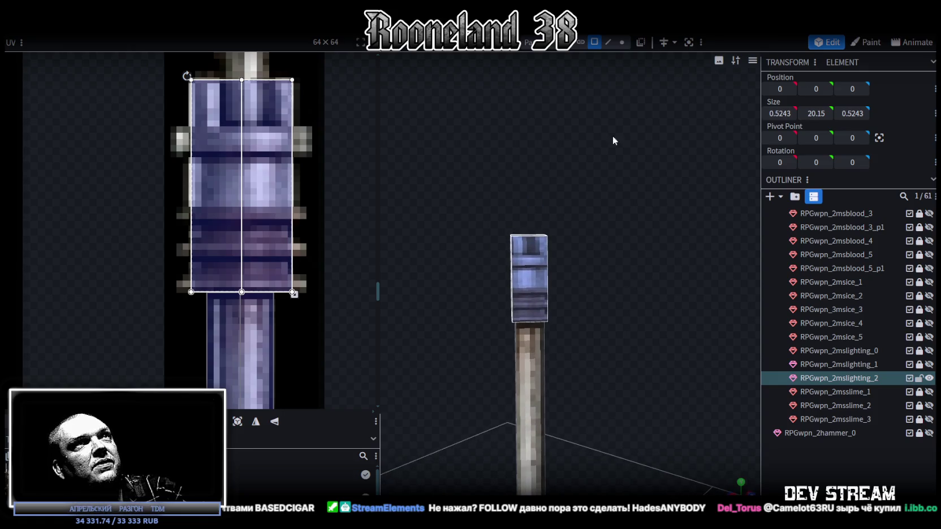
left_click(608, 43)
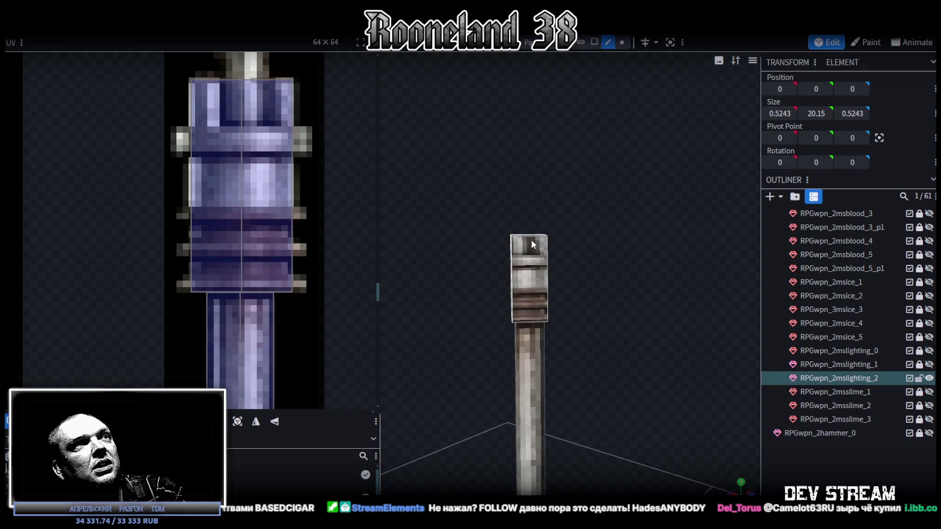
Step: Select the top block's upper vertices and extrude them with an Extend length of 0.15
left_click(621, 42)
mouse_move(465, 219)
left_mouse_down()
mouse_move(525, 244)
mouse_move(585, 239)
left_mouse_up()
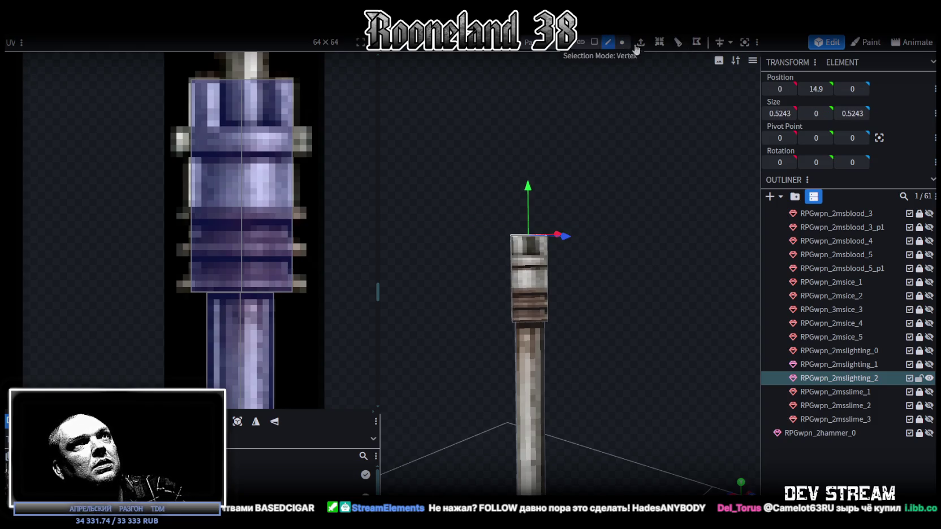
left_click(640, 43)
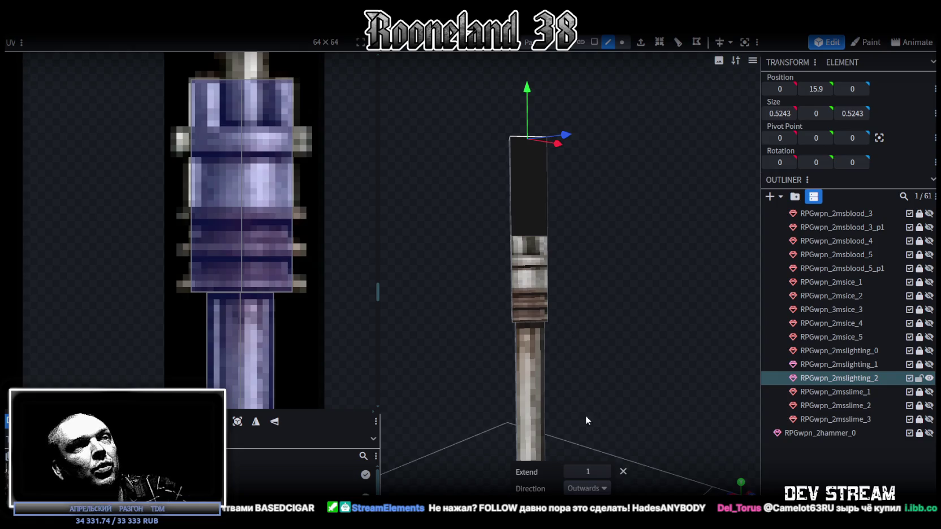
left_click(568, 471)
left_click(605, 471)
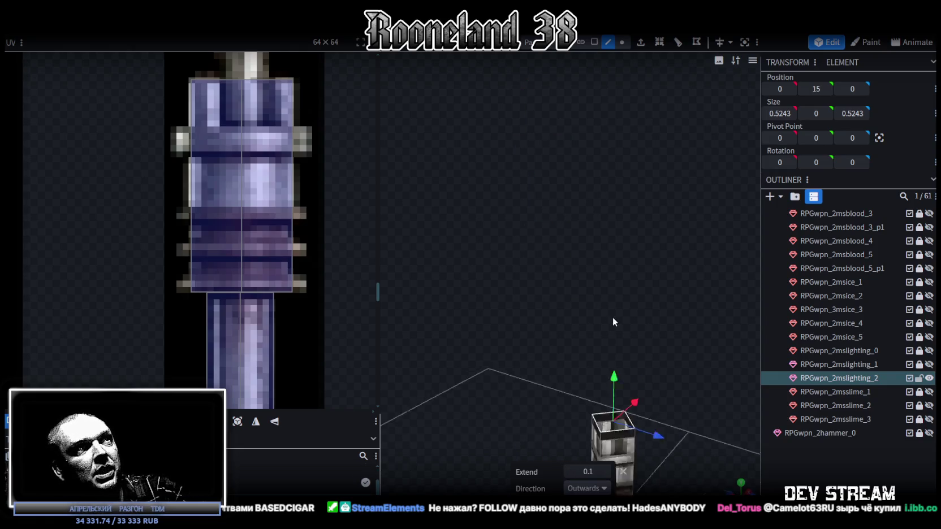
scroll(604, 159, "down", 2)
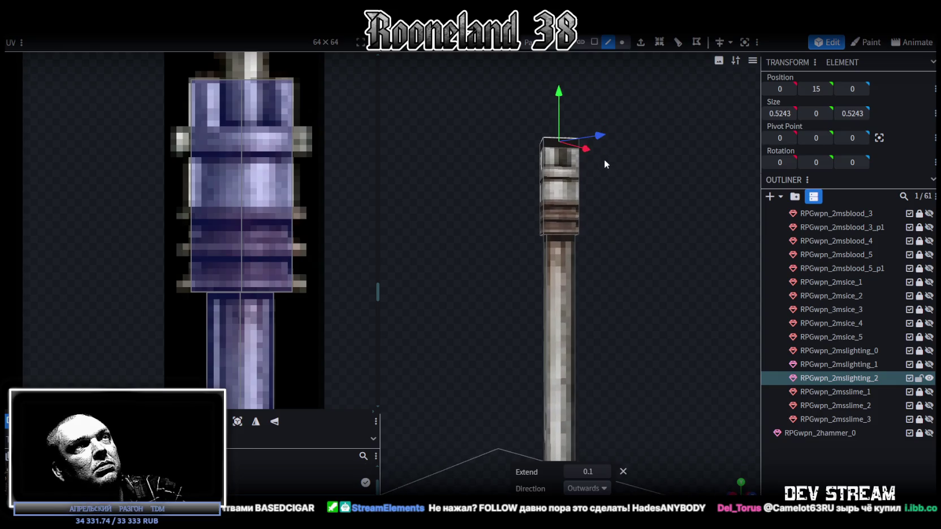
scroll(649, 279, "up", 2)
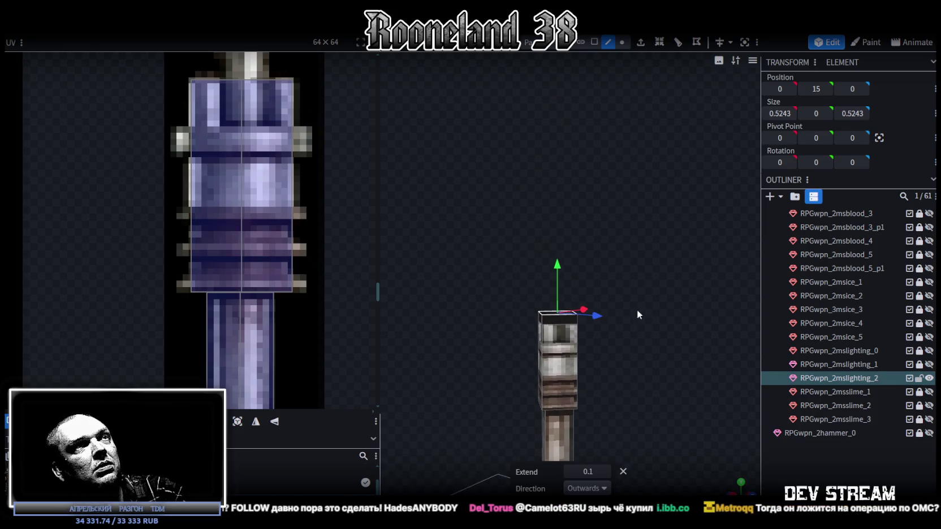
left_click(605, 472)
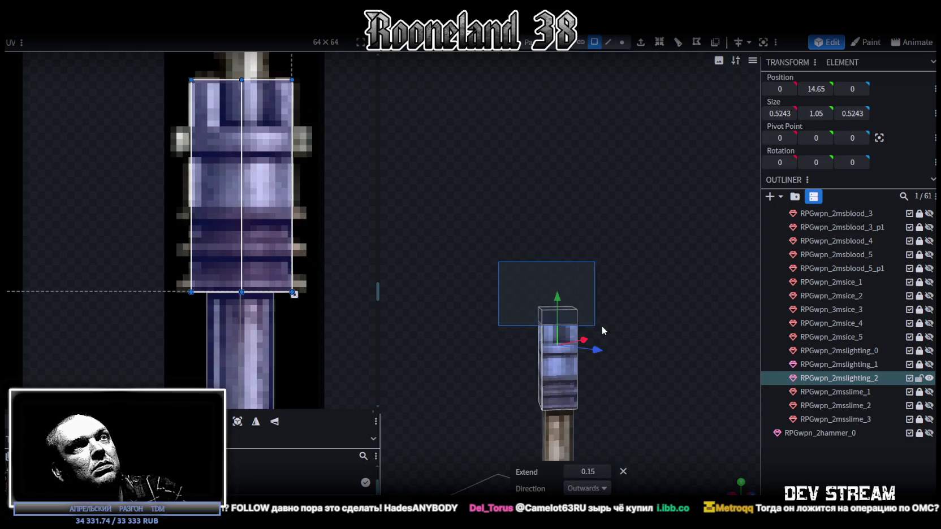
Step: Split the 0.15 slab into its own mesh, RPGwpn_2mslighting_2_selection
scroll(627, 364, "up", 5)
scroll(638, 254, "down", 5)
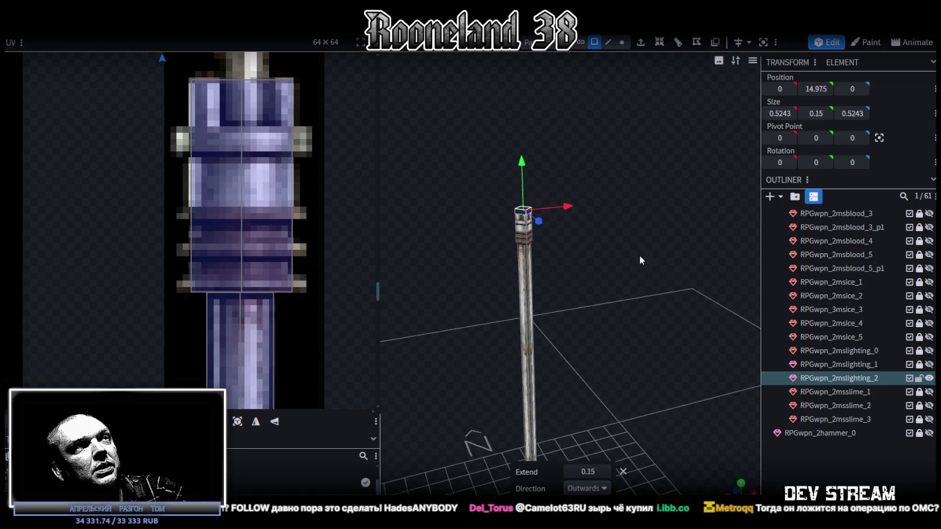
scroll(614, 292, "up", 1)
scroll(628, 305, "up", 1)
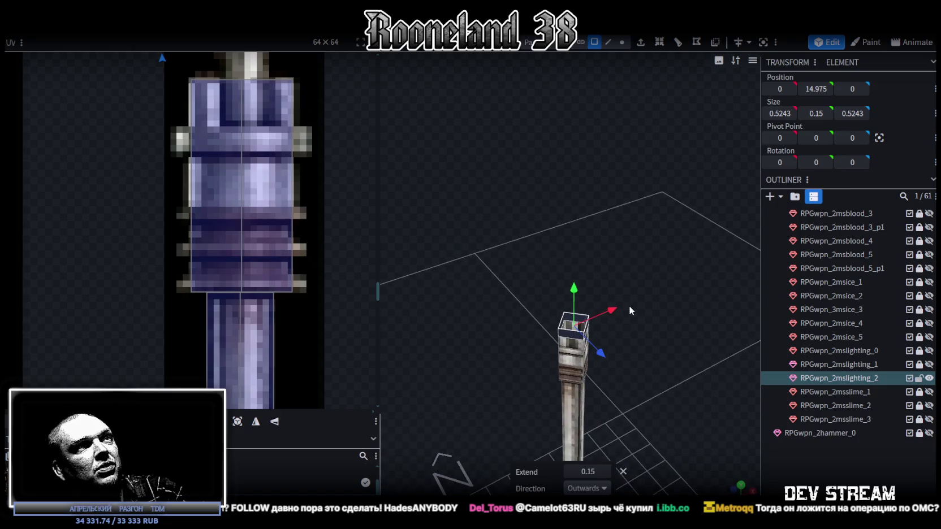
right_click(570, 340)
left_click(600, 321)
mouse_move(632, 274)
left_mouse_down()
mouse_move(631, 258)
mouse_move(645, 253)
mouse_move(582, 234)
mouse_move(573, 174)
left_mouse_up()
Step: Raise the split-off slab to Y 15.975 and resize it to 0.6243 across X and Z
scroll(648, 290, "up", 2)
scroll(648, 273, "up", 2)
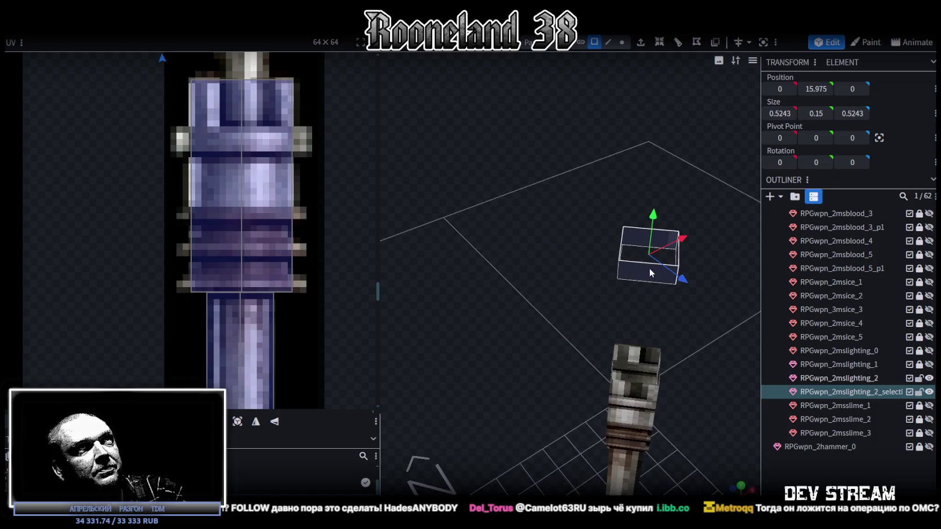
right_click_drag(650, 273, 525, 277)
key("4")
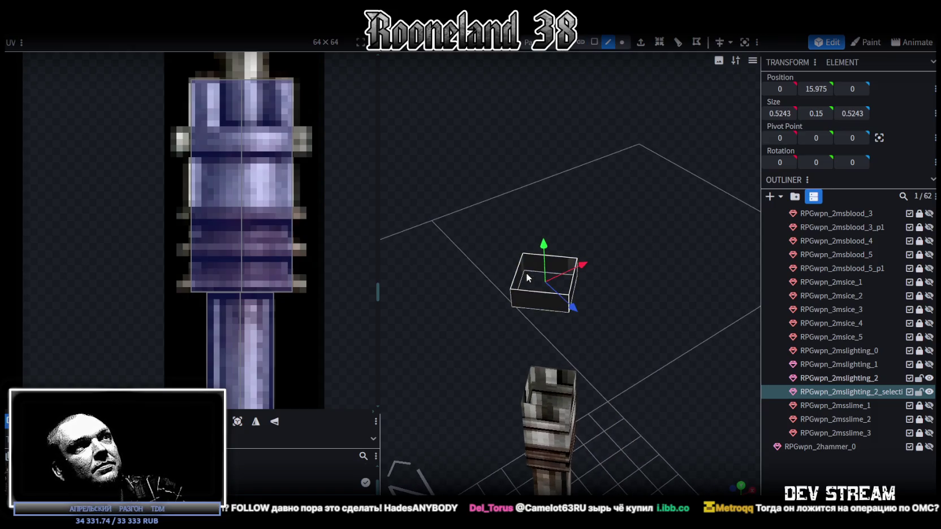
mouse_move(532, 289)
left_mouse_down()
mouse_move(581, 160)
mouse_move(613, 194)
left_mouse_up()
left_click(593, 41)
scroll(652, 231, "up", 5)
mouse_move(593, 318)
left_mouse_down()
mouse_move(643, 297)
mouse_move(617, 306)
mouse_move(593, 390)
left_mouse_up()
left_click_drag(572, 428, 623, 455)
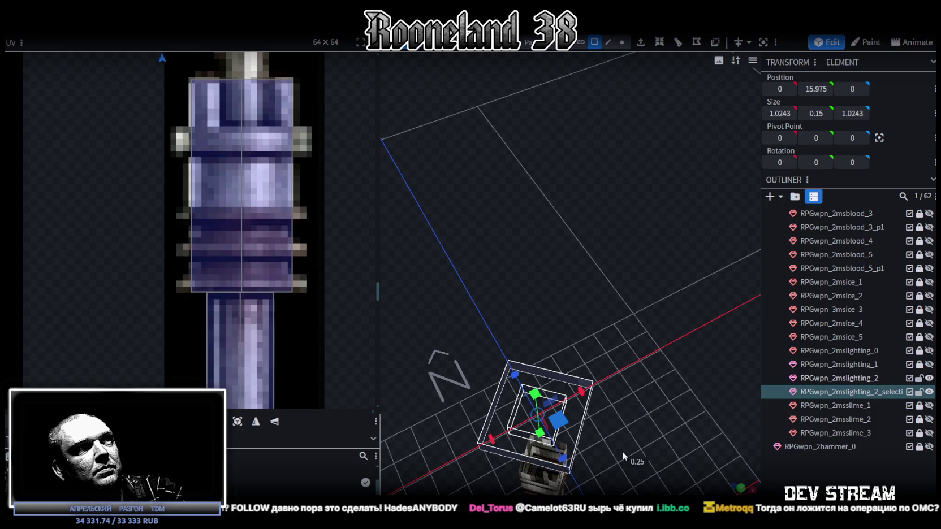
mouse_move(568, 425)
left_mouse_down()
mouse_move(534, 408)
mouse_move(565, 254)
left_mouse_up()
left_click(608, 42)
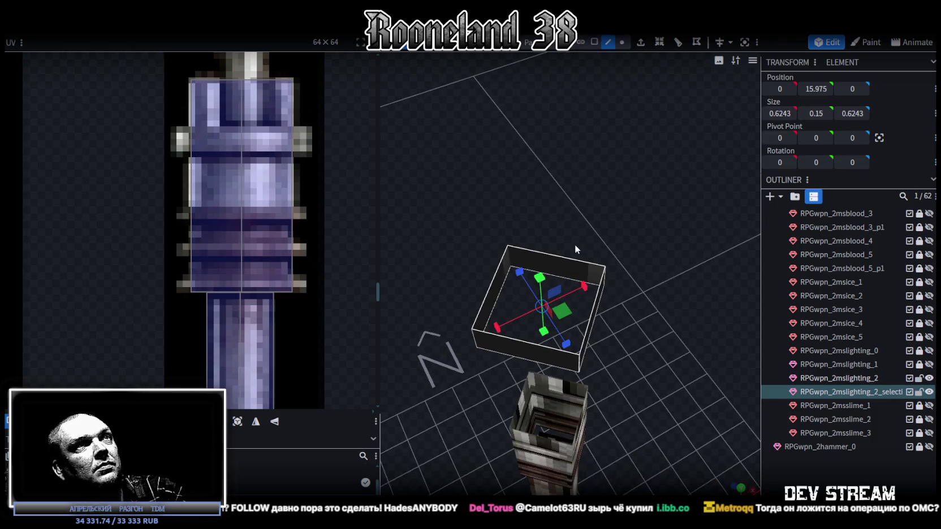
Step: Add two loop cuts through the slab's walls from its back and front edges
left_click(568, 257)
left_click(659, 42)
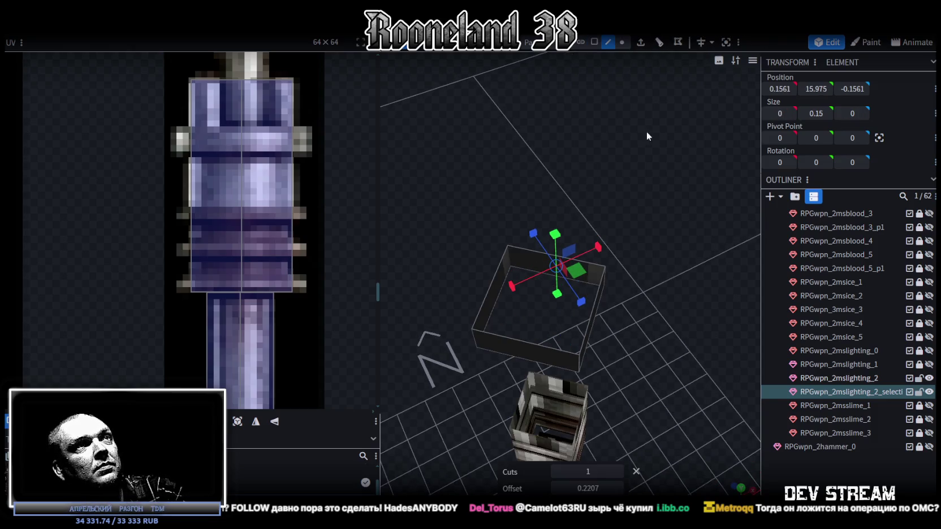
left_click(536, 352)
left_click(659, 42)
Step: Select the slab's full edge frame and scale it outward to 0.5121, then readjust its width
left_click(495, 282)
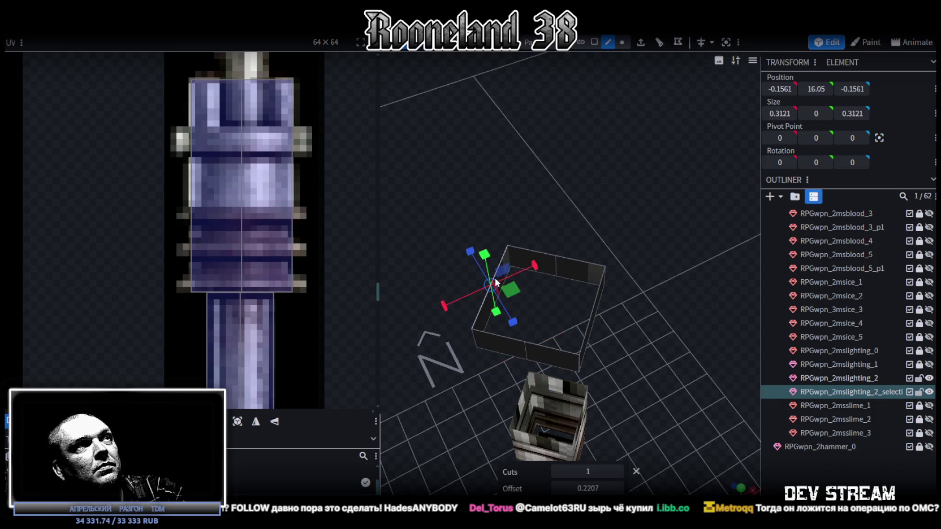
left_click(593, 315)
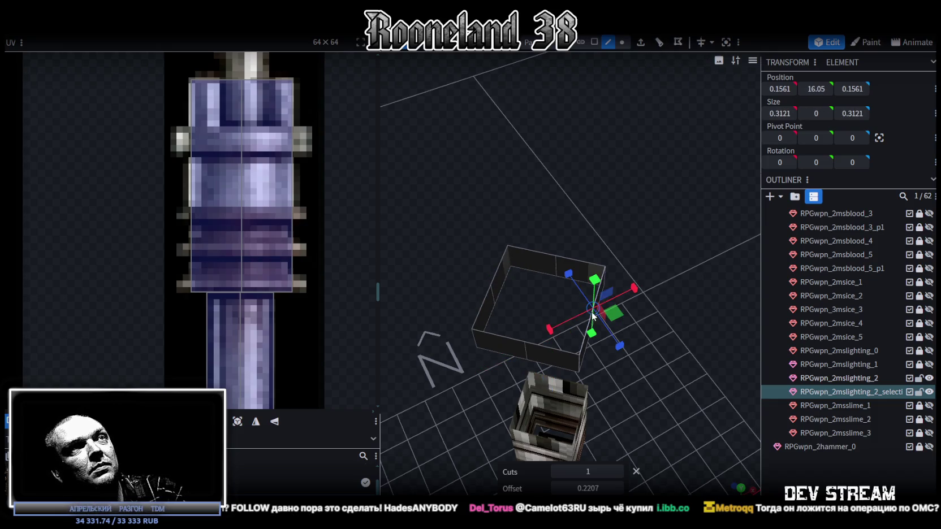
left_click(660, 42)
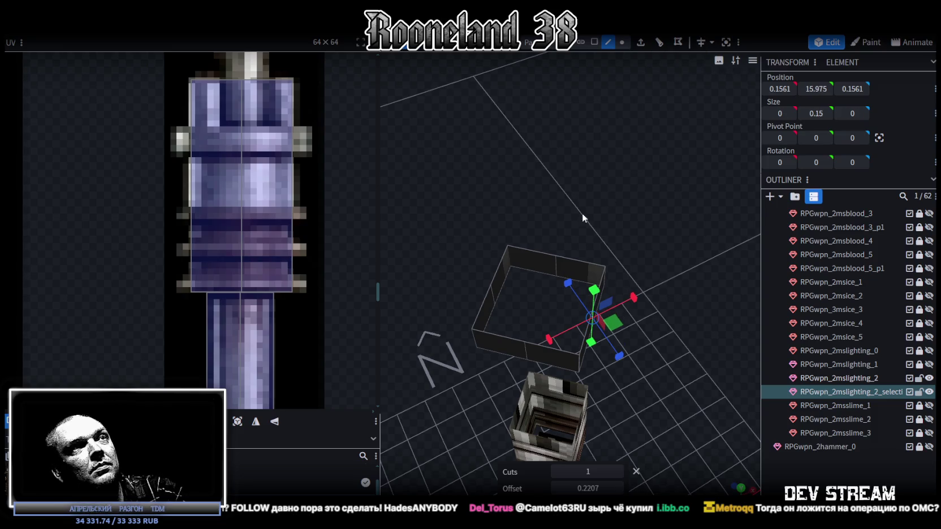
left_click(541, 272)
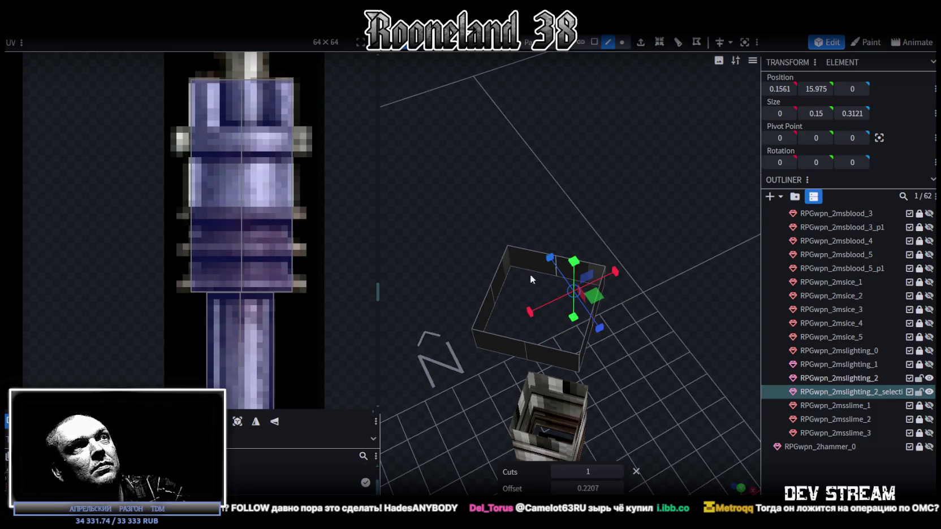
left_click(492, 300)
left_click(547, 346, "shift")
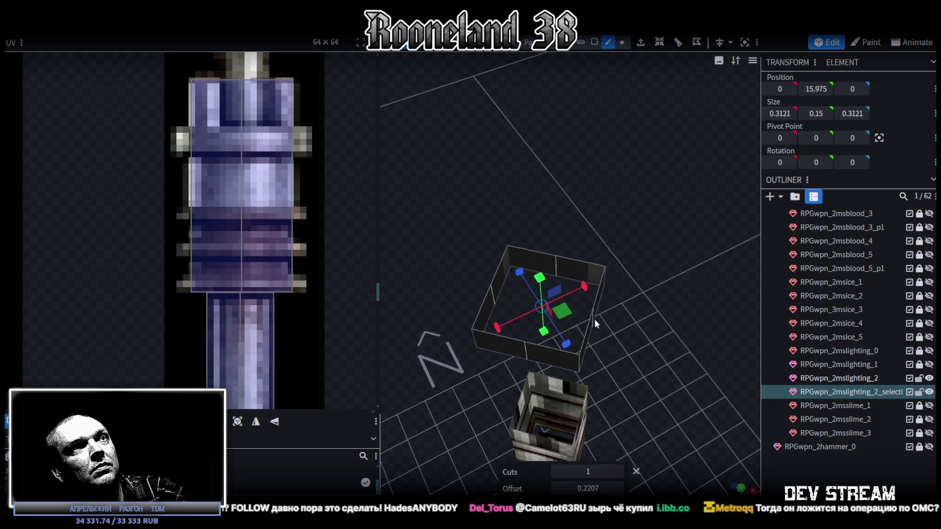
left_click_drag(576, 315, 587, 320)
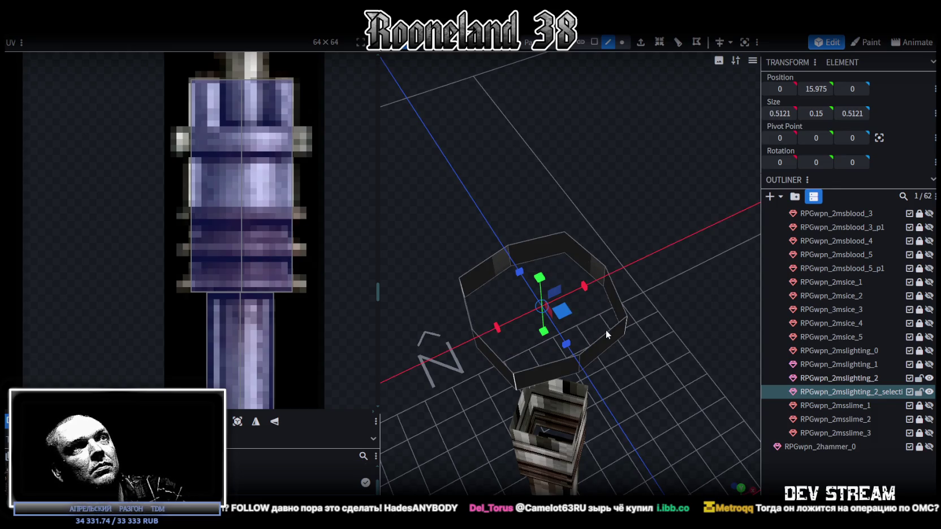
mouse_move(638, 355)
left_mouse_down()
mouse_move(453, 261)
mouse_move(638, 266)
mouse_move(646, 185)
mouse_move(645, 337)
mouse_move(635, 347)
mouse_move(667, 375)
mouse_move(632, 330)
mouse_move(644, 259)
mouse_move(617, 288)
mouse_move(607, 187)
left_mouse_up()
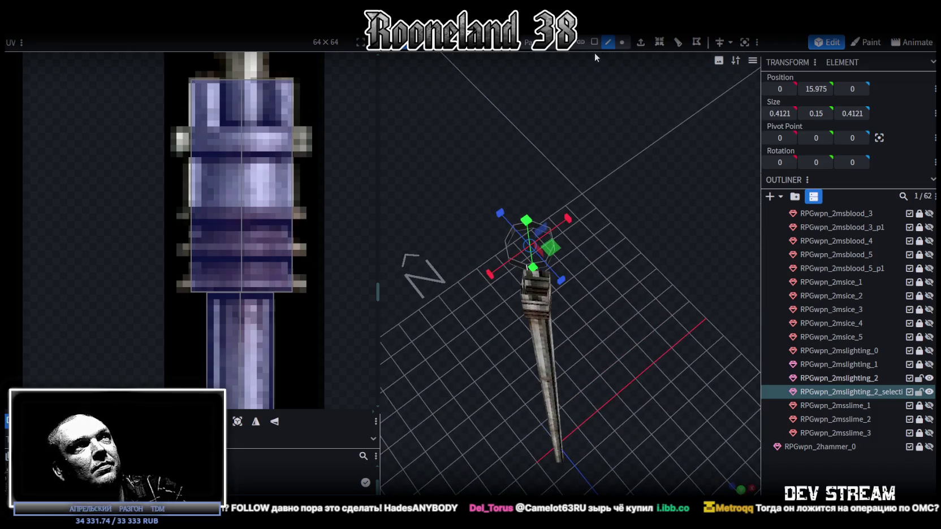
Step: Select the ring's top, side and diagonal edges in turn to fill its gaps with faces
scroll(542, 207, "up", 5)
left_click_drag(543, 208, 541, 173)
left_click(540, 173)
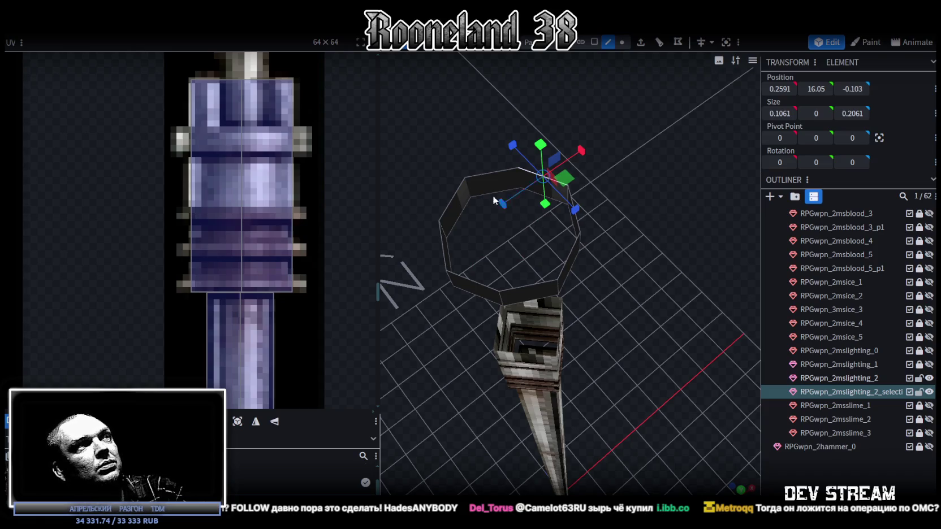
left_click(453, 208)
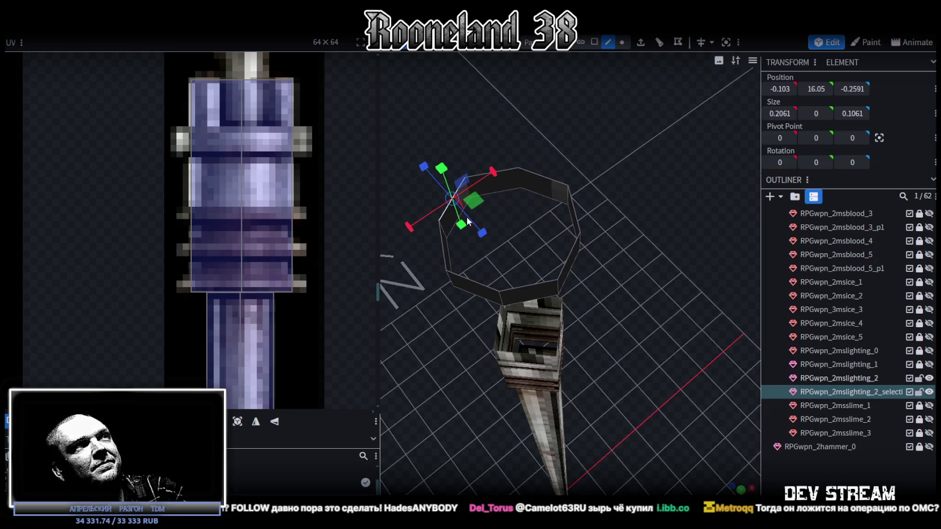
left_click(527, 284)
left_click(470, 279)
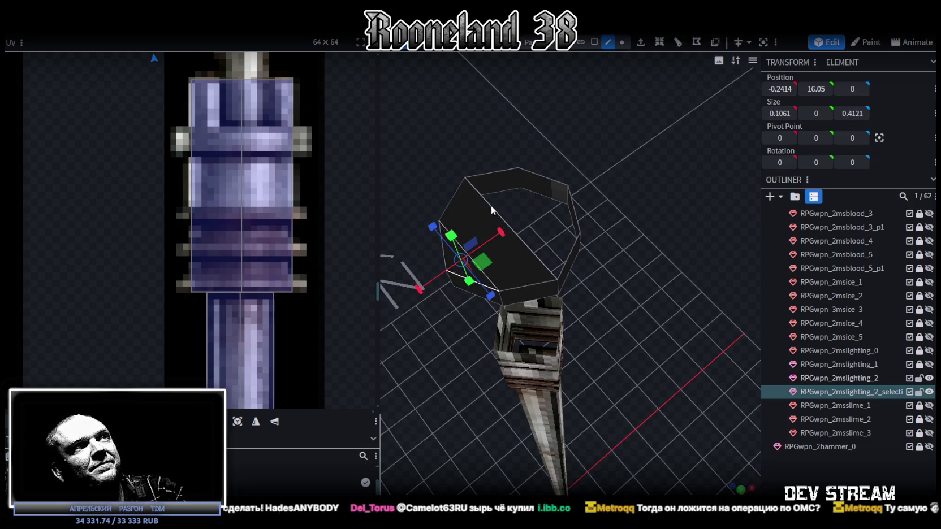
left_click(498, 173)
left_click(567, 219)
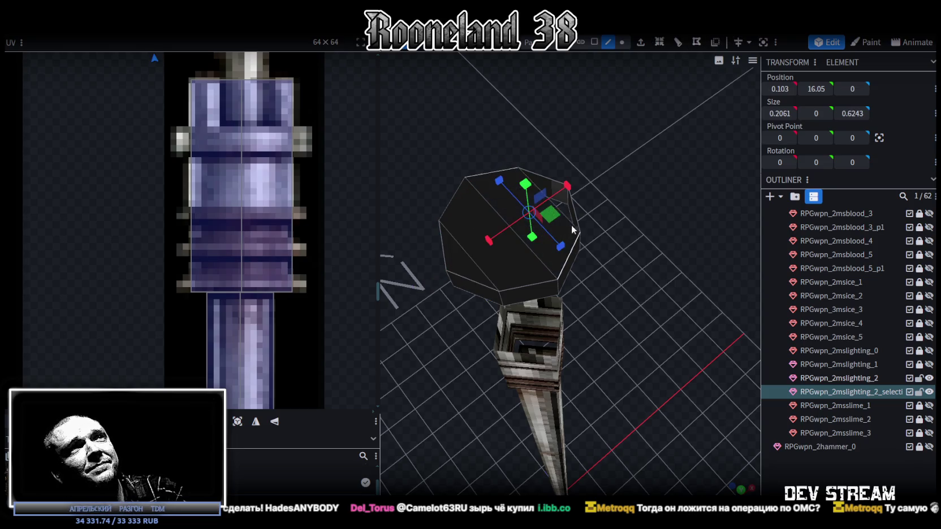
left_click(576, 216)
Step: From a side-on view, select the remaining left, right and top ring edges to close the octagon
mouse_move(575, 216)
left_mouse_down()
mouse_move(629, 278)
mouse_move(619, 148)
mouse_move(636, 425)
mouse_move(620, 342)
mouse_move(609, 395)
mouse_move(450, 157)
left_mouse_up()
scroll(610, 395, "up", 5)
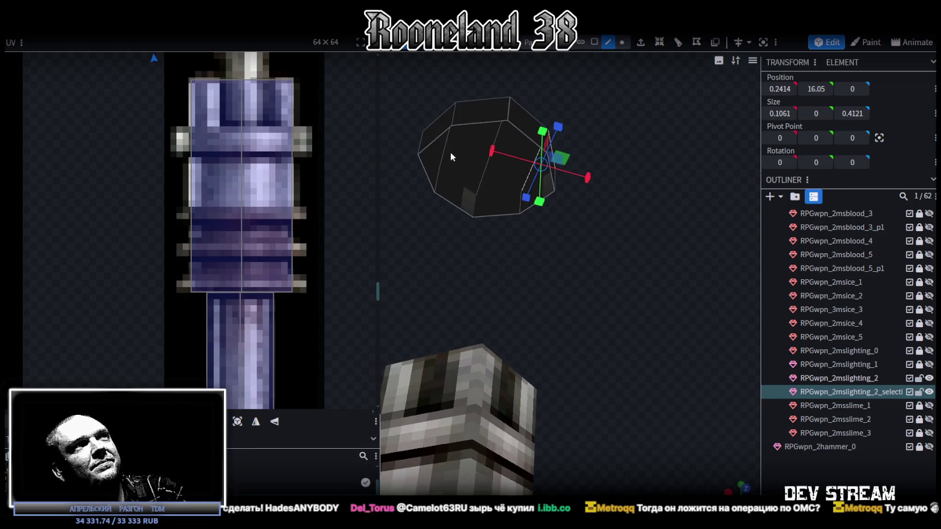
left_click(434, 146)
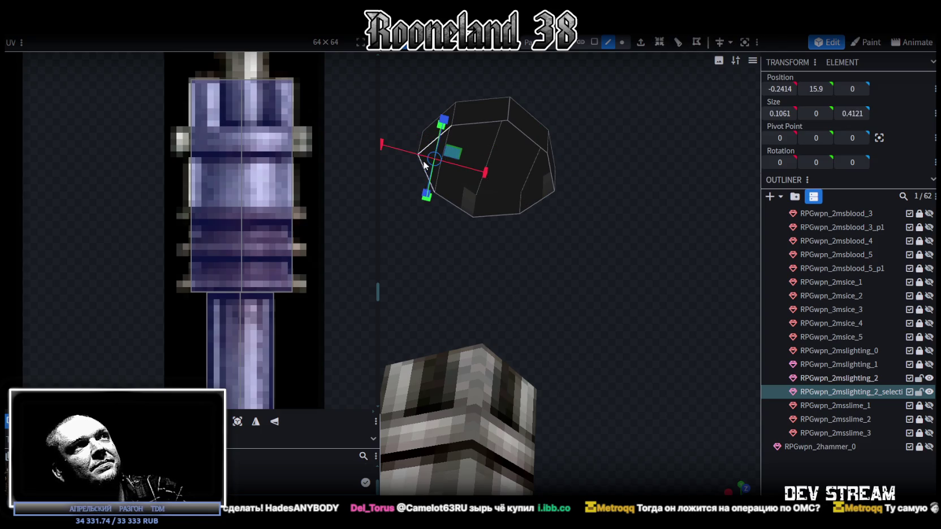
left_click(549, 174)
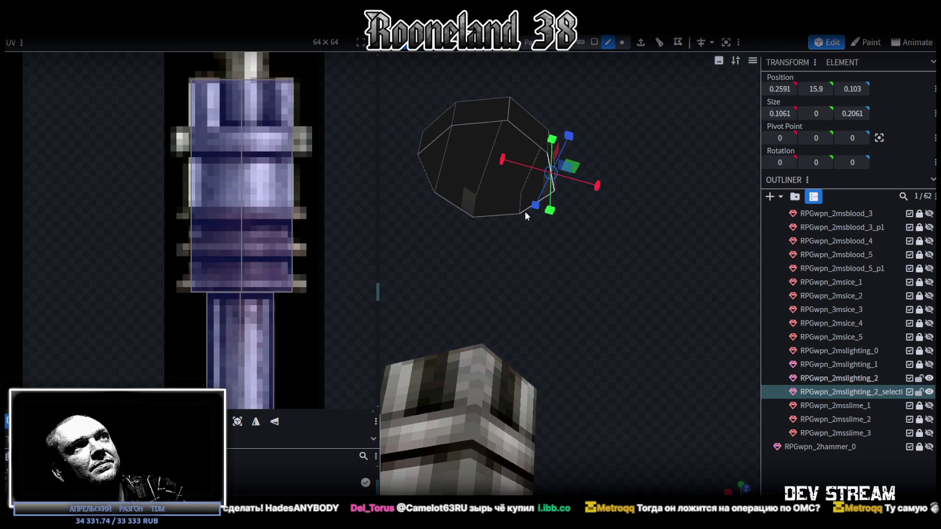
left_click(525, 211)
left_click(520, 134)
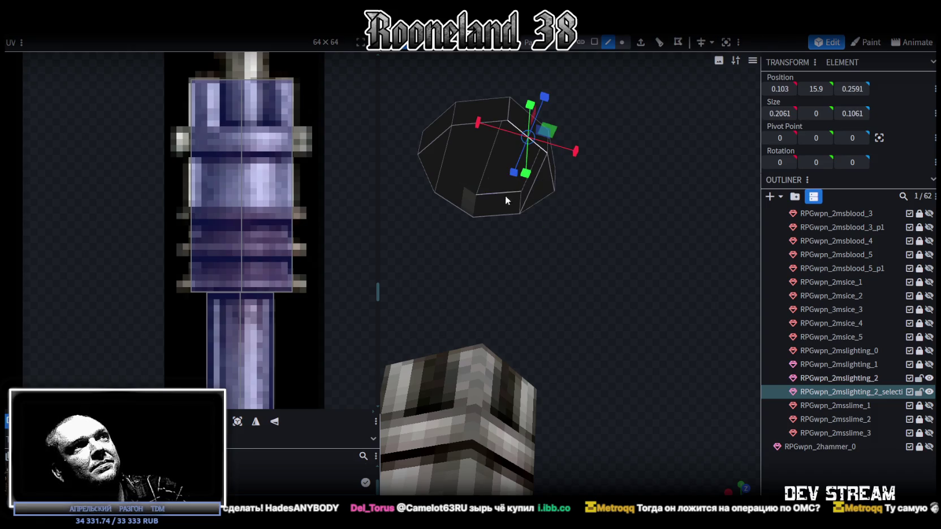
left_click(502, 215)
left_click(475, 125)
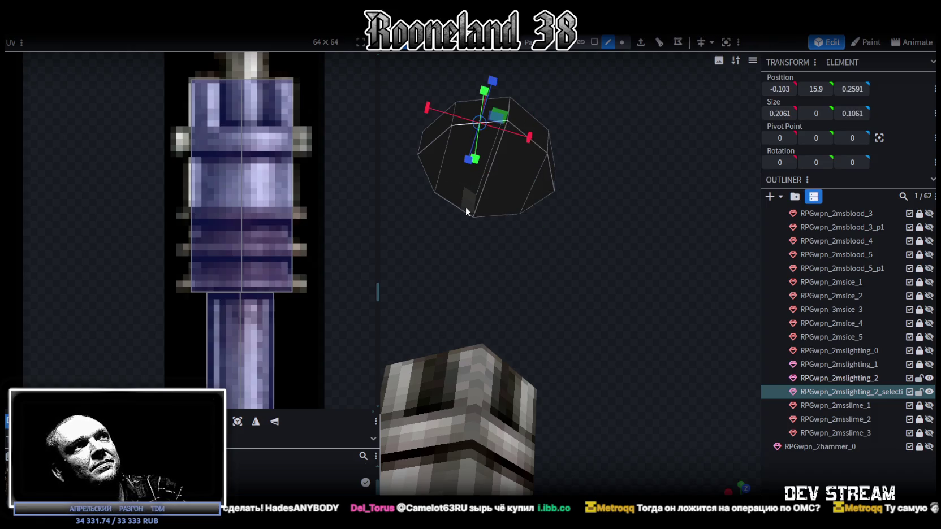
scroll(459, 204, "down", 5)
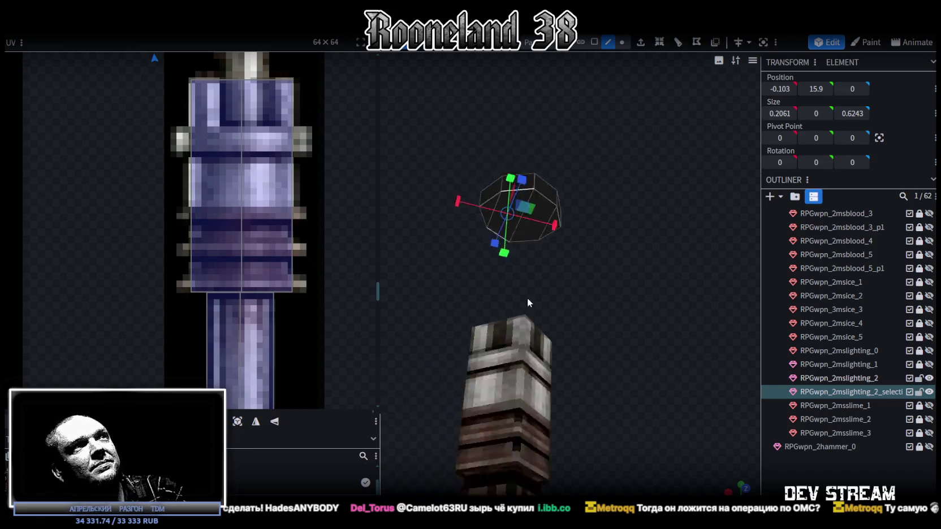
Step: Box-select the whole collar and move its side UV onto the staff's ring band
left_click(595, 42)
mouse_move(442, 160)
left_mouse_down()
mouse_move(590, 245)
mouse_move(623, 168)
left_mouse_up()
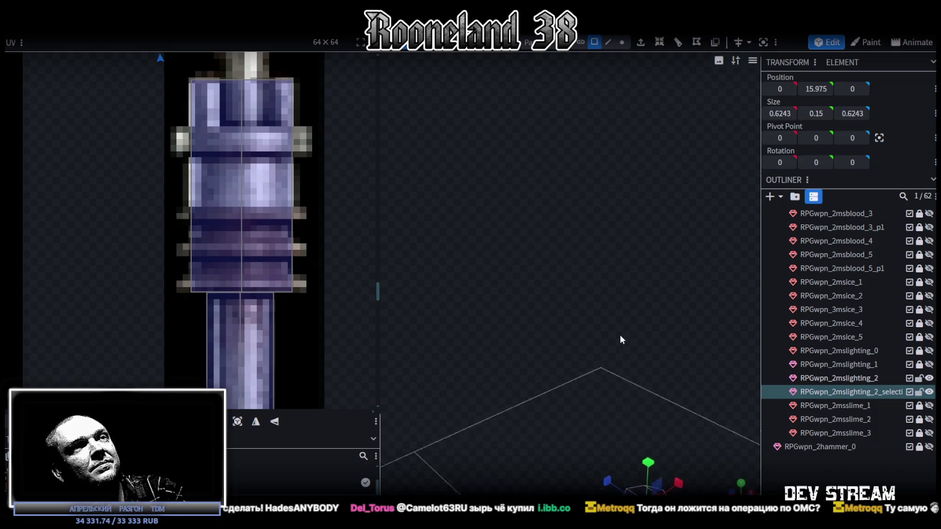
left_click_drag(624, 169, 681, 302)
key("KP_1")
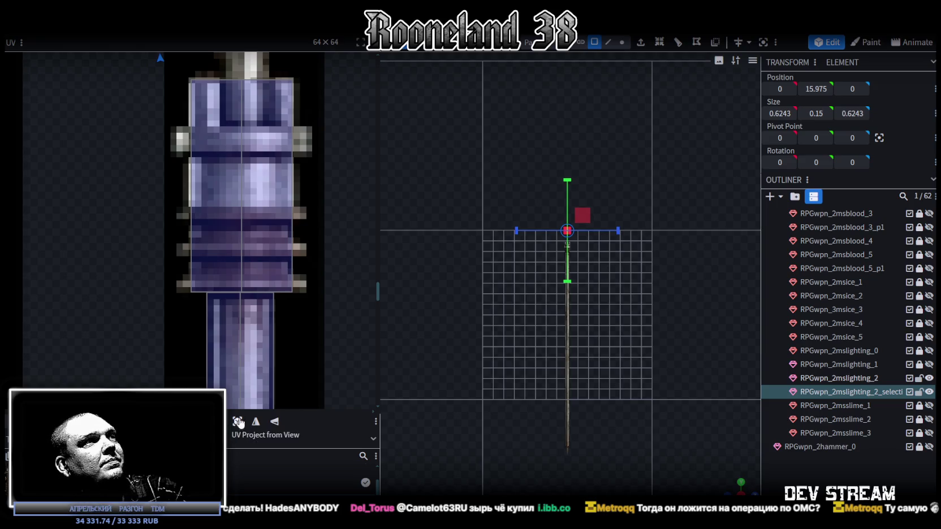
scroll(188, 256, "down", 3)
scroll(190, 253, "down", 3)
scroll(204, 240, "up", 2)
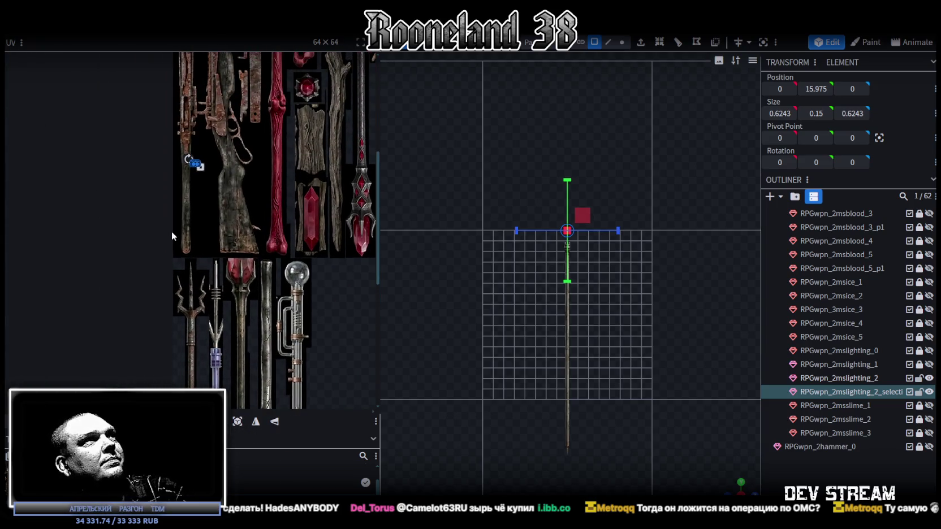
scroll(189, 177, "up", 2)
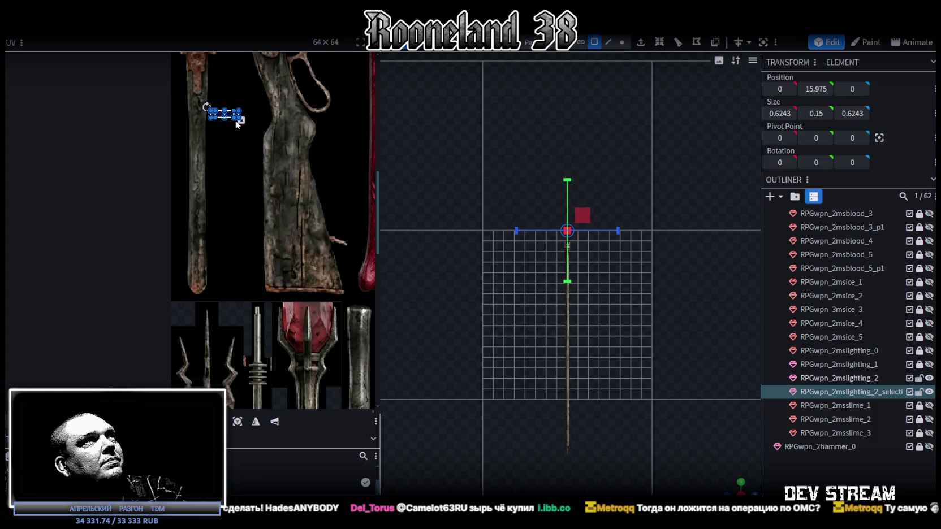
scroll(310, 282, "down", 3)
scroll(210, 292, "up", 1)
scroll(225, 305, "up", 1)
scroll(238, 310, "up", 1)
scroll(260, 316, "up", 2)
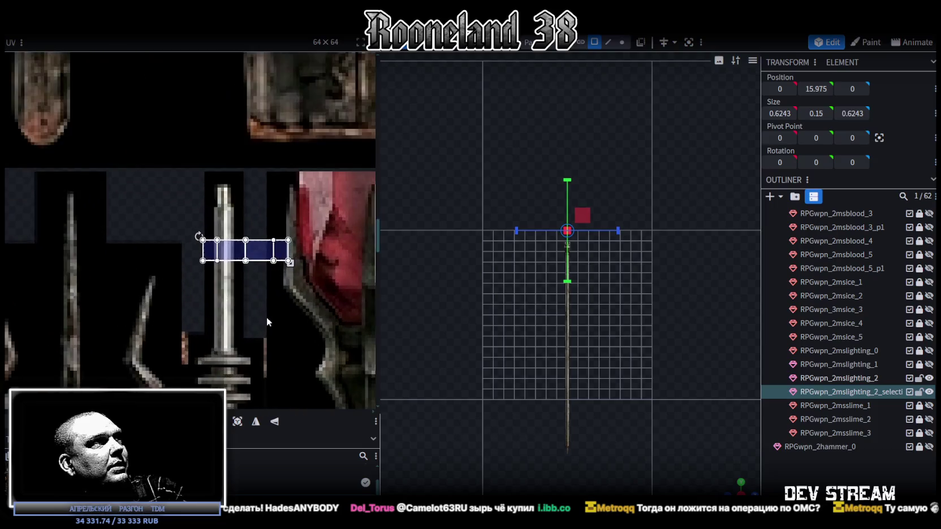
scroll(260, 254, "down", 2)
mouse_move(224, 167)
left_mouse_down()
mouse_move(224, 299)
mouse_move(211, 285)
left_mouse_up()
Step: Shrink the side UV box to fit a single ring of the staff texture
scroll(191, 298, "up", 1)
scroll(246, 299, "up", 2)
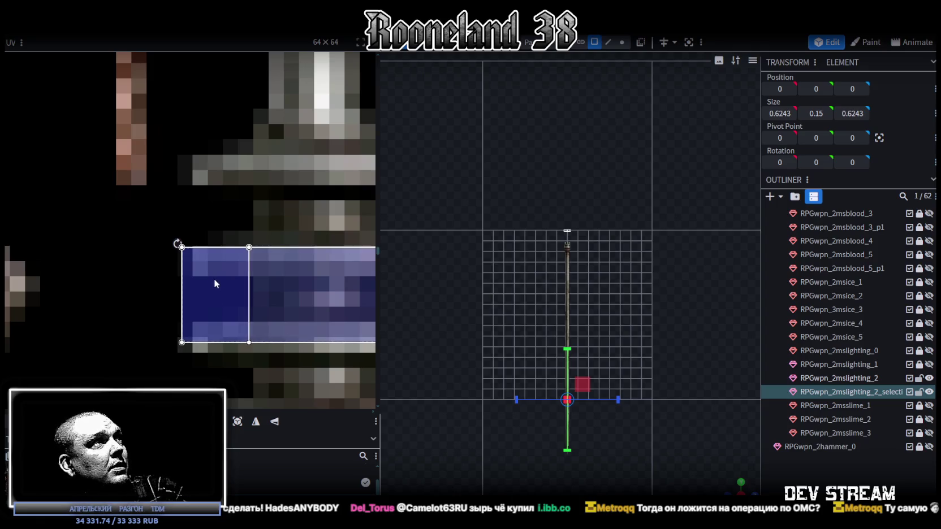
scroll(214, 279, "down", 1)
scroll(194, 269, "down", 2)
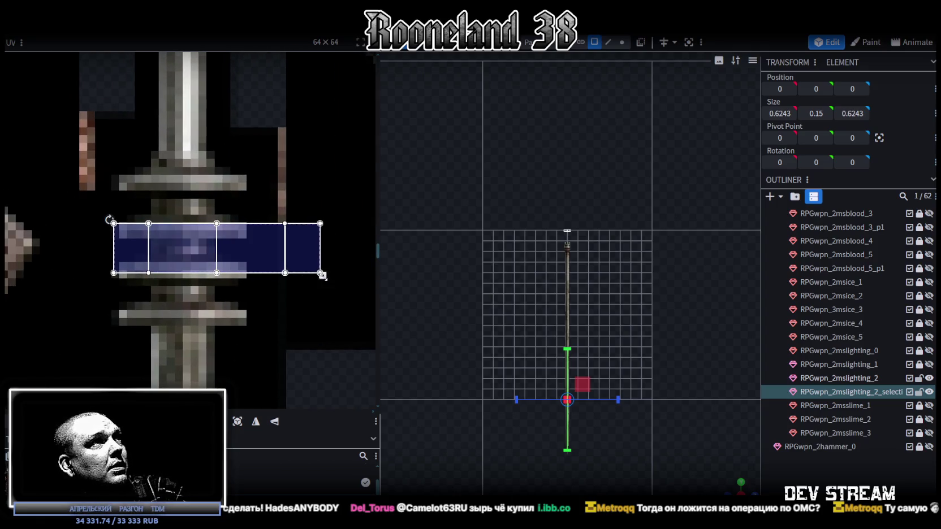
left_click_drag(322, 275, 253, 242)
scroll(251, 229, "up", 3)
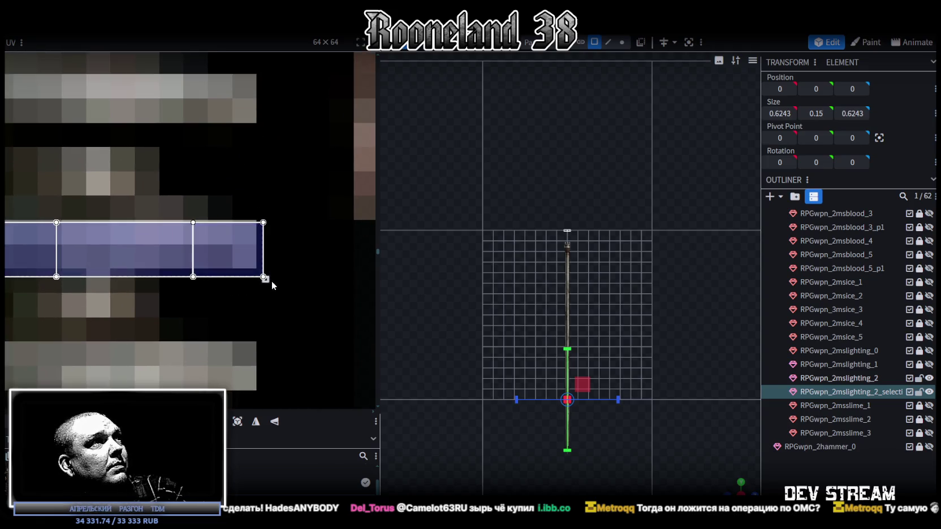
left_click_drag(271, 280, 255, 267)
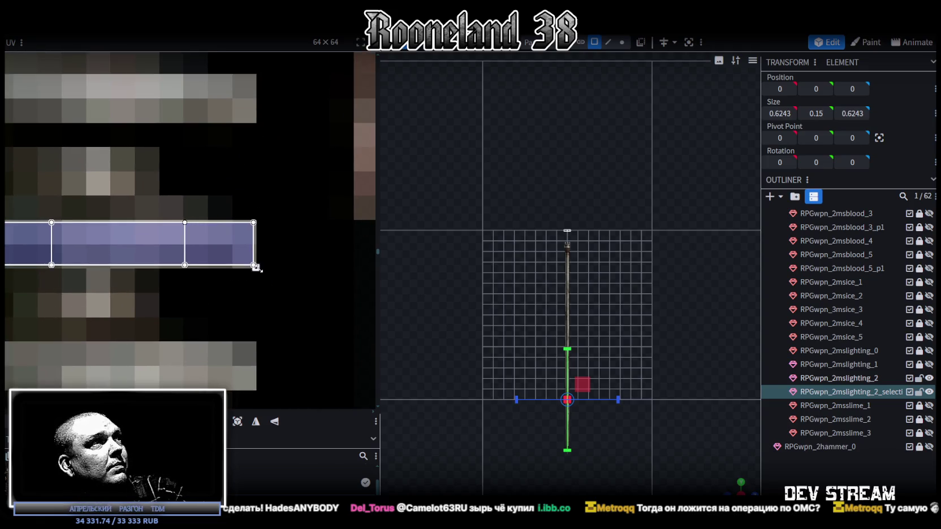
Step: Resize the octagon face to 0.6243 wide and 0.15 thick
mouse_move(737, 485)
left_mouse_down()
mouse_move(678, 385)
mouse_move(594, 321)
left_mouse_up()
scroll(594, 321, "up", 3)
scroll(556, 220, "up", 2)
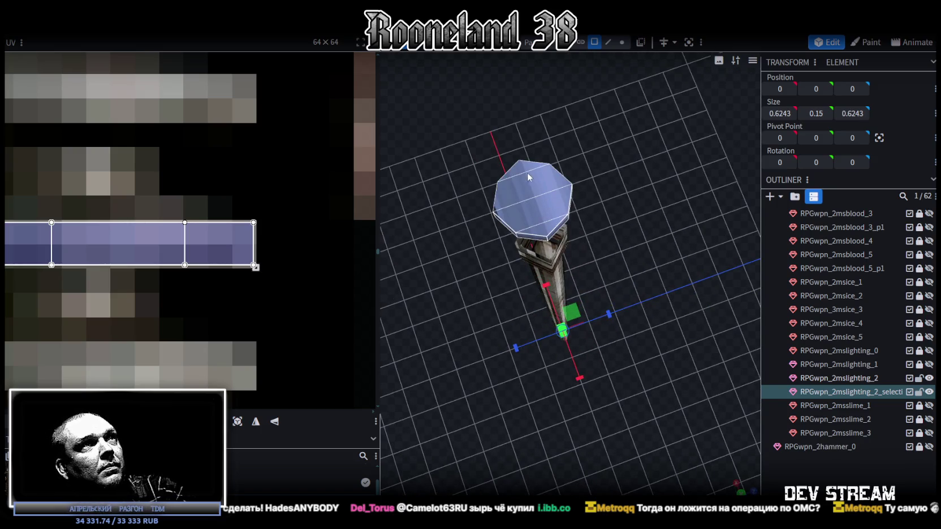
left_click(528, 177)
mouse_move(540, 167)
left_mouse_down()
mouse_move(525, 156)
mouse_move(615, 428)
mouse_move(618, 320)
mouse_move(567, 237)
left_mouse_up()
mouse_move(528, 111)
left_mouse_down()
mouse_move(621, 207)
mouse_move(659, 328)
mouse_move(733, 491)
left_mouse_up()
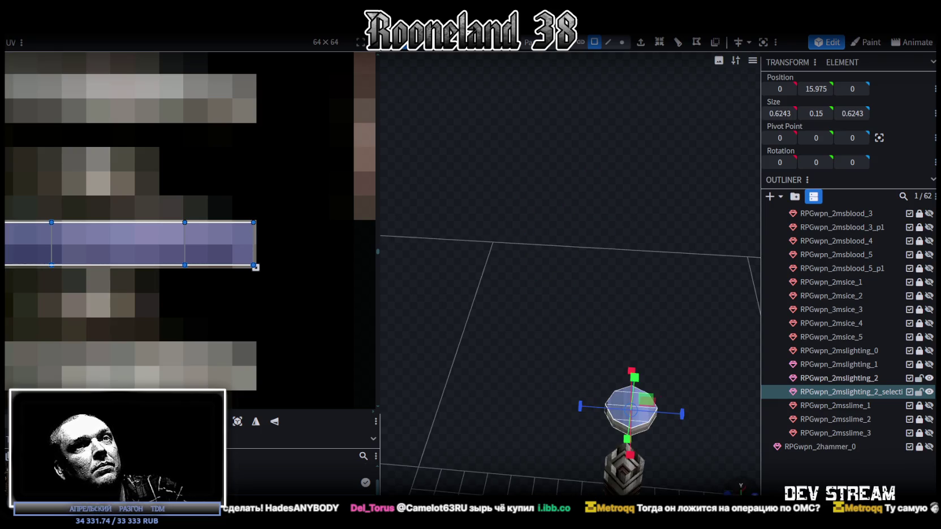
Step: In top view, drag the octagon's top-face UV across the atlas onto the stone washer
left_click(740, 485)
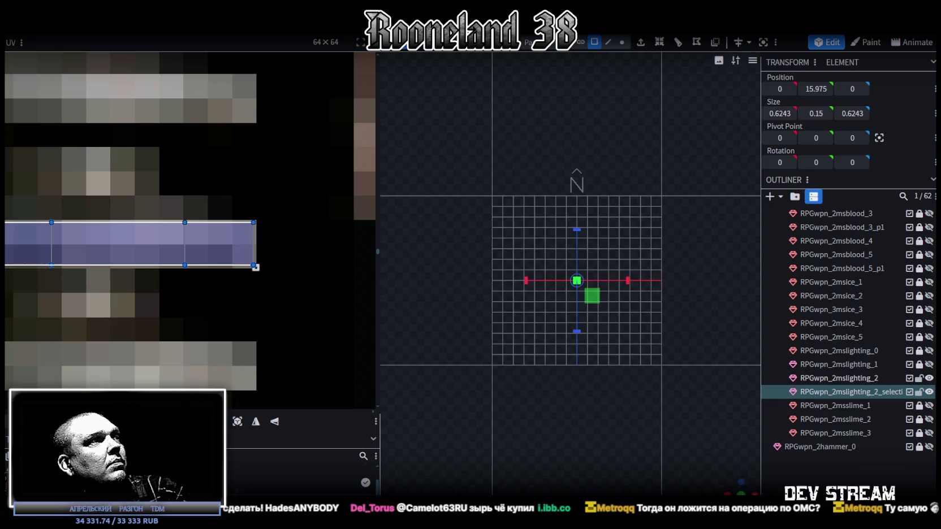
scroll(207, 251, "down", 3)
scroll(207, 280, "down", 2)
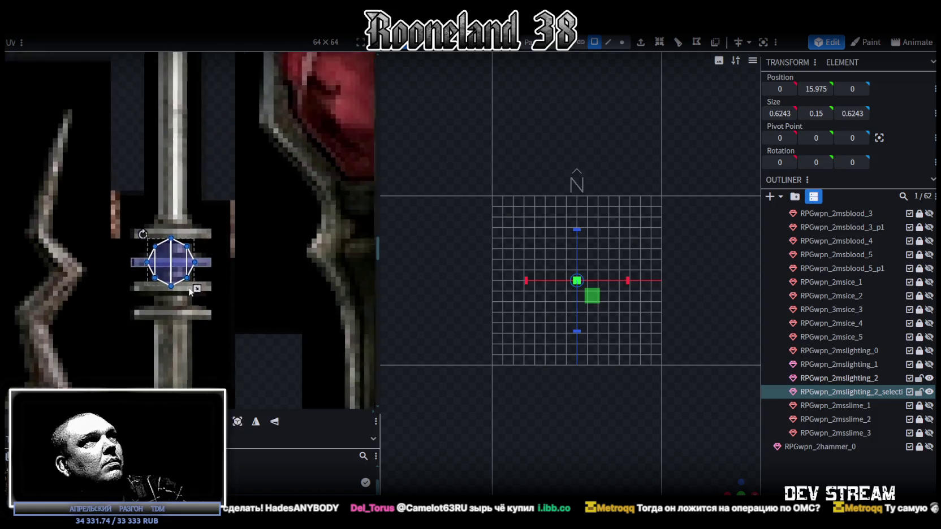
scroll(208, 280, "down", 3)
scroll(84, 334, "down", 2)
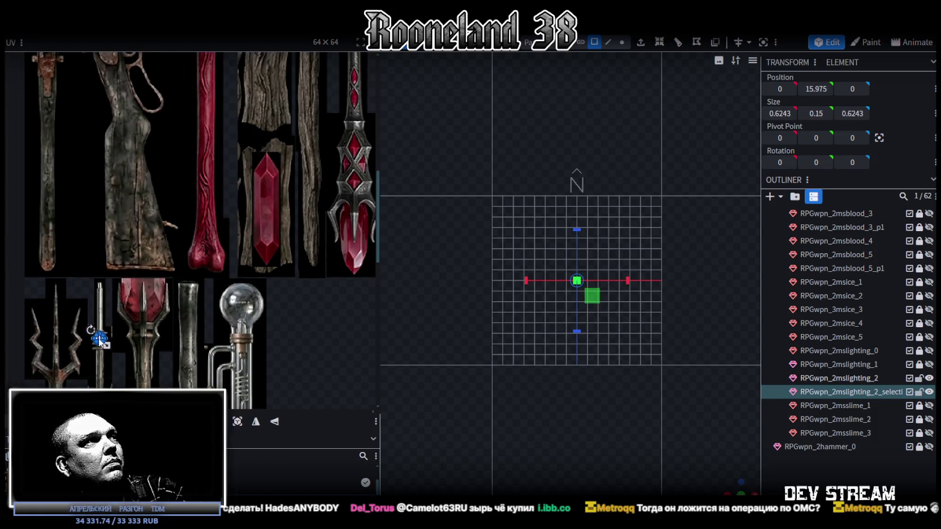
left_click_drag(99, 339, 316, 151)
middle_click_drag(316, 151, 199, 369)
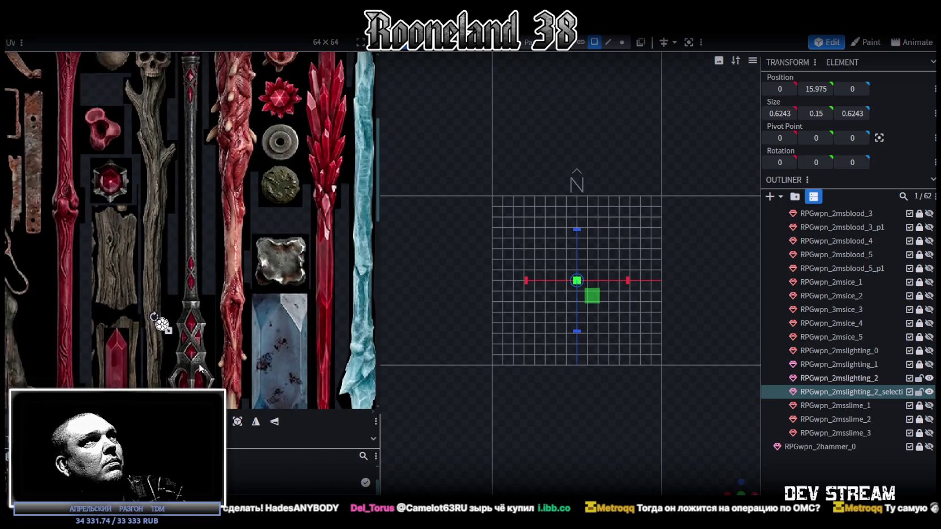
scroll(200, 369, "up", 2)
left_click_drag(152, 244, 334, 65)
middle_click_drag(336, 157, 249, 395)
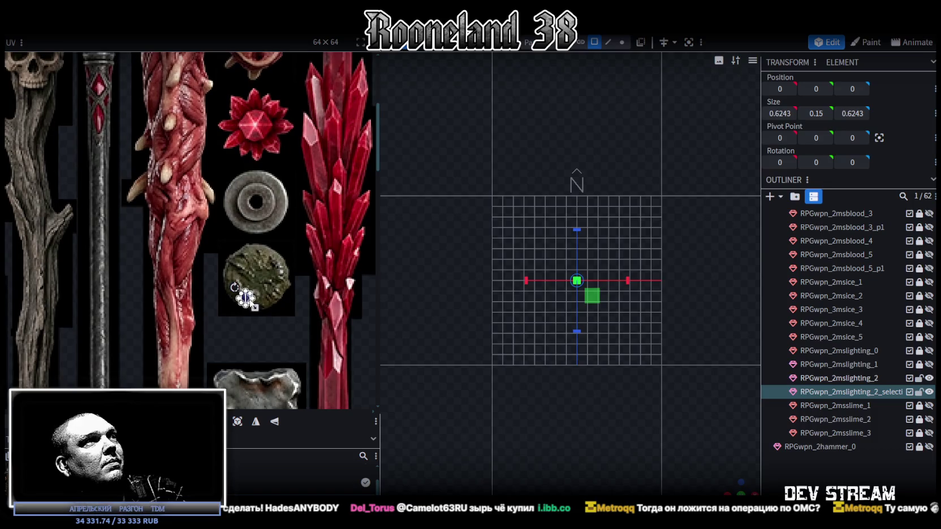
left_click_drag(245, 298, 240, 182)
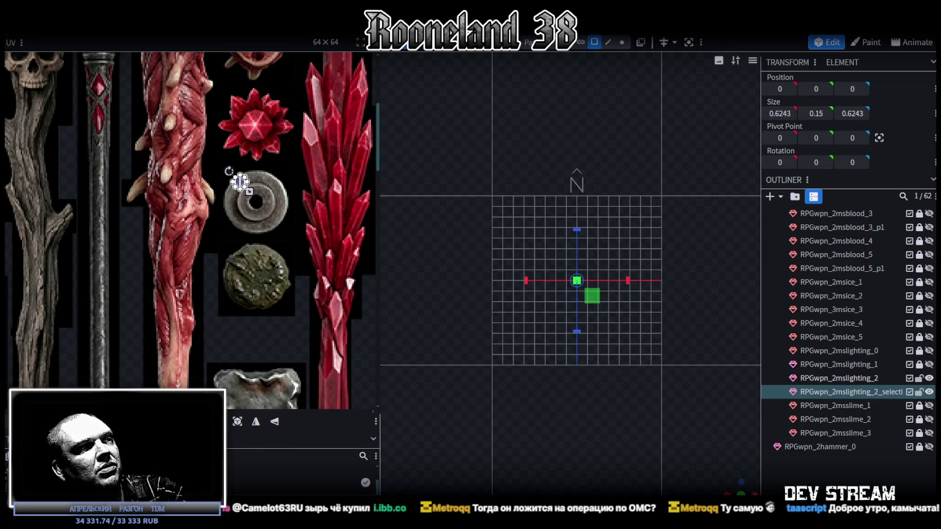
Step: Glance at a reference photo in the browser, then return to Blockbench
key("alt+Tab")
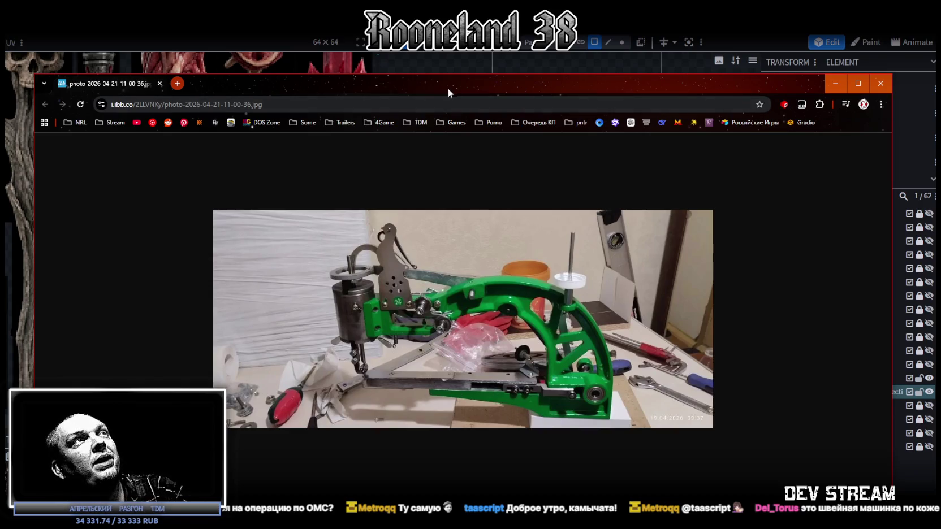
left_click_drag(448, 88, 448, 460)
left_click_drag(382, 456, 382, 120)
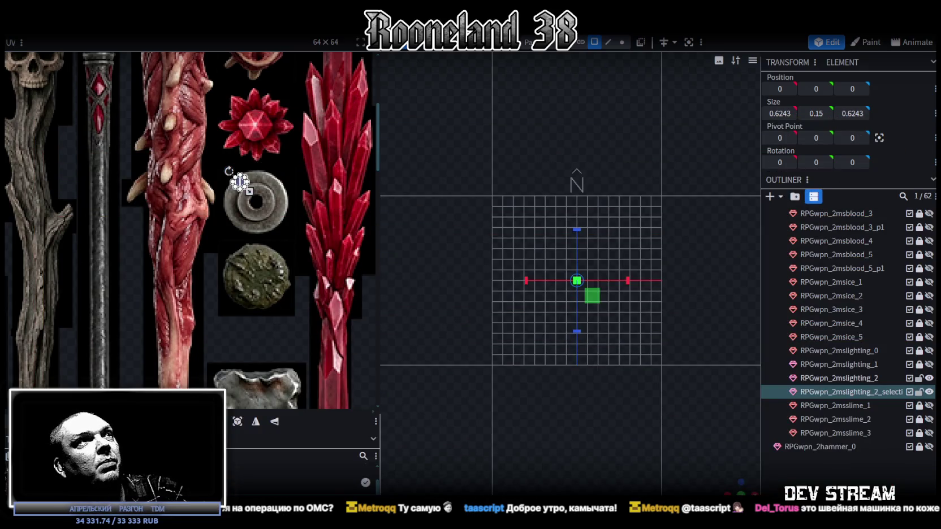
scroll(241, 175, "up", 3)
Step: Enlarge the top-face UV to cover the whole washer and fine-tune its position
scroll(240, 175, "up", 2)
left_click_drag(247, 212, 220, 203)
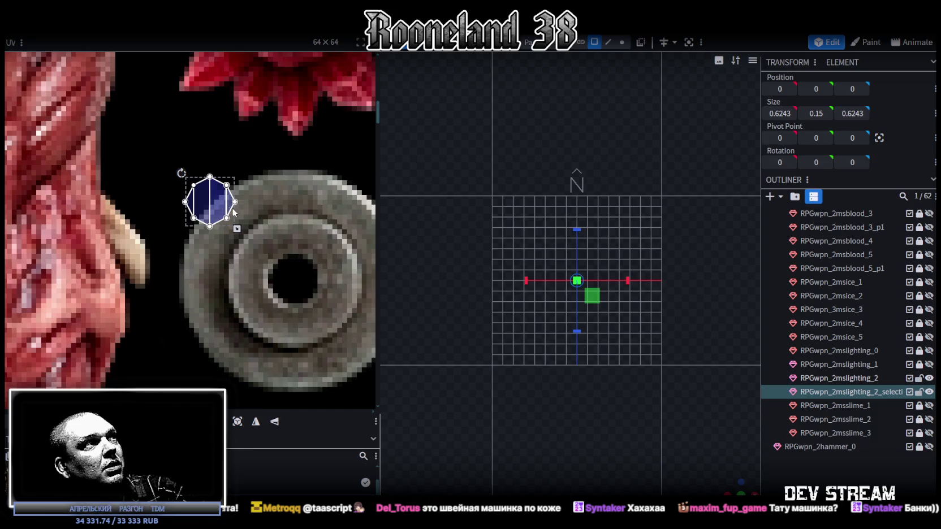
scroll(295, 244, "down", 2)
scroll(268, 203, "down", 1)
left_click_drag(210, 192, 300, 247)
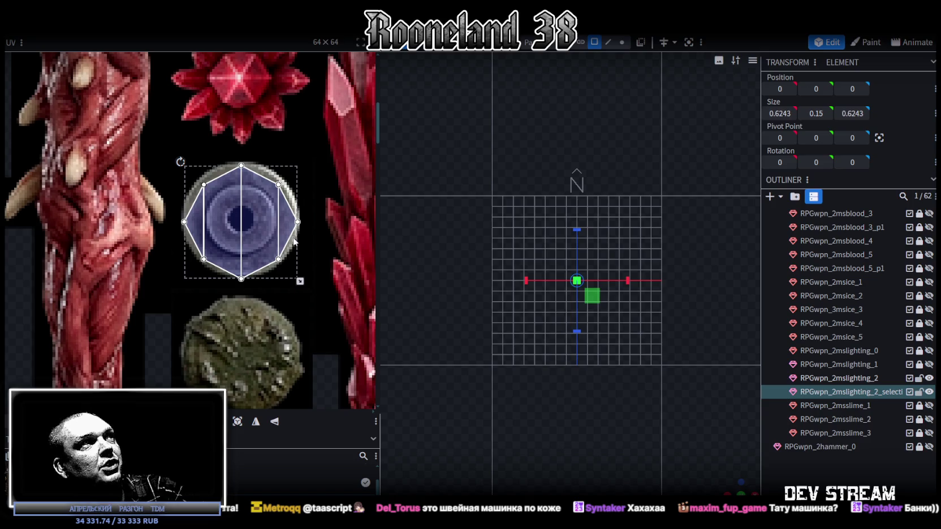
scroll(227, 206, "up", 1)
scroll(227, 205, "up", 2)
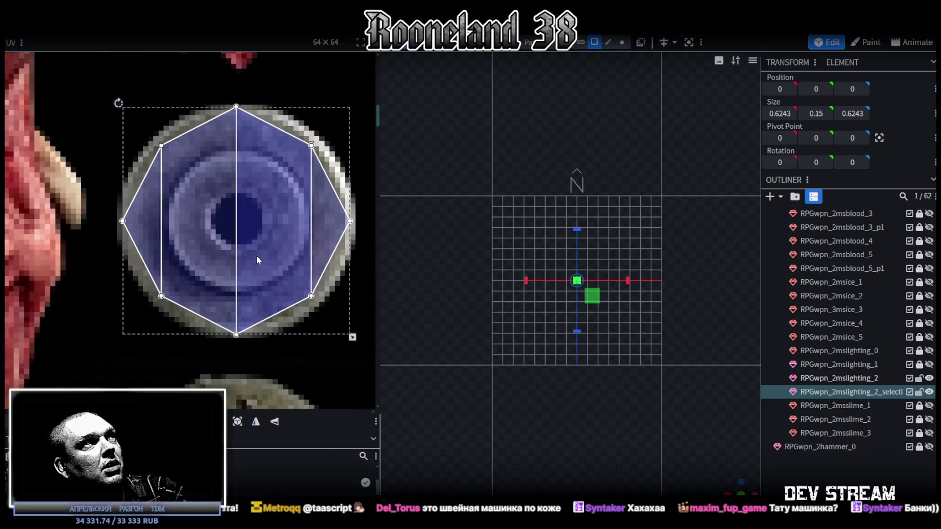
left_click_drag(256, 255, 257, 256)
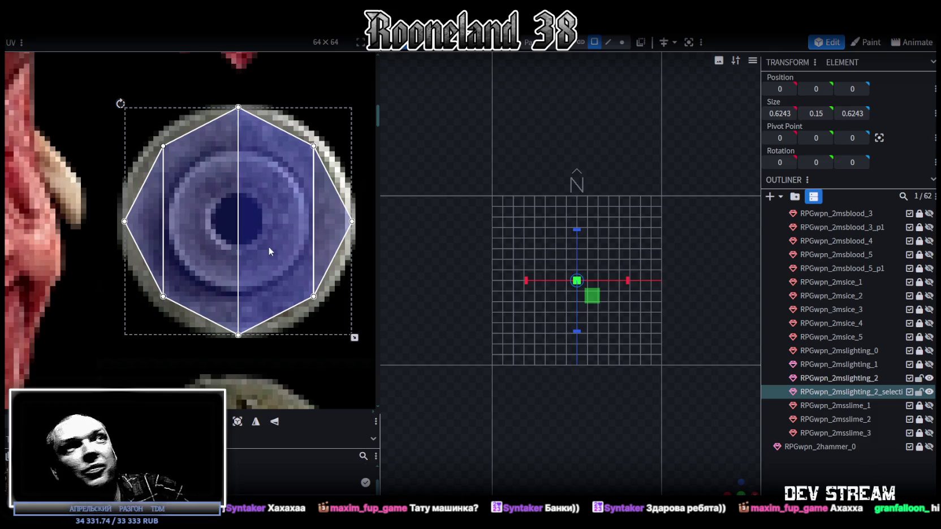
Step: Orbit to view the staff in perspective and select the disc above the shaft
scroll(224, 239, "down", 3)
scroll(213, 249, "up", 2)
scroll(214, 249, "up", 1)
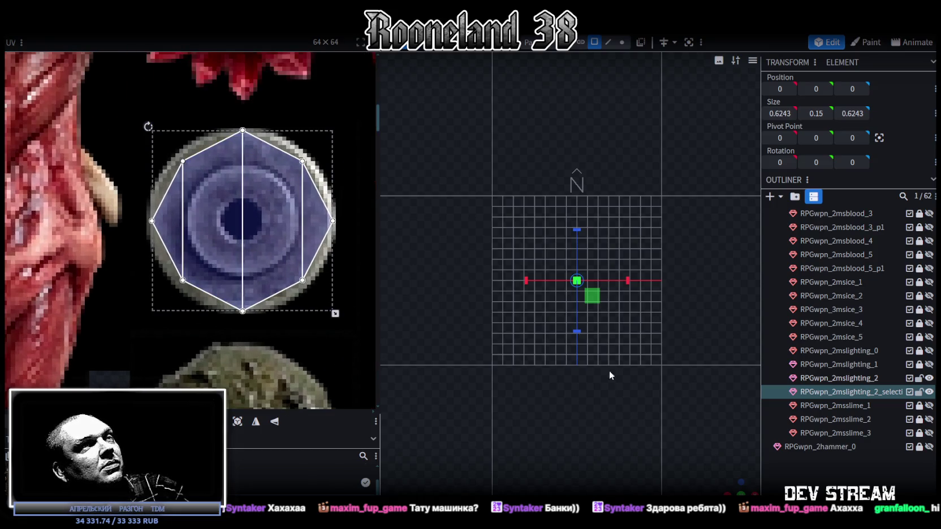
scroll(707, 391, "up", 3)
scroll(698, 388, "up", 3)
scroll(702, 404, "up", 2)
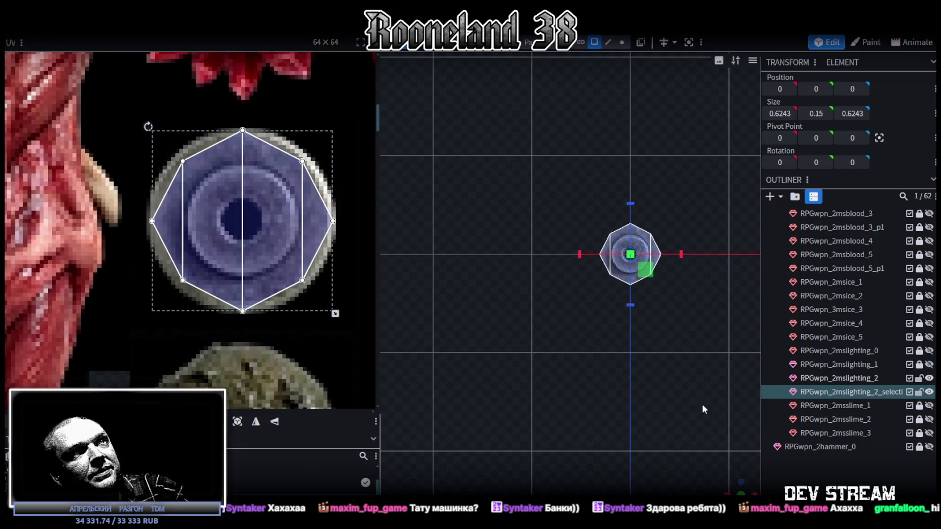
mouse_move(701, 396)
left_mouse_down()
mouse_move(649, 342)
mouse_move(658, 259)
mouse_move(673, 349)
mouse_move(597, 302)
mouse_move(548, 311)
mouse_move(591, 384)
mouse_move(603, 331)
mouse_move(591, 403)
mouse_move(539, 184)
left_mouse_up()
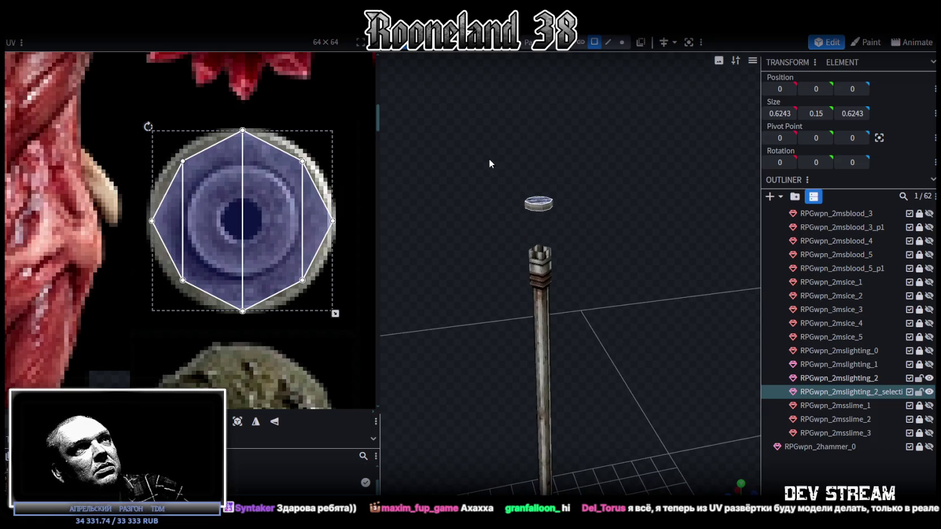
left_click(538, 203)
Step: Move the disc's side UV along the staff texture onto the blue ring band
scroll(250, 210, "down", 3)
scroll(250, 210, "down", 2)
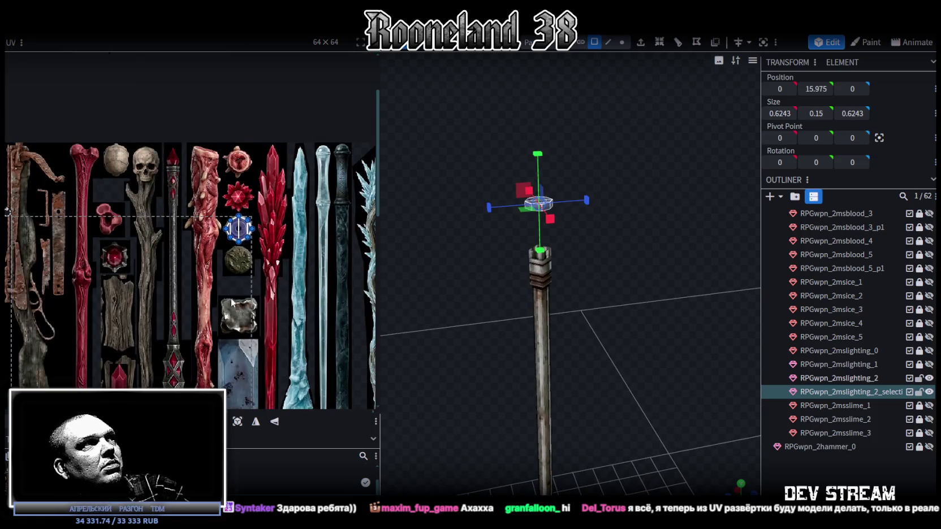
scroll(250, 210, "up", 2)
scroll(250, 211, "up", 2)
scroll(242, 127, "up", 2)
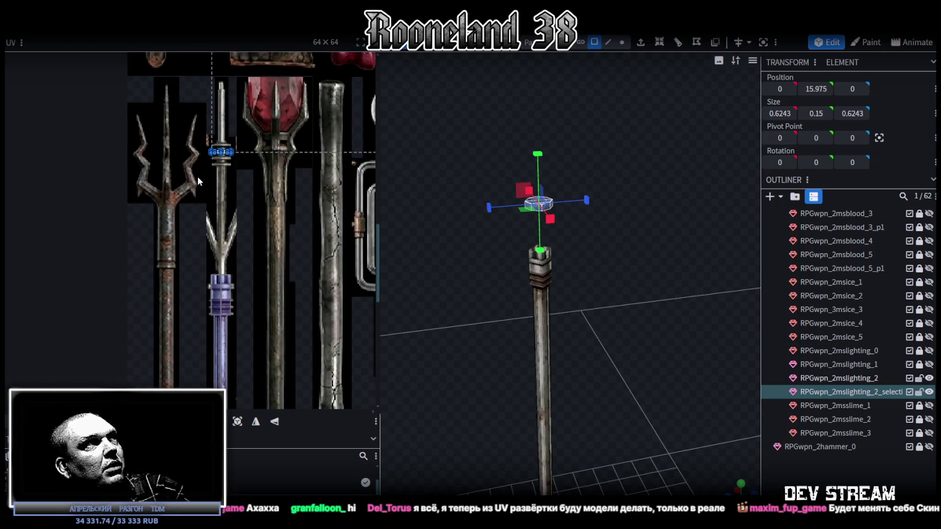
scroll(215, 164, "up", 2)
left_click_drag(238, 144, 252, 333)
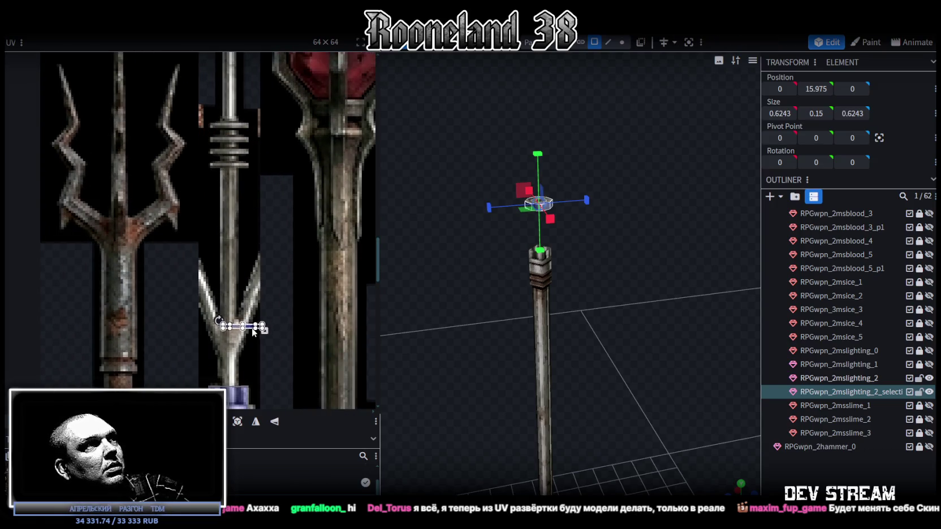
scroll(290, 179, "up", 1)
scroll(278, 186, "up", 2)
scroll(291, 178, "up", 2)
scroll(304, 170, "up", 2)
middle_click_drag(306, 116, 310, 152)
left_click_drag(309, 93, 277, 308)
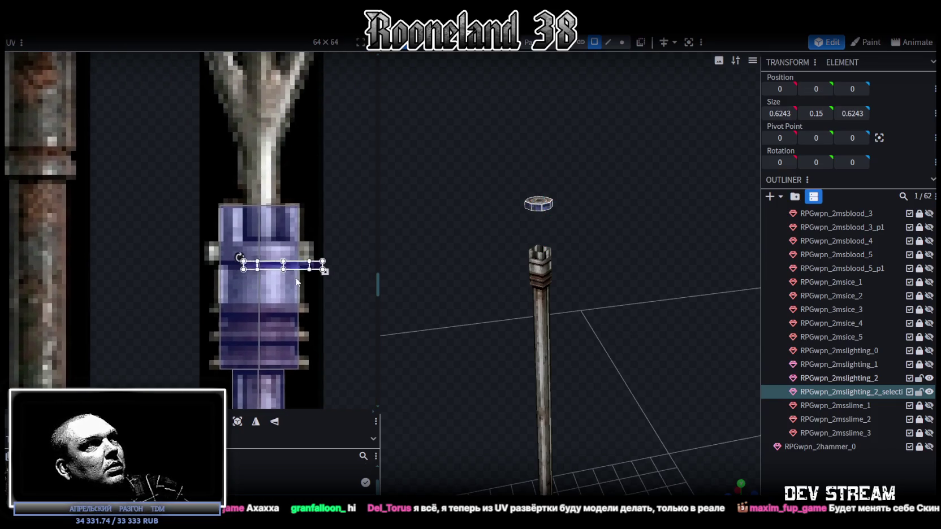
scroll(277, 308, "up", 2)
Step: Place the side UV on a lower ring stripe and make it taller to cover it
middle_click_drag(273, 346, 283, 296)
mouse_move(217, 261)
left_mouse_down()
mouse_move(208, 309)
mouse_move(203, 254)
left_mouse_up()
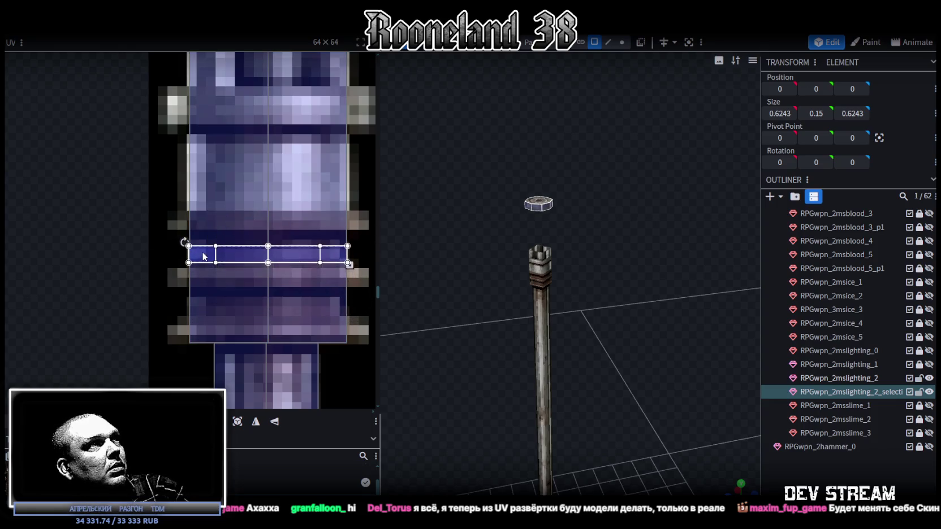
left_click_drag(350, 262, 345, 287)
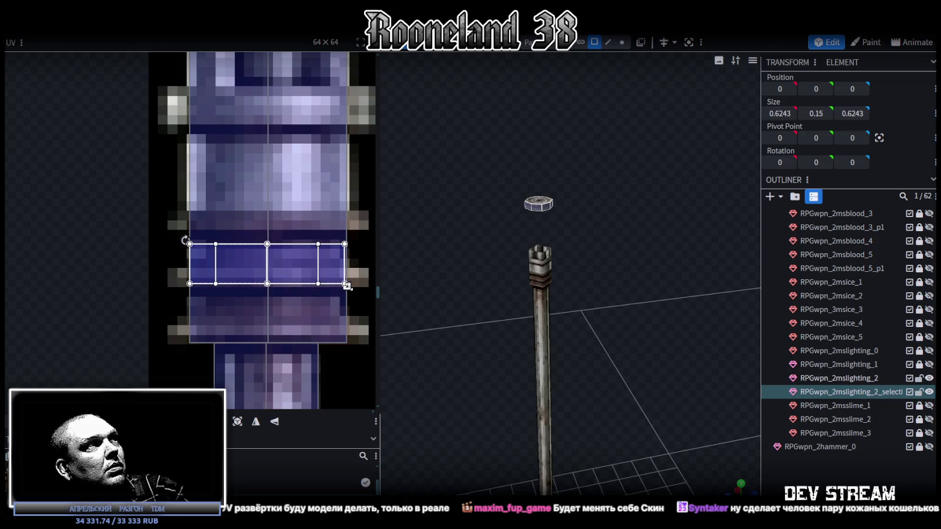
scroll(542, 238, "up", 3)
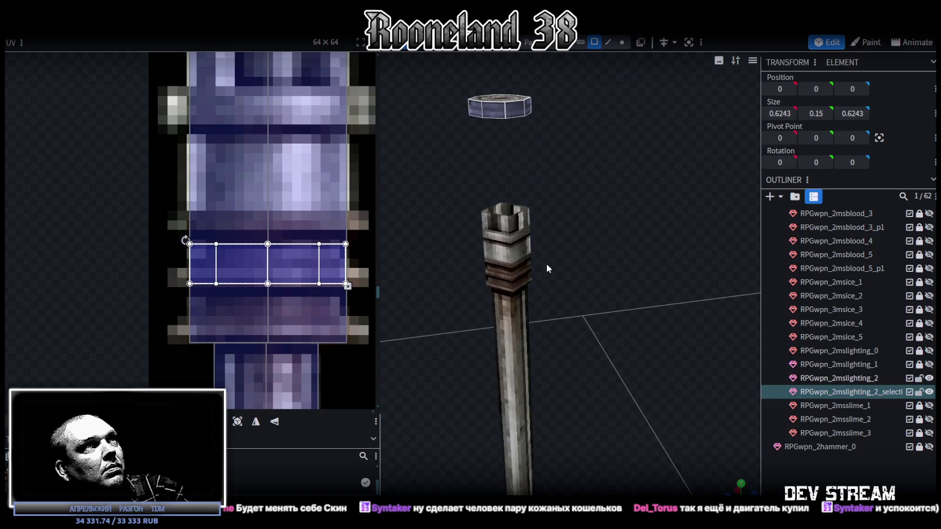
Step: Select the thin octagonal ring and move it along Y to 14.275
left_click(586, 222)
scroll(539, 178, "up", 3)
scroll(593, 265, "down", 3)
left_click(544, 219)
left_click_drag(479, 179, 624, 256)
left_click_drag(543, 168, 544, 231)
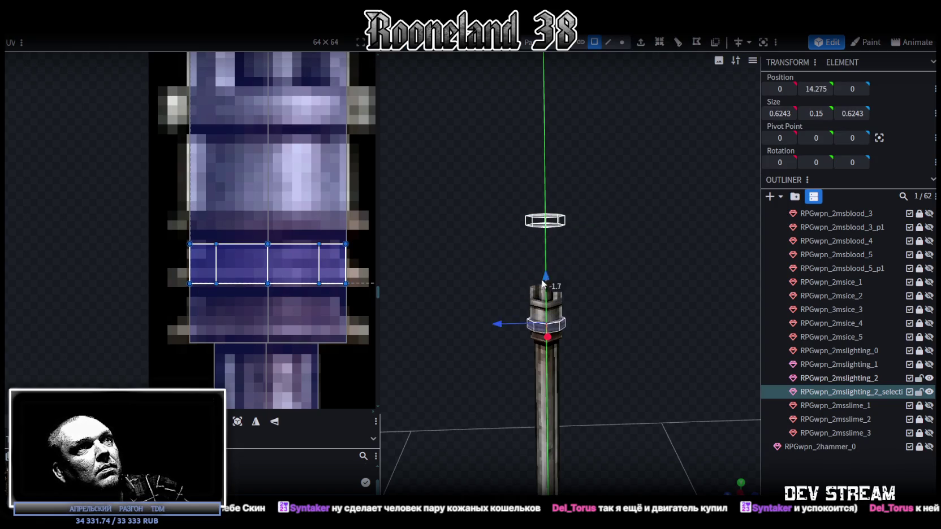
mouse_move(605, 281)
left_mouse_down()
mouse_move(593, 304)
mouse_move(587, 284)
left_mouse_up()
scroll(593, 304, "up", 2)
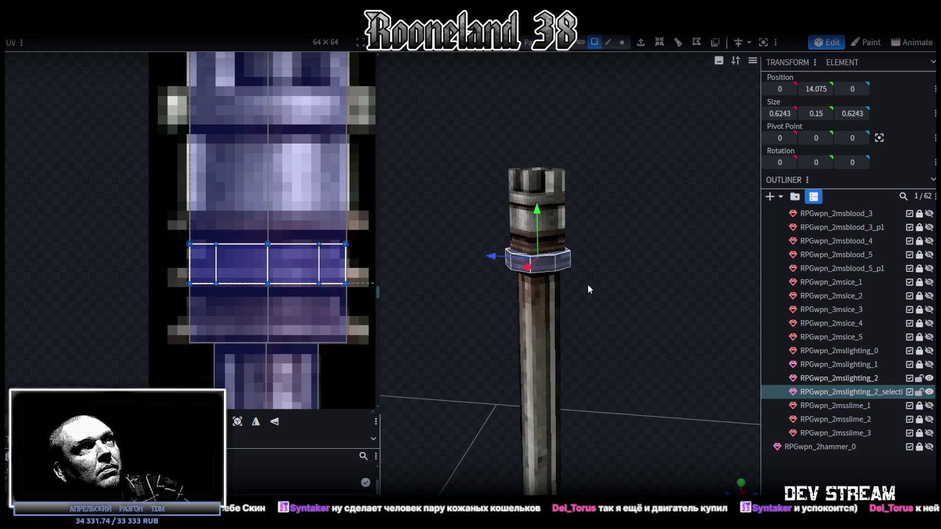
right_click(577, 265)
mouse_move(538, 216)
left_mouse_down()
mouse_move(538, 205)
mouse_move(640, 243)
mouse_move(546, 284)
mouse_move(570, 268)
mouse_move(643, 256)
mouse_move(606, 383)
mouse_move(620, 348)
mouse_move(604, 264)
mouse_move(622, 308)
mouse_move(594, 259)
mouse_move(657, 318)
mouse_move(649, 73)
left_mouse_up()
scroll(637, 250, "down", 2)
scroll(620, 348, "up", 3)
scroll(614, 340, "up", 2)
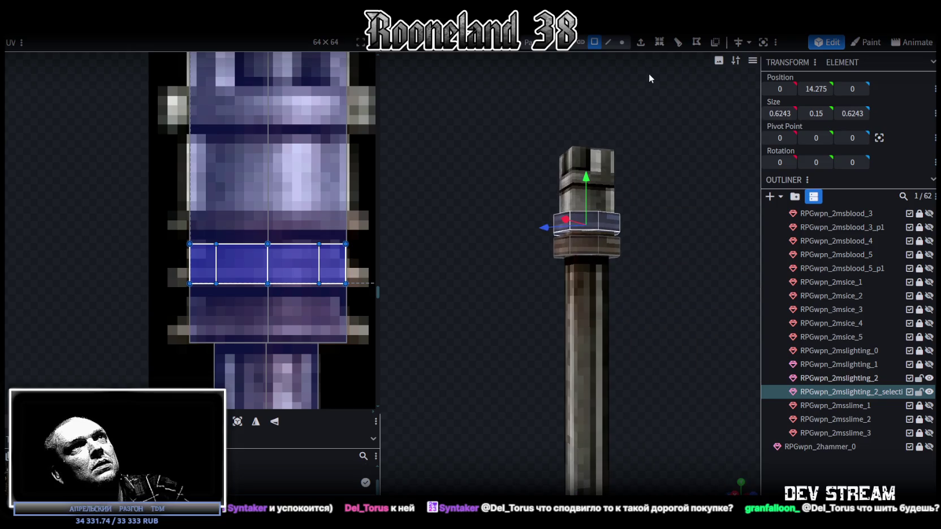
Step: In vertex mode, flatten the collar vertices to Y 14.2 and spread them to flare
left_click(622, 43)
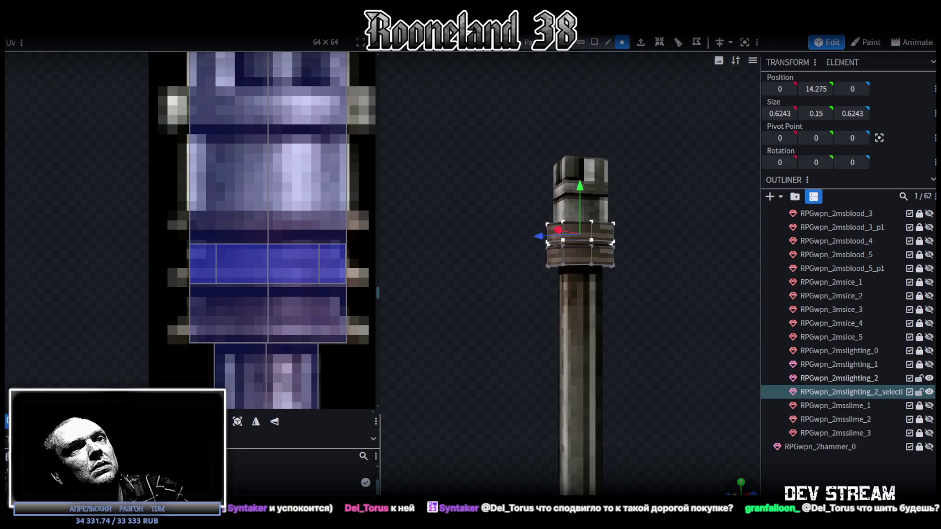
key("KP_1")
scroll(585, 339, "down", 3)
scroll(608, 274, "up", 1)
scroll(575, 239, "up", 4)
scroll(582, 213, "up", 2)
scroll(524, 278, "up", 2)
left_click_drag(488, 240, 566, 266)
key("KP_1")
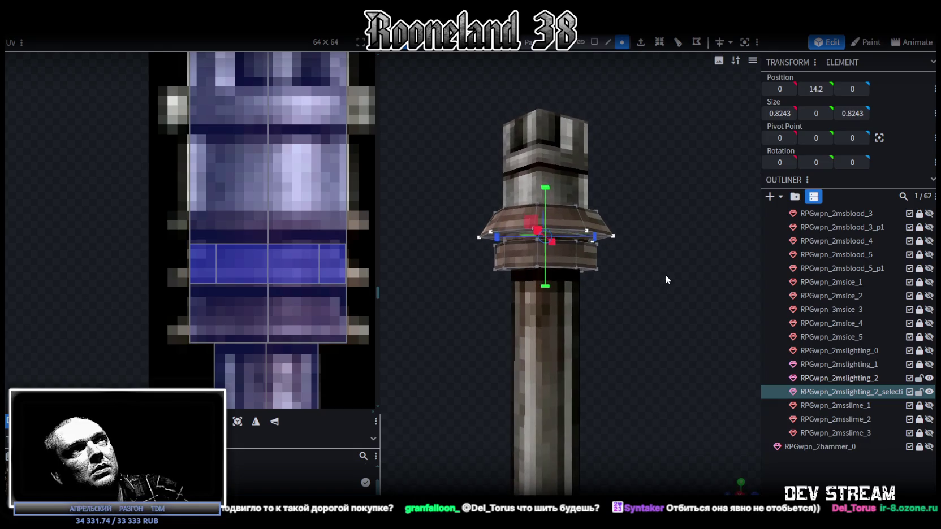
Step: Select the lower collar ring vertices and spread them out to 0.8243
mouse_move(424, 305)
left_mouse_down()
mouse_move(648, 259)
mouse_move(534, 277)
mouse_move(503, 295)
mouse_move(588, 285)
left_mouse_up()
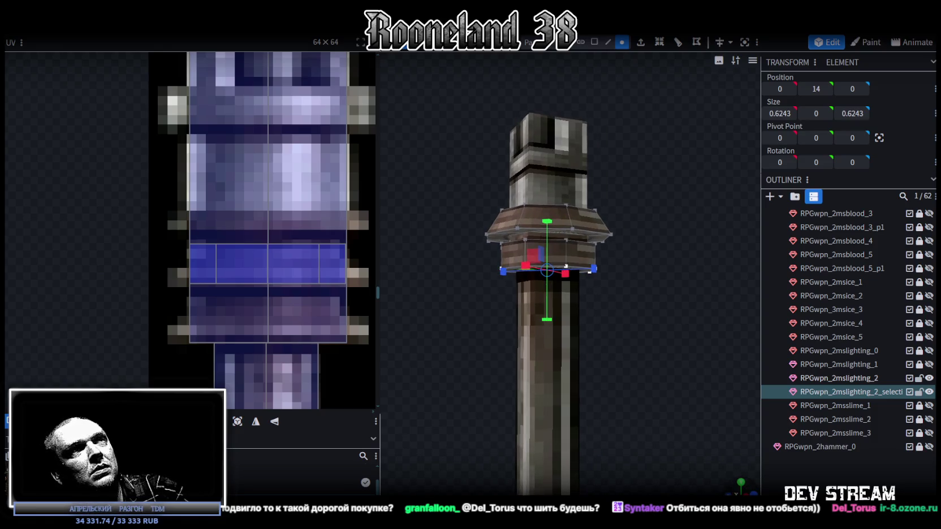
key("KP_1")
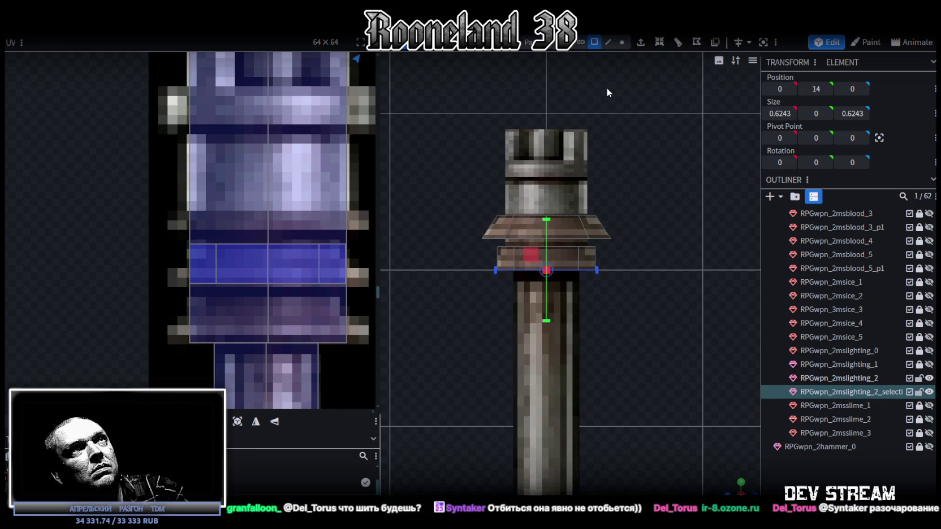
left_click(622, 43)
left_click_drag(445, 320, 617, 269)
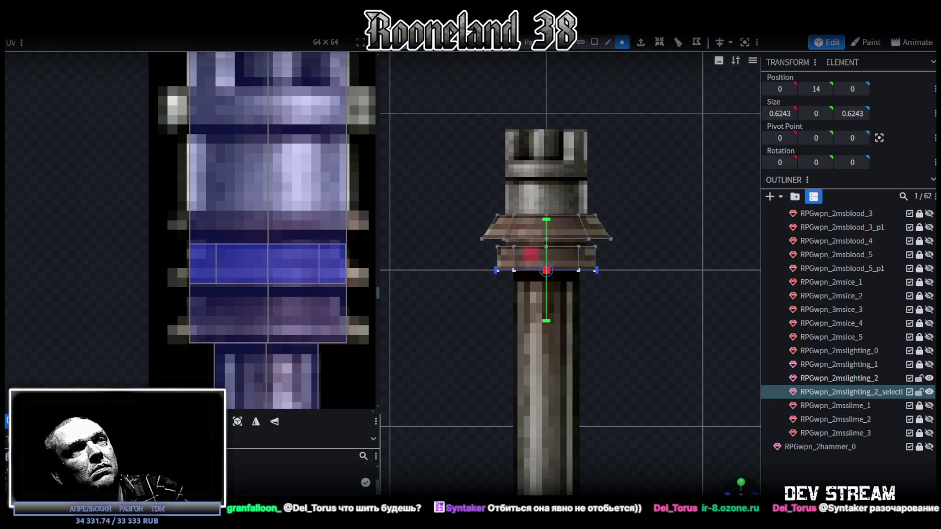
left_click_drag(739, 482, 737, 490)
left_click_drag(620, 334, 678, 346)
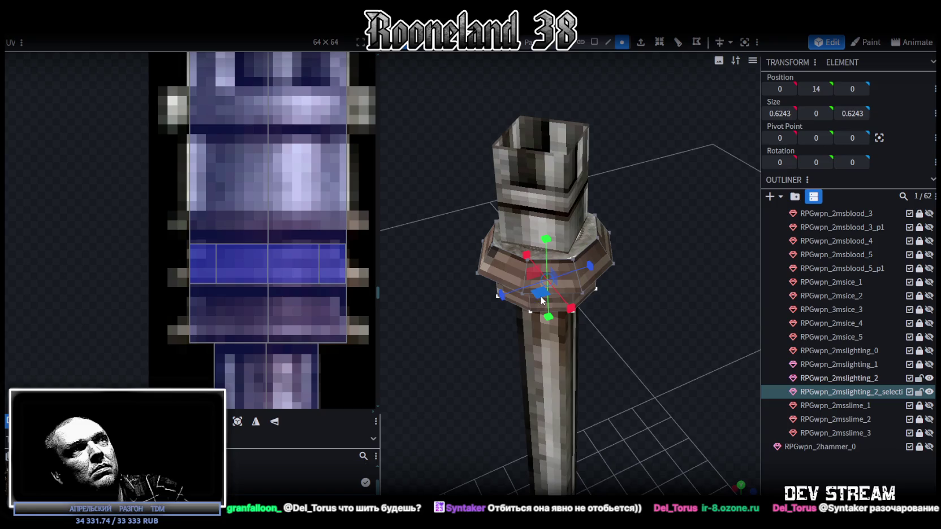
left_click_drag(541, 301, 585, 321)
Step: In straight front view, select the upper trapezoid's vertices
key("KP_1")
mouse_move(622, 296)
left_mouse_down()
mouse_move(669, 290)
mouse_move(666, 329)
left_mouse_up()
key("KP_1")
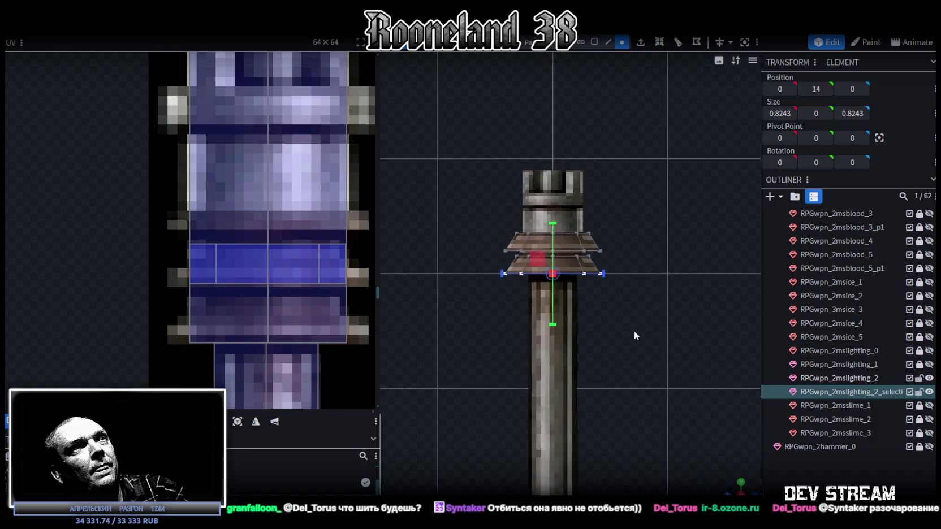
scroll(265, 211, "down", 3)
scroll(262, 209, "down", 2)
scroll(277, 209, "up", 1)
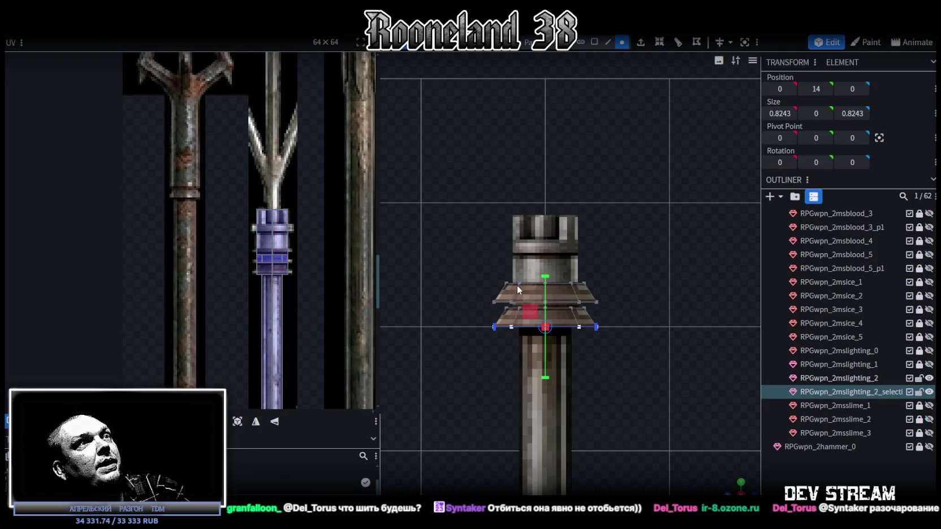
scroll(512, 284, "up", 1)
scroll(537, 285, "up", 1)
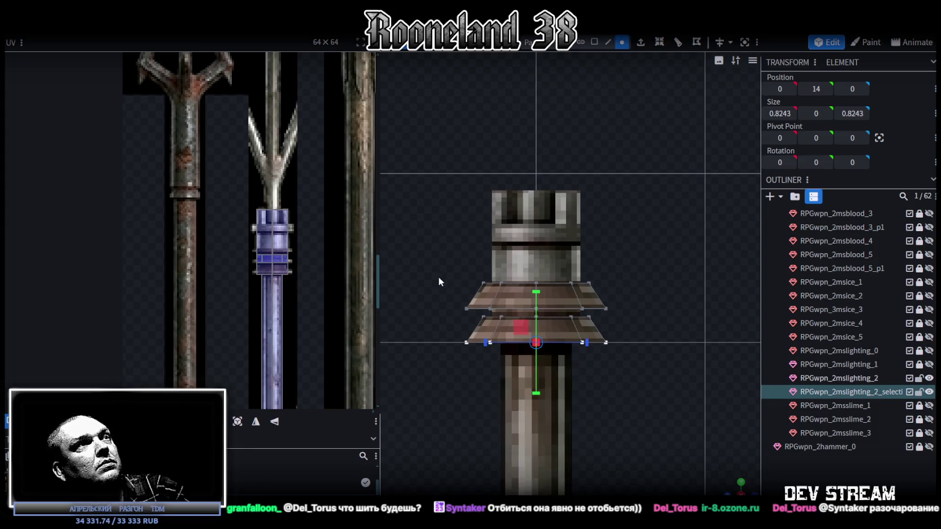
left_click_drag(438, 274, 671, 314)
left_click(594, 41)
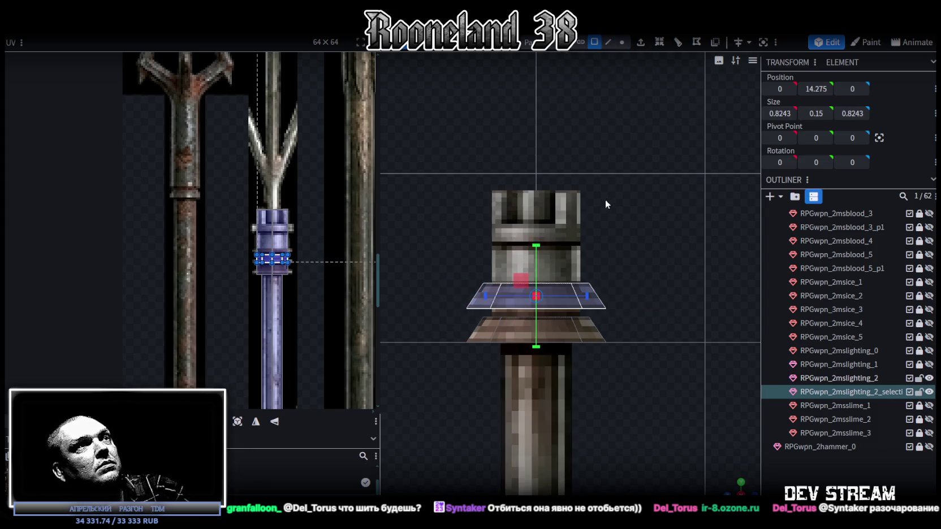
Step: Select the whole ring via Mesh Selection and raise it to Y 14.625
right_click(603, 207)
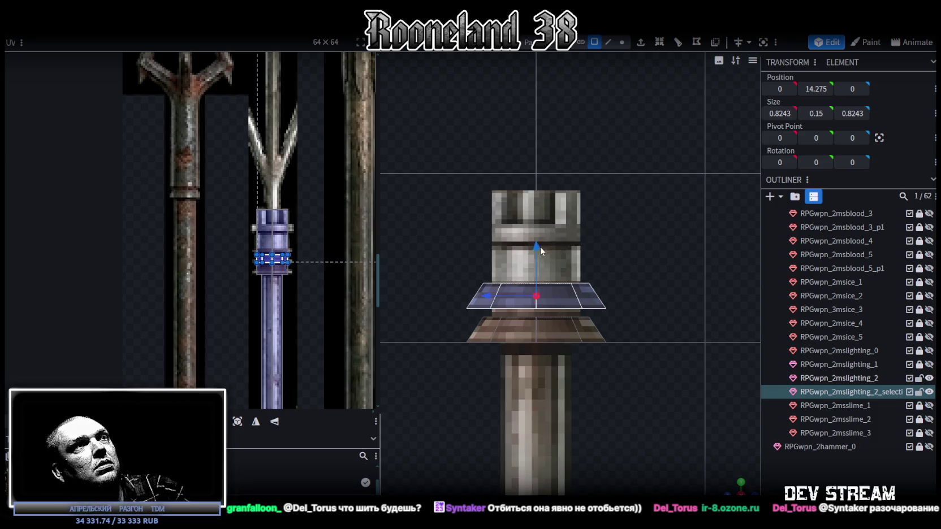
left_click_drag(537, 247, 530, 190)
key("ctrl+z")
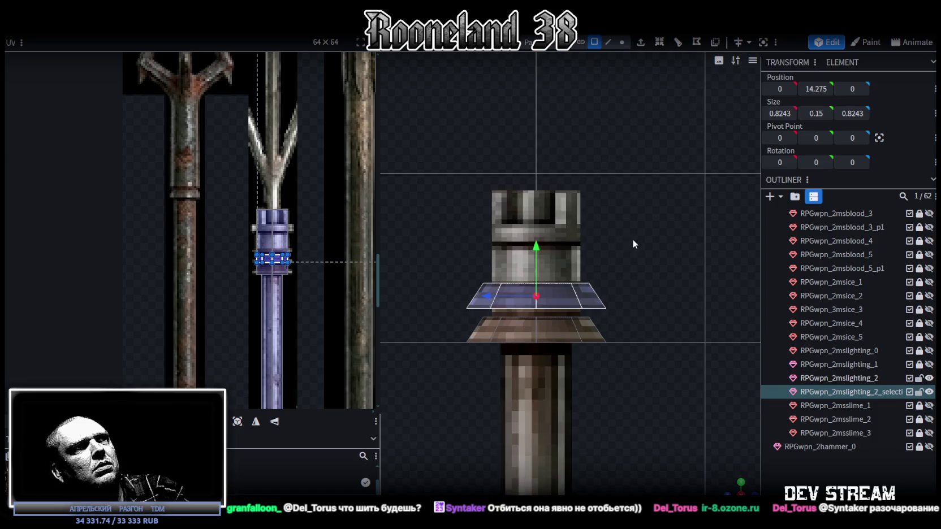
left_click(572, 300)
right_click(609, 283)
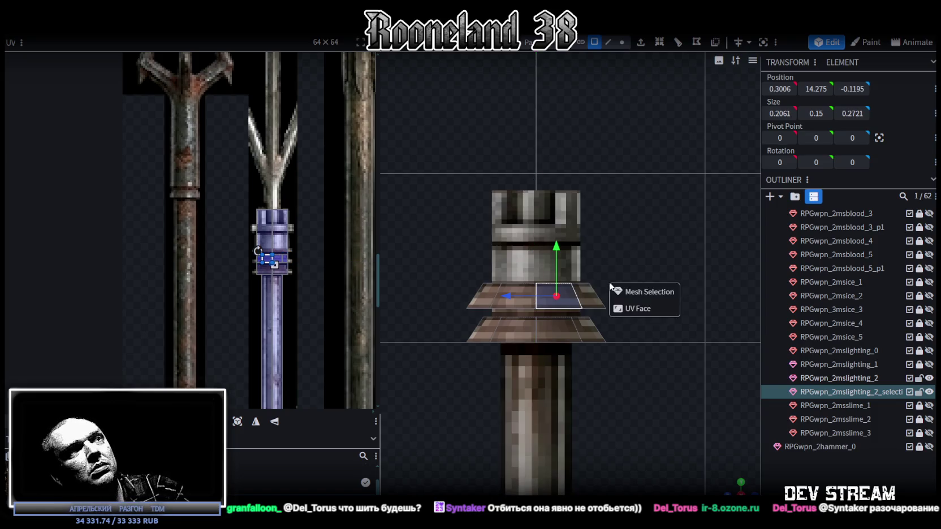
left_click(642, 290)
left_click_drag(534, 278, 541, 188)
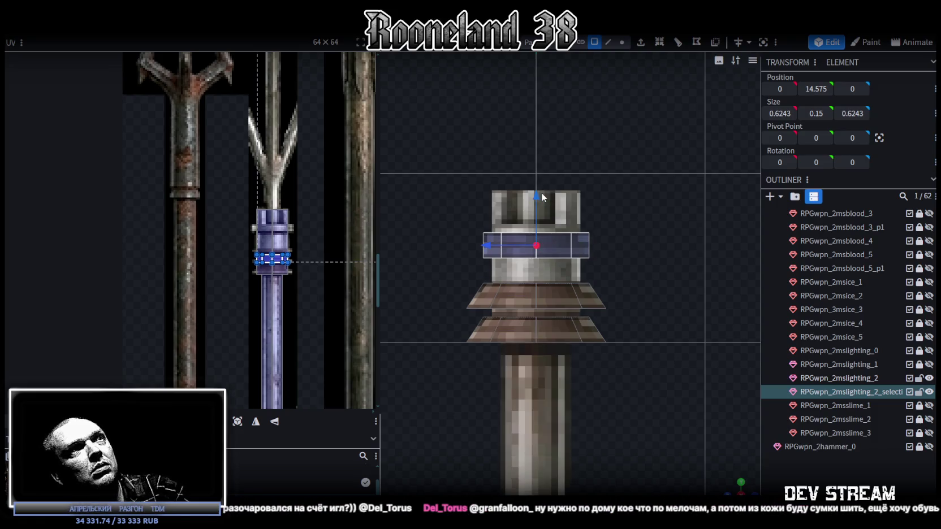
mouse_move(541, 188)
left_mouse_down()
mouse_move(540, 171)
mouse_move(559, 204)
left_mouse_up()
Step: Widen the ring to 0.8243 with the Resize tool
mouse_move(725, 470)
left_mouse_down()
mouse_move(663, 324)
mouse_move(632, 288)
left_mouse_up()
key("s")
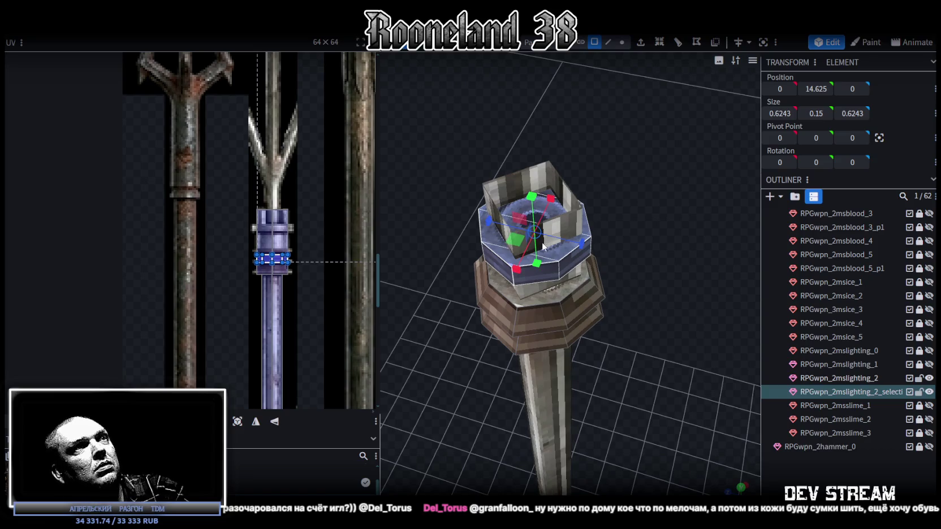
left_click_drag(513, 244, 496, 251)
mouse_move(441, 325)
left_mouse_down()
mouse_move(480, 264)
mouse_move(300, 242)
left_mouse_up()
scroll(261, 233, "up", 3)
scroll(237, 271, "up", 3)
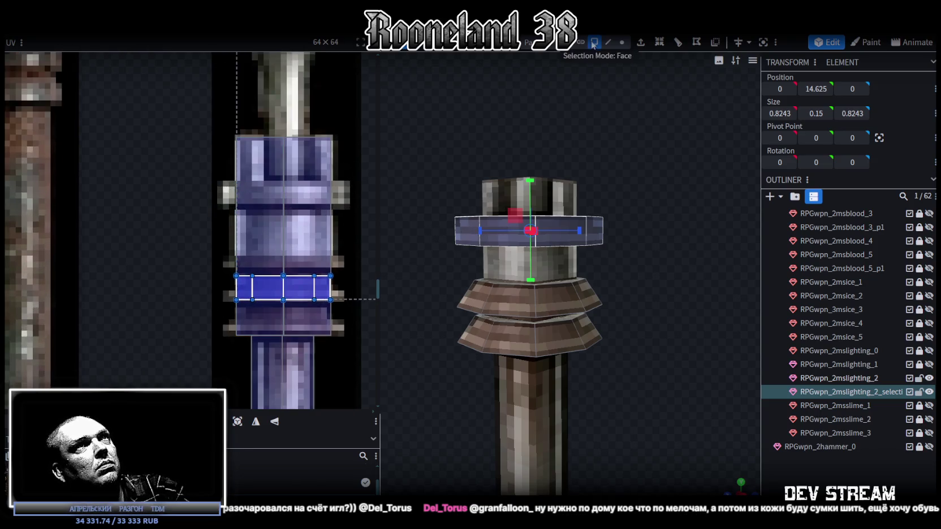
Step: Select the side faces all around the third octagonal ring
left_click_drag(650, 147, 625, 188)
left_click(555, 247)
left_click(598, 245)
mouse_move(599, 247)
left_mouse_down()
mouse_move(728, 225)
mouse_move(570, 261)
left_mouse_up()
left_click(621, 244, "shift")
left_click(635, 261, "shift")
left_click(570, 261, "shift")
Step: Shift the ring's side UV up to the lighter grey atlas band, stretch it wider, and deselect
left_click_drag(694, 261, 607, 272)
mouse_move(269, 292)
left_mouse_down()
mouse_move(269, 204)
mouse_move(254, 198)
left_mouse_up()
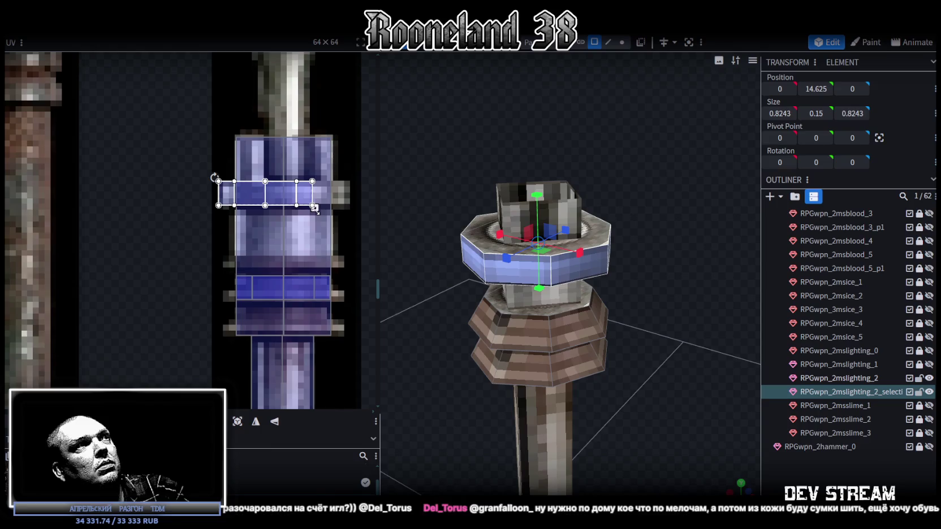
left_click_drag(312, 205, 348, 208)
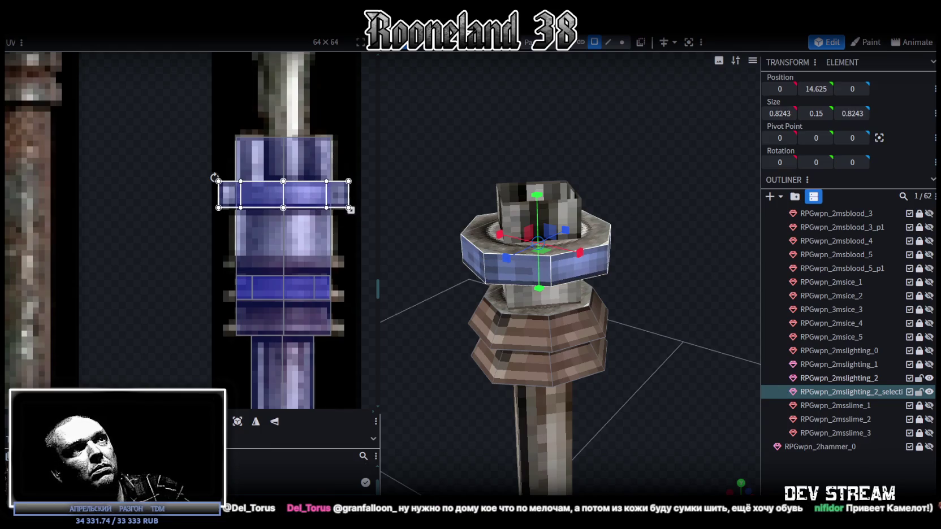
left_click(662, 356)
left_click_drag(662, 356, 718, 351)
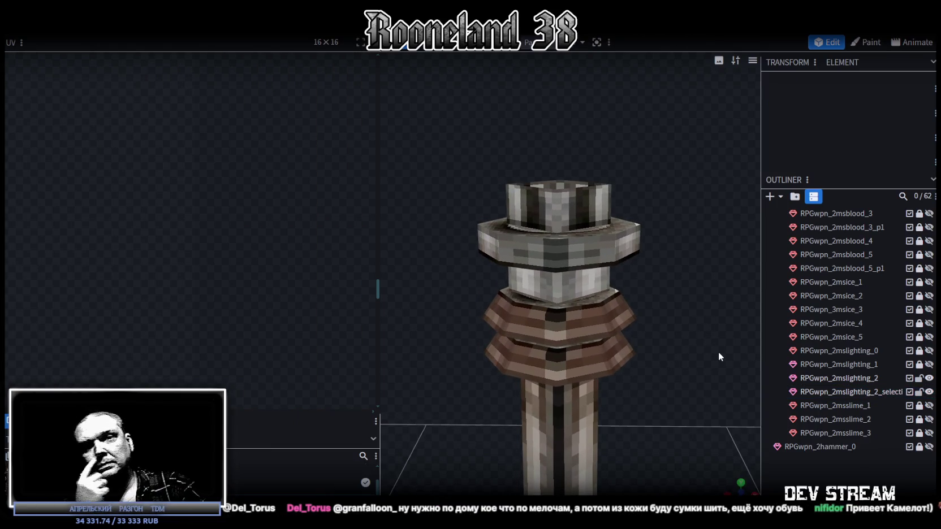
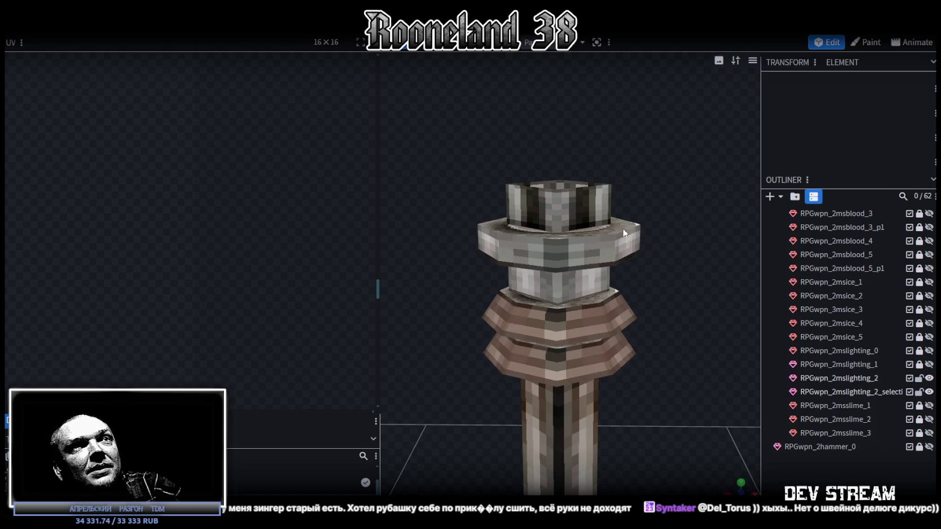
Step: Select the upper collar box and fill its top edge loop with a new face
left_click(580, 246)
scroll(650, 243, "down", 3)
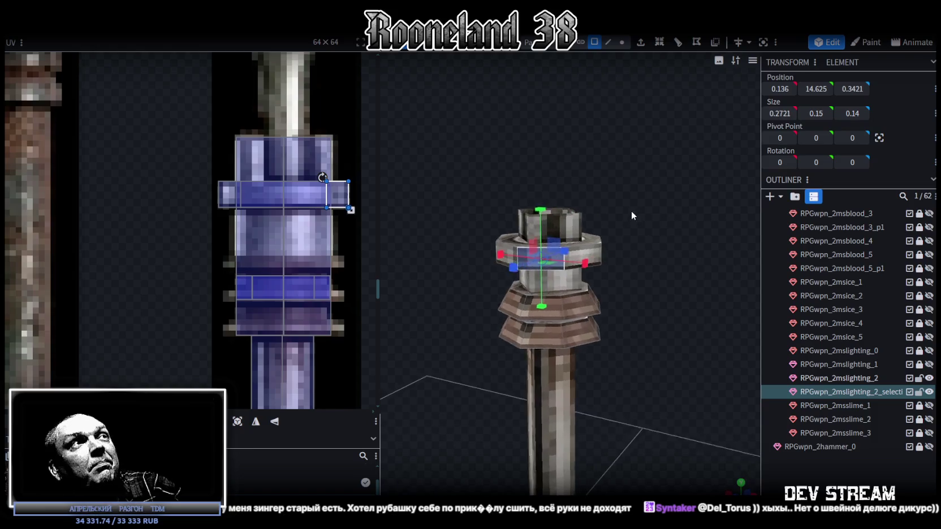
scroll(634, 193, "up", 3)
left_click(590, 201)
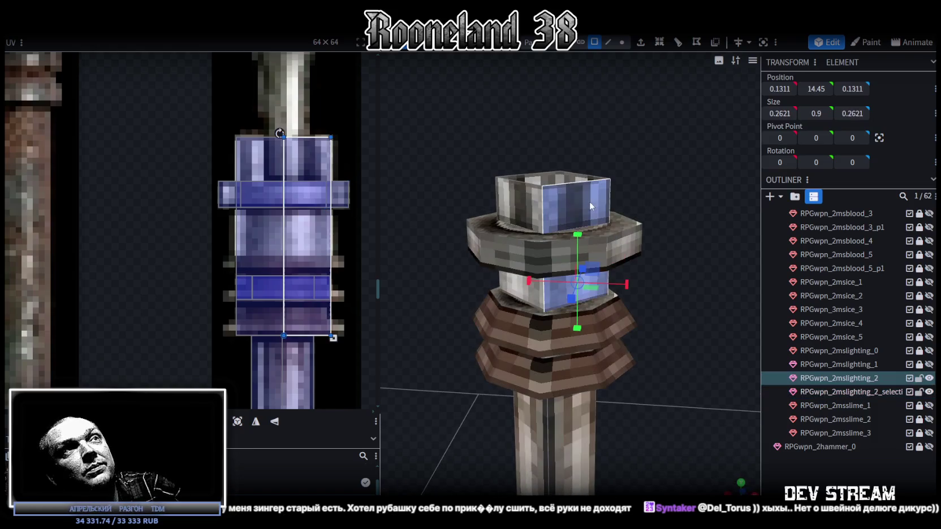
left_click_drag(650, 195, 504, 221)
left_click(564, 192)
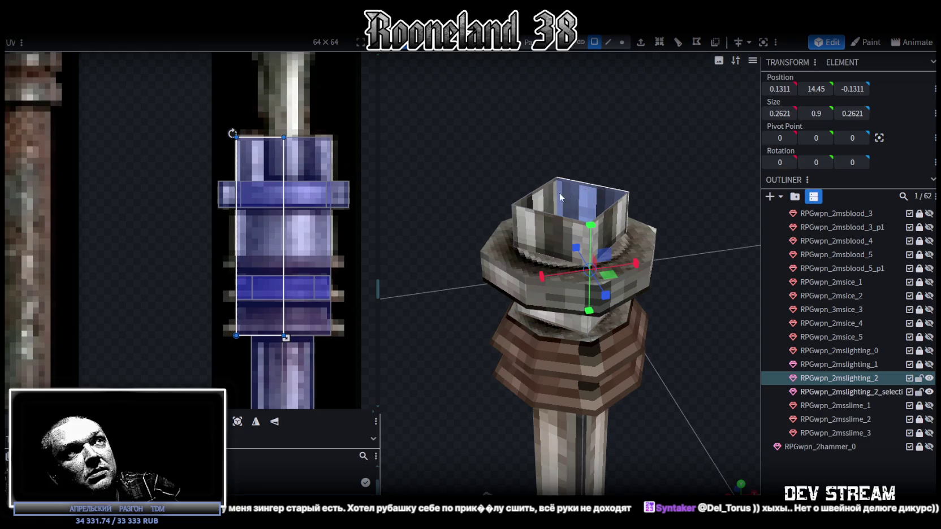
scroll(220, 306, "down", 3)
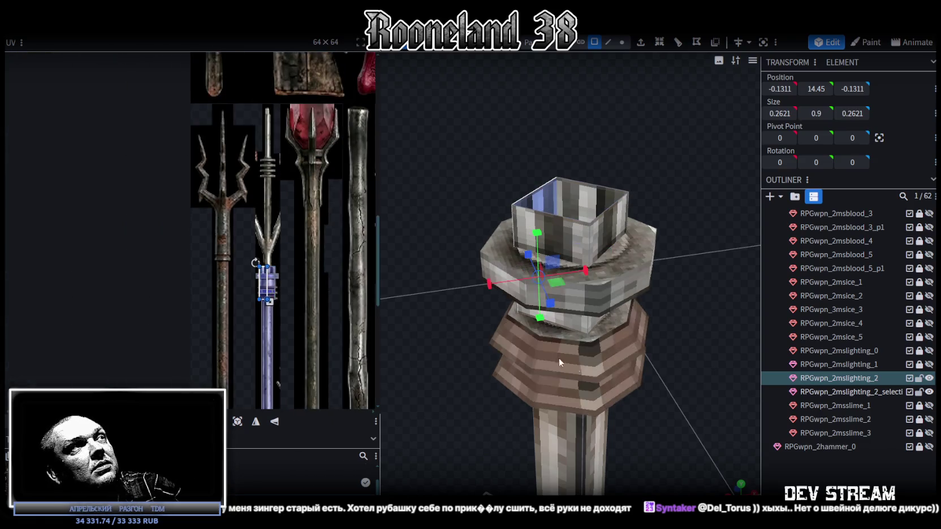
scroll(542, 350, "down", 2)
mouse_move(677, 390)
left_mouse_down()
mouse_move(643, 372)
mouse_move(649, 235)
left_mouse_up()
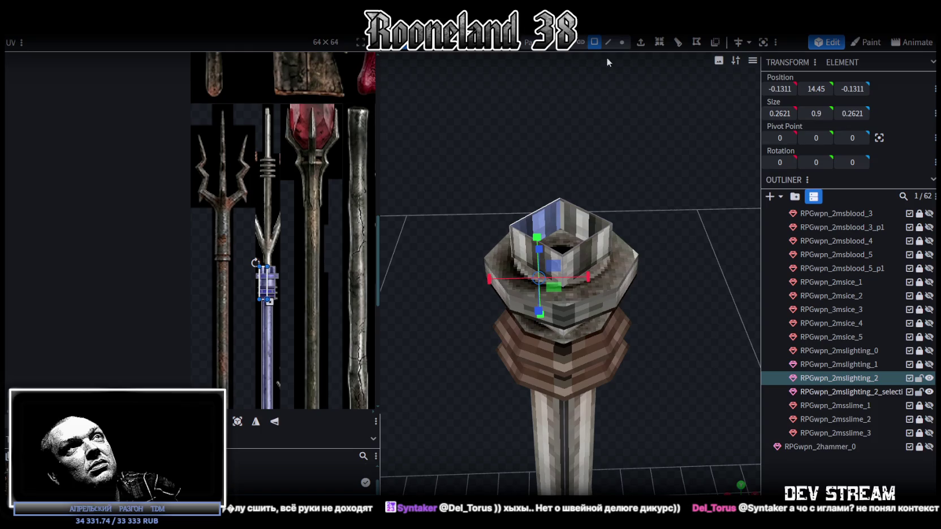
left_click(608, 42)
scroll(525, 182, "up", 3)
left_click(526, 182)
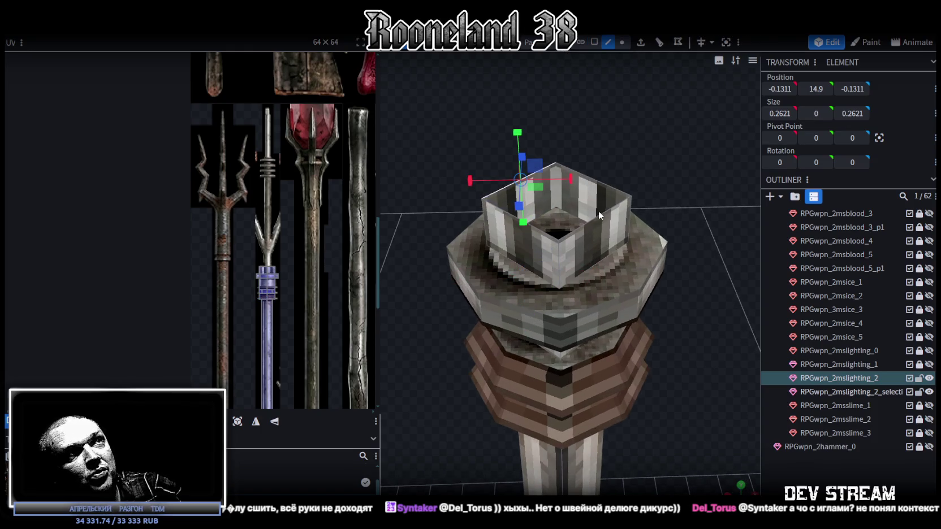
left_click(598, 210, "shift")
key("f")
Step: Move the new top face's UV onto the striped metal shaft area of the texture
left_click_drag(691, 179, 707, 169)
scroll(236, 239, "down", 2)
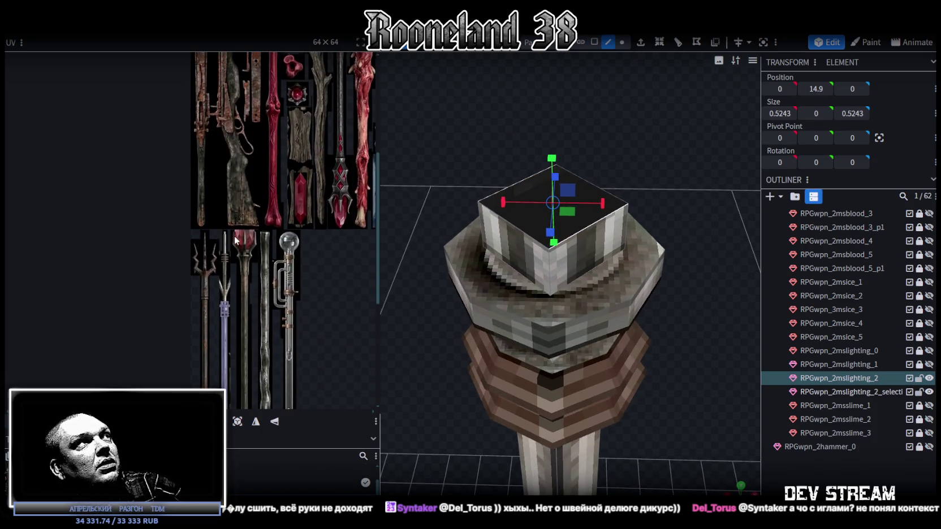
scroll(192, 136, "up", 2)
left_click_drag(195, 139, 265, 384)
scroll(266, 384, "up", 2)
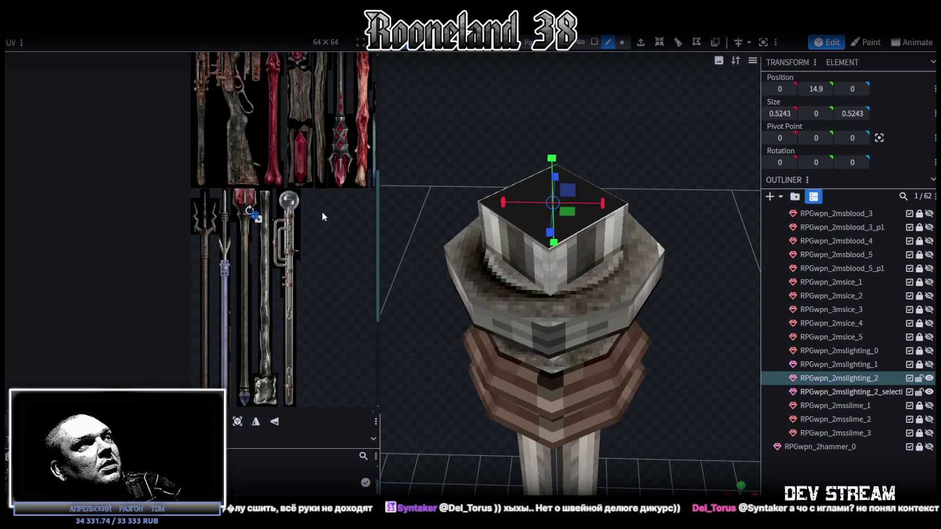
scroll(321, 211, "up", 2)
scroll(294, 244, "up", 2)
scroll(315, 153, "up", 2)
left_click_drag(314, 153, 178, 336)
middle_click_drag(210, 346, 231, 256)
scroll(231, 256, "up", 5)
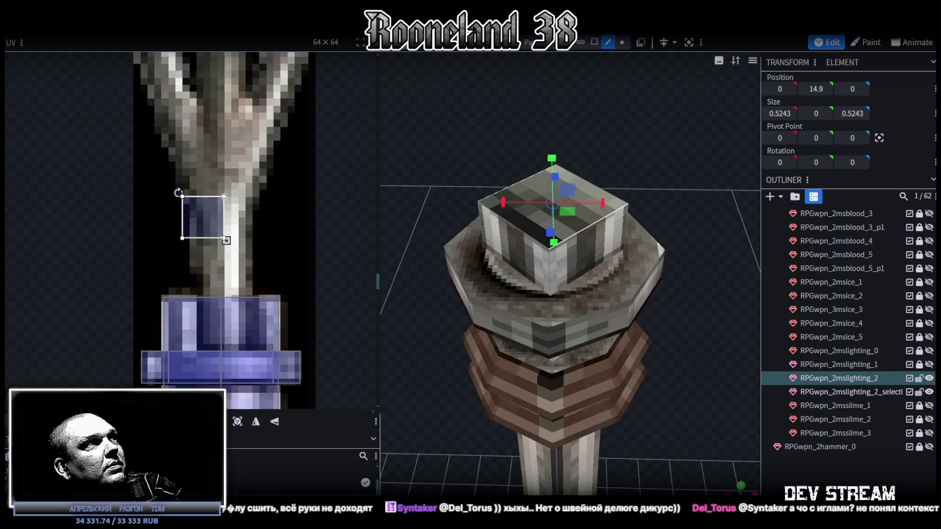
left_click_drag(211, 241, 222, 324)
scroll(282, 247, "down", 4)
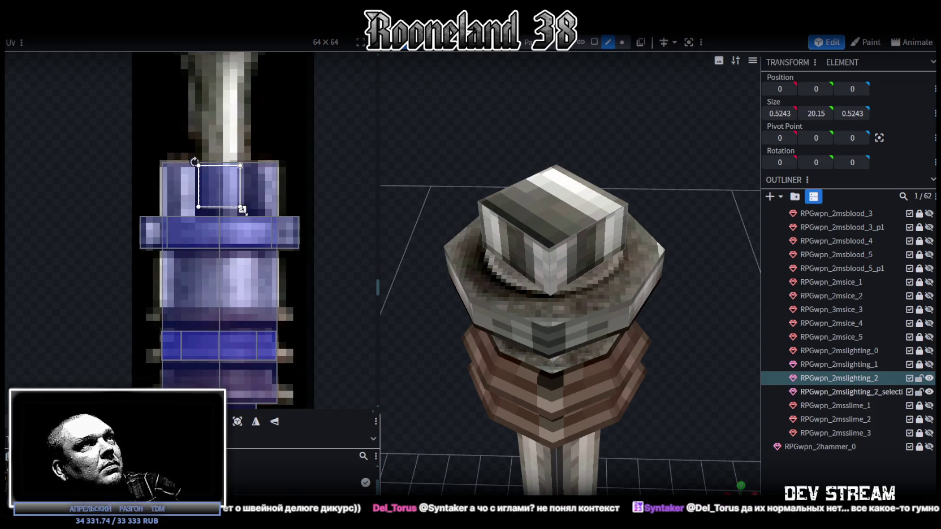
Step: Enlarge and reposition the top face's UV so it covers more of the metal
left_click_drag(242, 209, 221, 281)
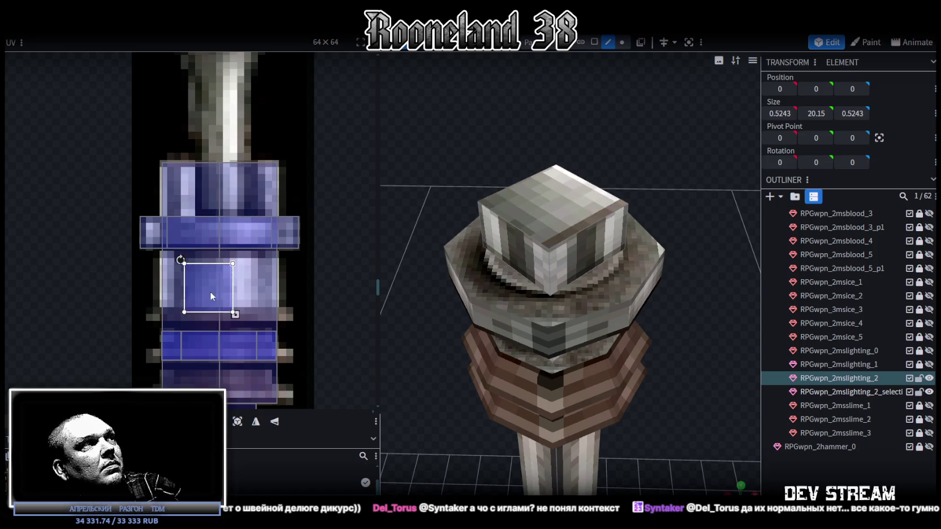
mouse_move(220, 277)
left_mouse_down()
mouse_move(209, 276)
mouse_move(258, 315)
left_mouse_up()
left_click_drag(222, 287, 232, 287)
scroll(668, 362, "down", 2)
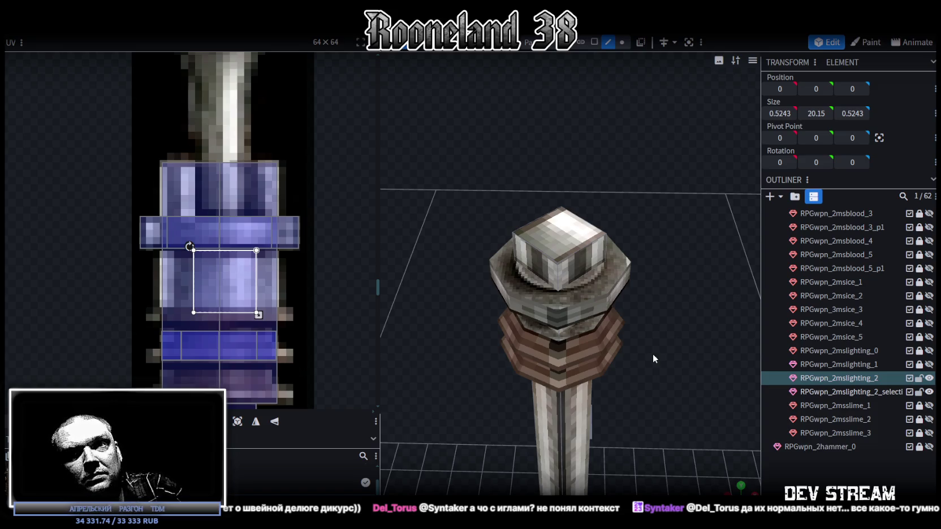
scroll(642, 210, "down", 2)
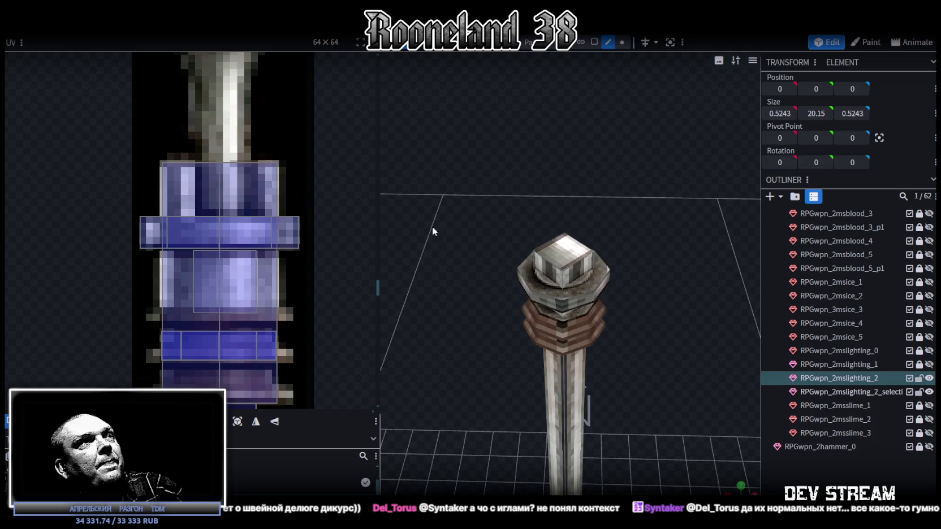
scroll(226, 158, "down", 3)
scroll(230, 153, "up", 2)
mouse_move(588, 317)
left_mouse_down()
mouse_move(620, 329)
mouse_move(628, 275)
mouse_move(632, 366)
mouse_move(638, 209)
left_mouse_up()
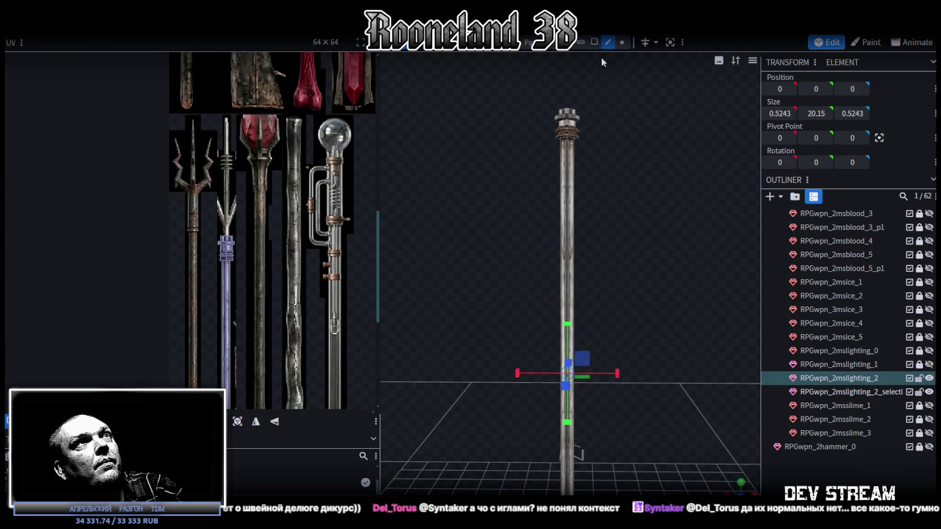
left_click(593, 43)
Step: Duplicate the shaft as new mesh geometry, raise it above the collar and shorten it
double_click(567, 201)
mouse_move(667, 242)
left_mouse_down()
mouse_move(660, 318)
mouse_move(659, 306)
left_mouse_up()
key("ctrl+c")
key("ctrl+v")
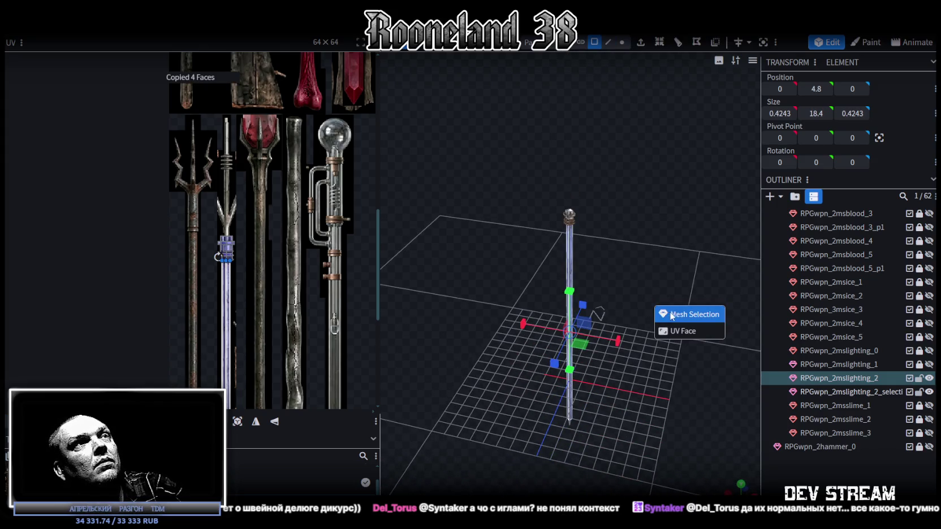
left_click(667, 313)
left_click_drag(575, 293, 563, 77)
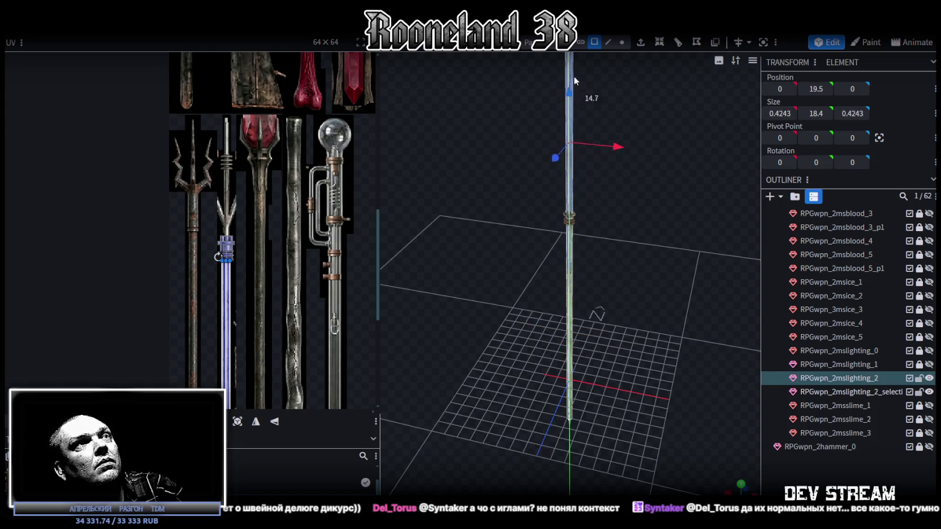
key("s")
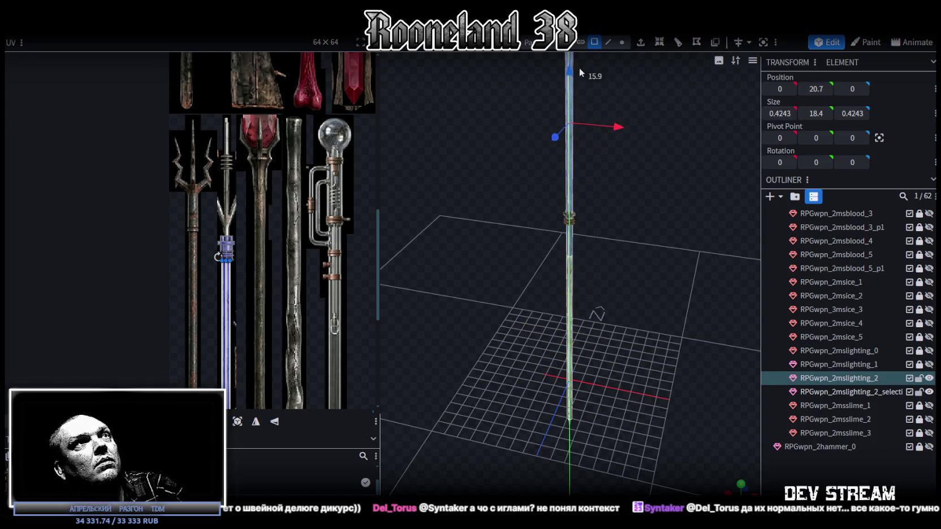
left_click_drag(569, 84, 572, 198)
Step: Frame the collar from the front and select its capped top
key("KP_1")
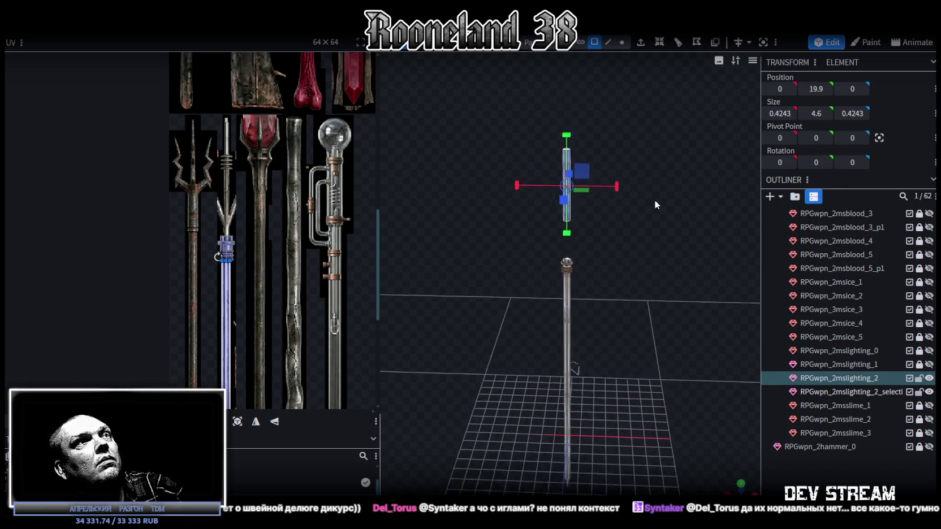
scroll(650, 142, "up", 1)
scroll(636, 120, "up", 3)
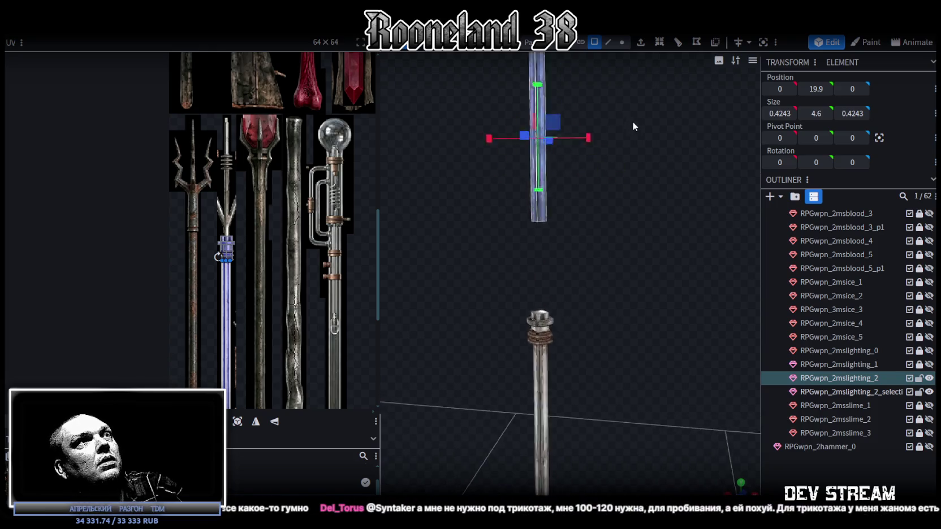
right_click_drag(621, 152, 643, 159)
scroll(642, 159, "down", 2)
mouse_move(630, 250)
left_mouse_down()
mouse_move(614, 370)
mouse_move(623, 346)
mouse_move(604, 334)
left_mouse_up()
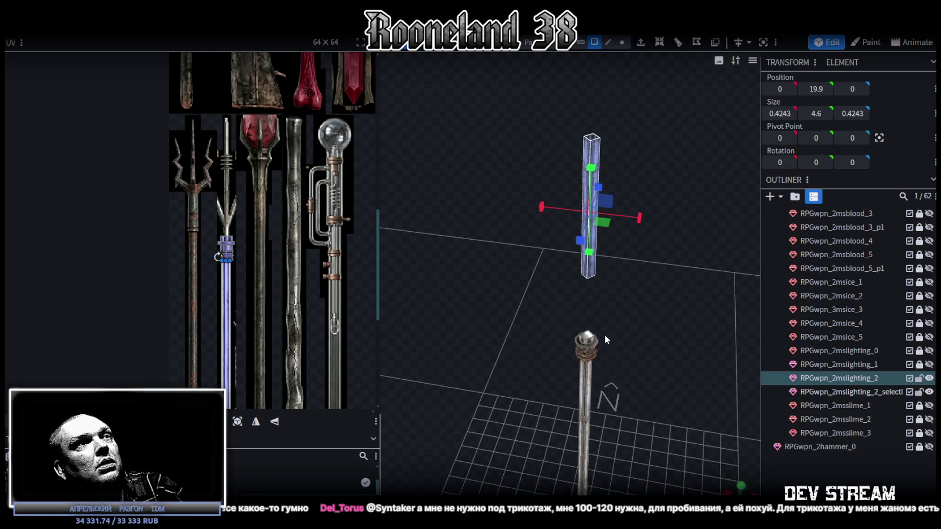
left_click(589, 338)
mouse_move(671, 263)
left_mouse_down()
mouse_move(703, 207)
mouse_move(639, 68)
left_mouse_up()
Step: Drag the upper shaft's bottom vertices down to Y 14.9 and reselect the new piece
left_click(621, 42)
scroll(688, 291, "up", 3)
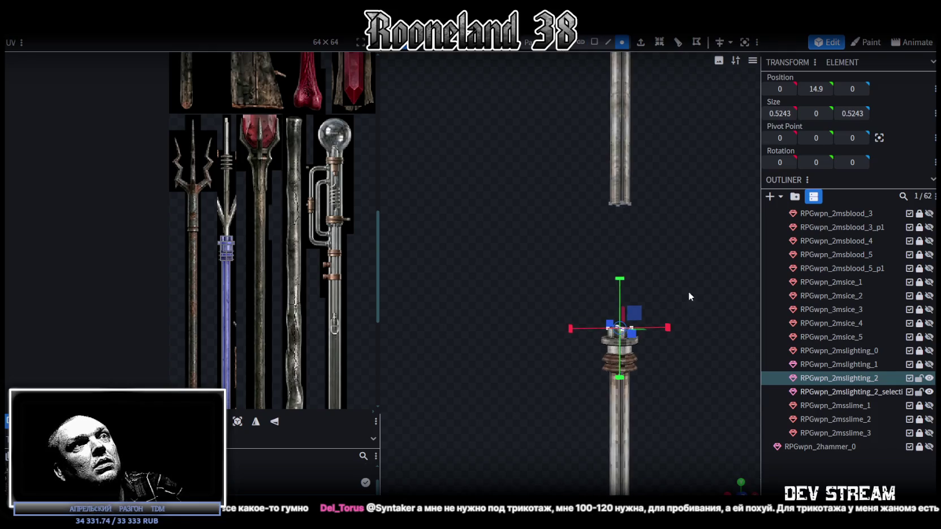
scroll(630, 286, "up", 5)
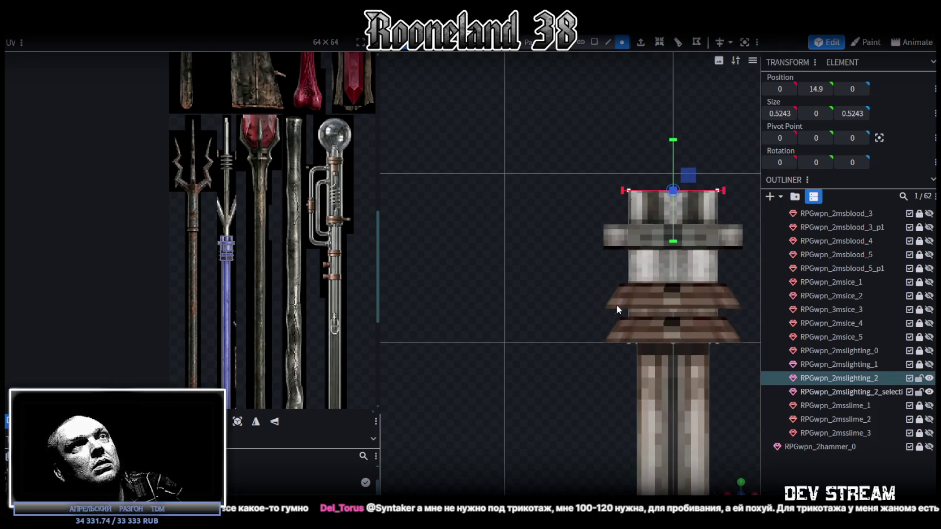
right_click_drag(616, 307, 575, 454)
scroll(544, 282, "down", 5)
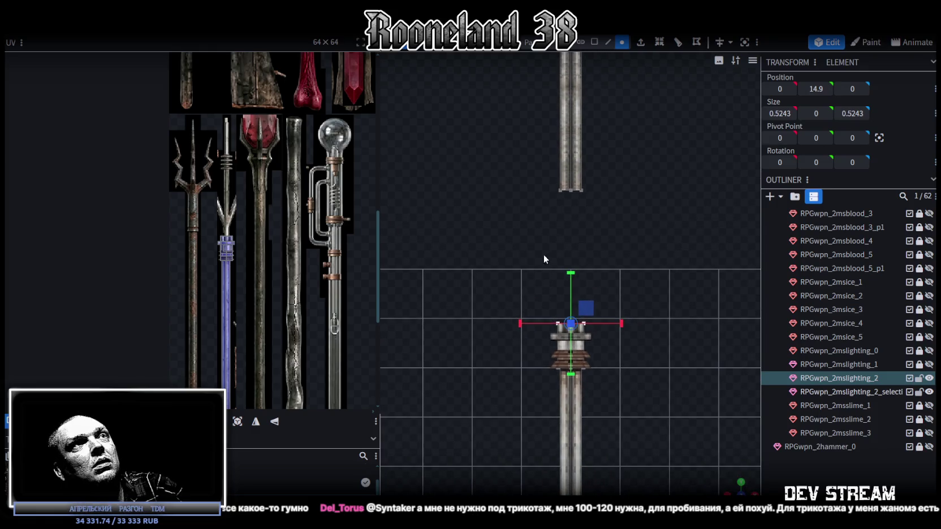
left_click(581, 188)
left_click_drag(813, 89, 699, 221)
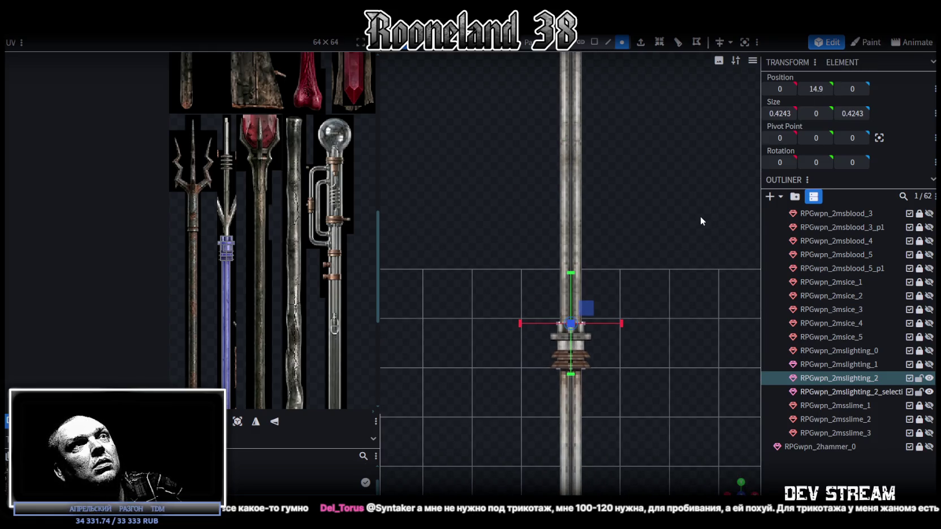
scroll(677, 311, "up", 5)
mouse_move(712, 337)
left_mouse_down()
mouse_move(677, 311)
mouse_move(707, 280)
mouse_move(664, 242)
mouse_move(660, 206)
mouse_move(676, 191)
mouse_move(626, 204)
mouse_move(554, 272)
mouse_move(621, 244)
mouse_move(619, 230)
mouse_move(629, 240)
mouse_move(620, 252)
left_mouse_up()
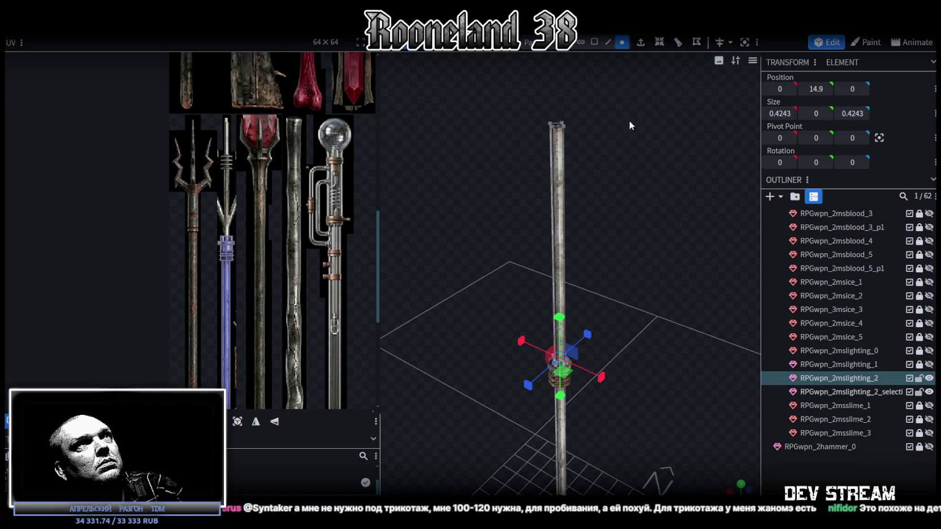
left_click(557, 170)
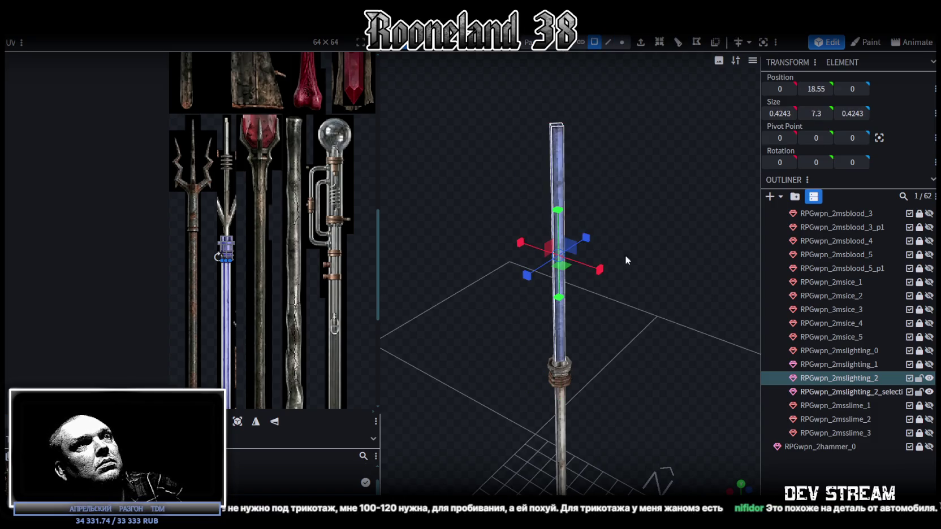
Step: Shorten the upper shaft section to 6.3 units tall
left_click_drag(624, 255, 691, 246)
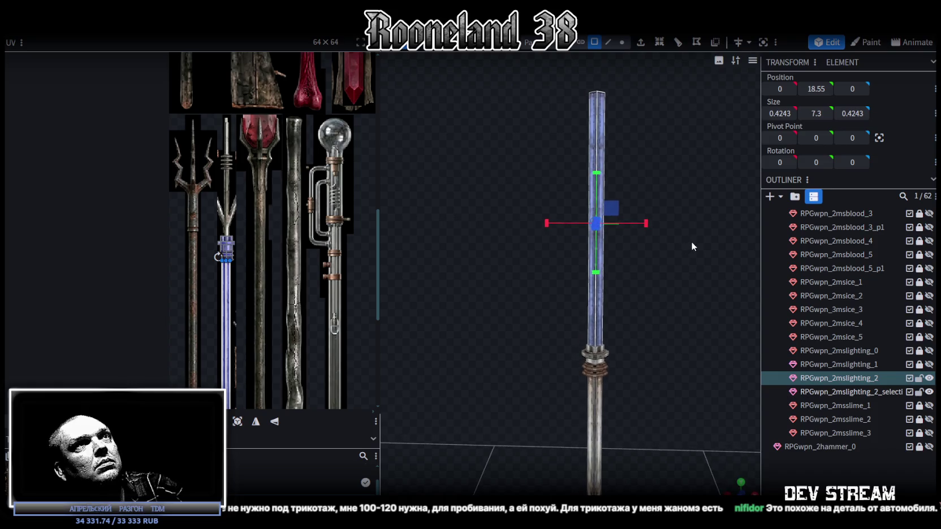
left_click_drag(595, 174, 603, 189)
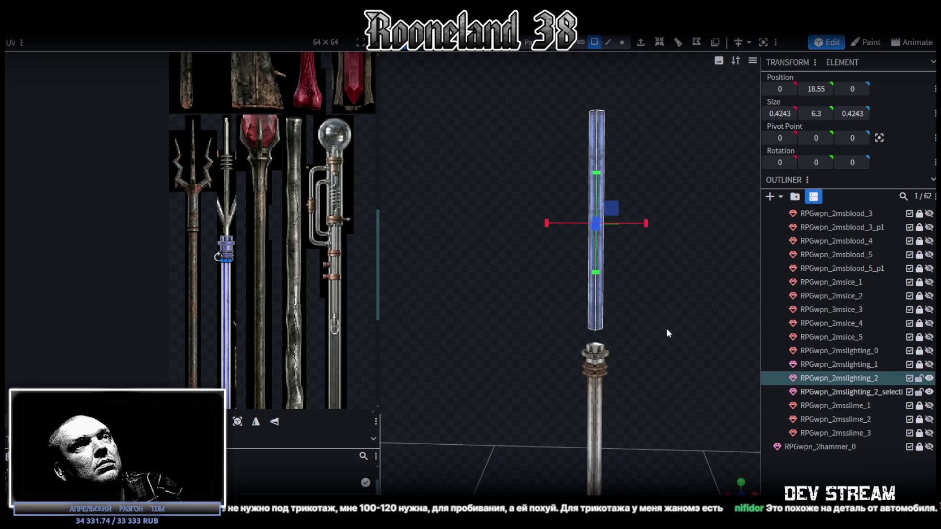
scroll(667, 330, "up", 2)
scroll(661, 288, "up", 2)
scroll(653, 313, "up", 2)
scroll(658, 317, "down", 2)
scroll(657, 318, "down", 2)
mouse_move(661, 325)
left_mouse_down()
mouse_move(628, 383)
mouse_move(629, 298)
left_mouse_up()
mouse_move(624, 261)
left_mouse_down()
mouse_move(642, 236)
mouse_move(679, 219)
left_mouse_up()
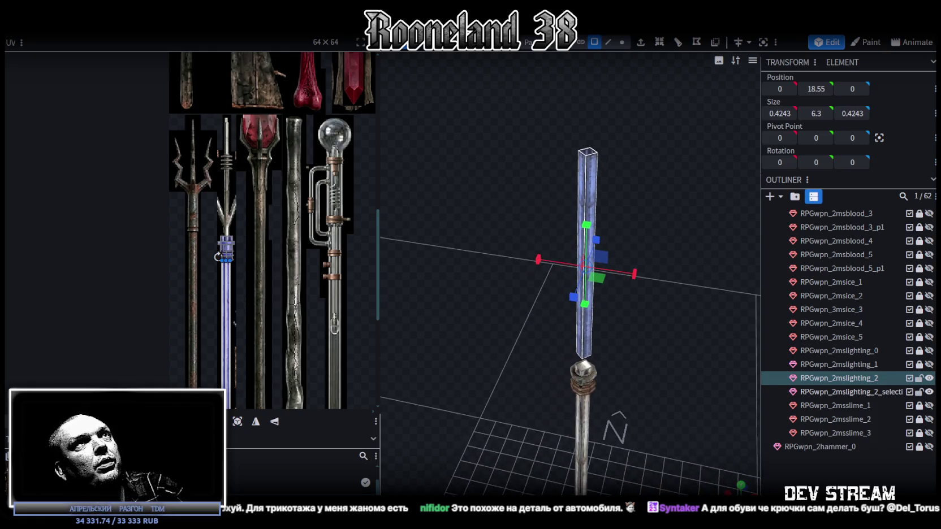
Step: Inspect the upper shaft's top and bottom vertices
left_click(622, 42)
left_click(600, 153)
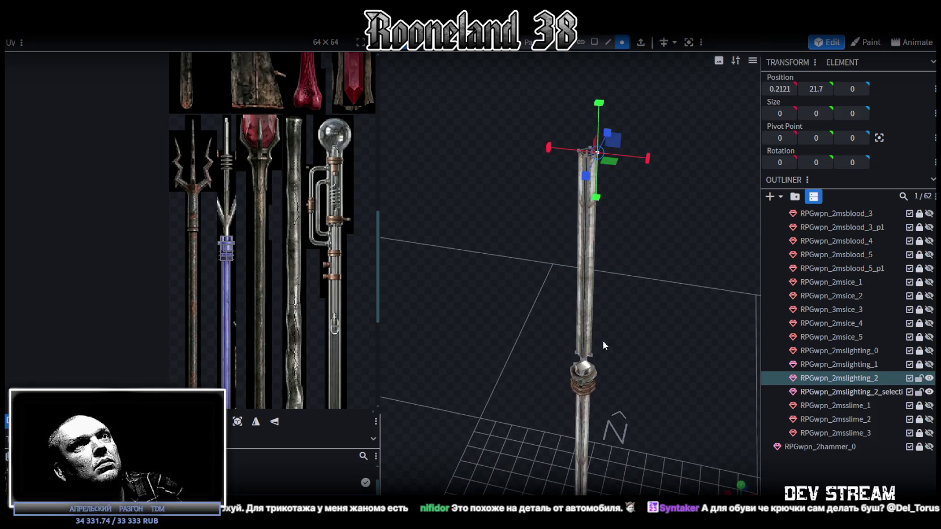
left_click(593, 355)
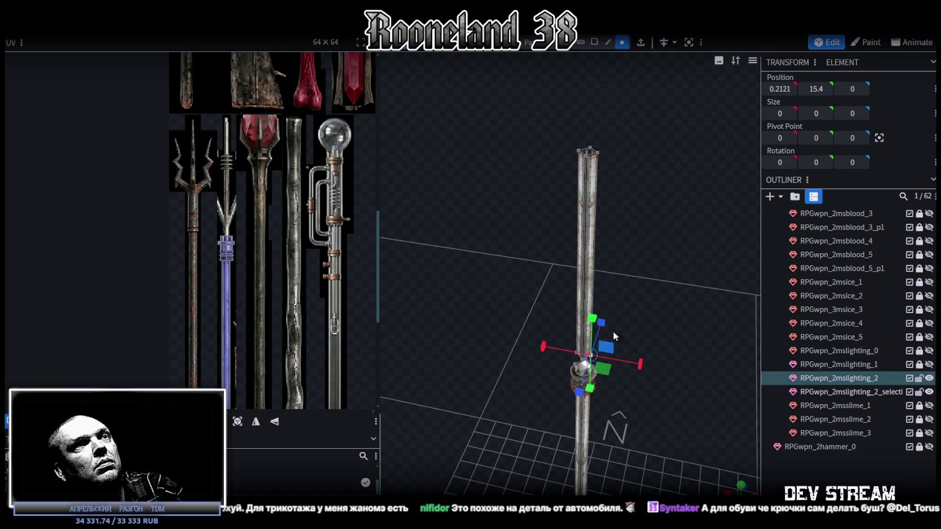
left_click(598, 155)
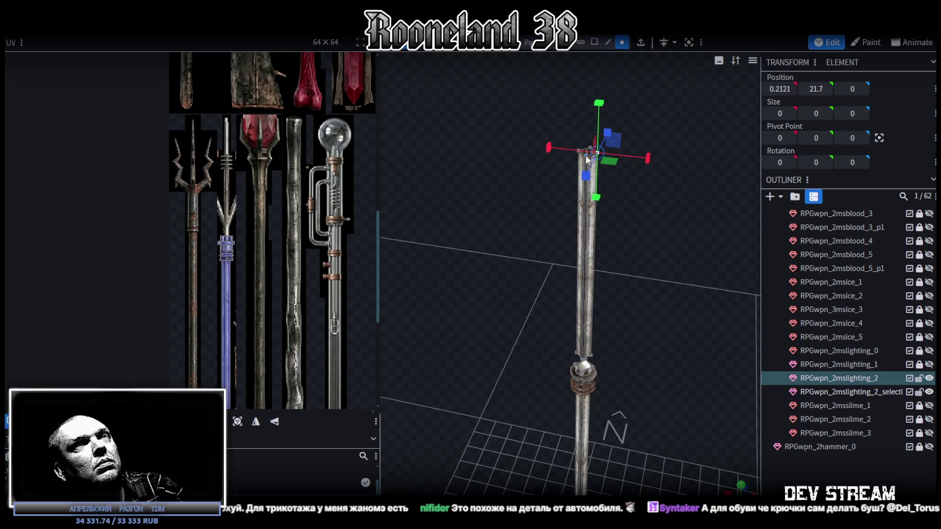
left_click(586, 157)
left_click(585, 364)
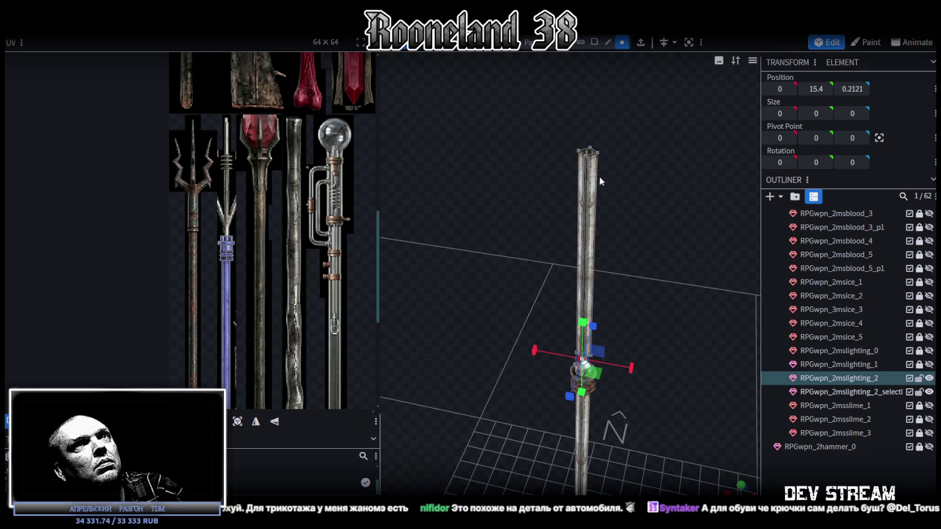
left_click(586, 157)
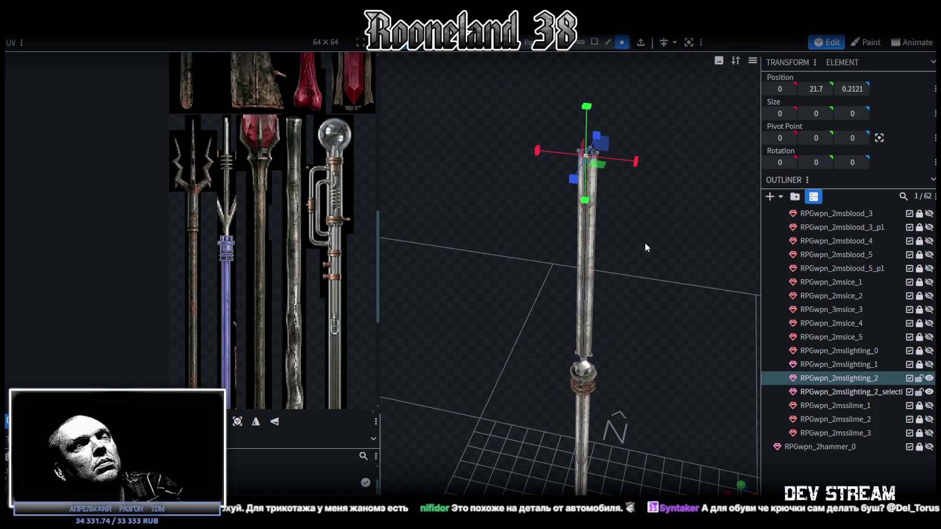
left_click_drag(643, 240, 643, 207)
Step: Select the whole upper shaft in face mode and frame it in view
left_click(594, 42)
left_click_drag(597, 82, 597, 325)
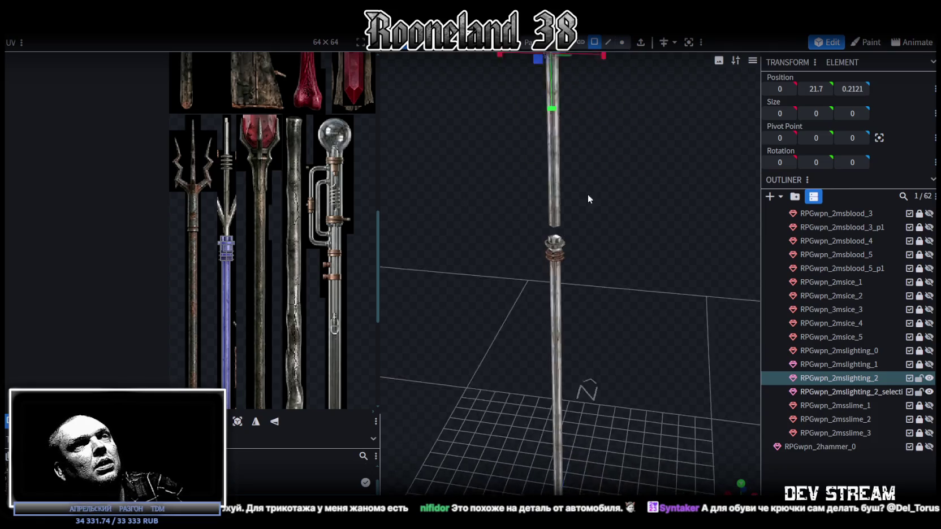
key("ctrl+a")
key("f")
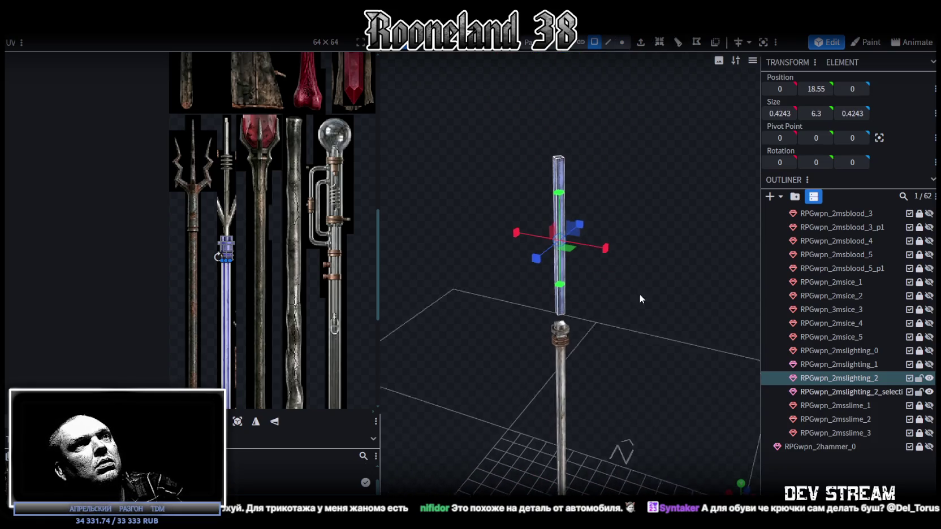
Step: Scale the upper shaft to 0.3243 on X and Z
mouse_move(680, 212)
left_mouse_down()
mouse_move(629, 365)
mouse_move(600, 373)
left_mouse_up()
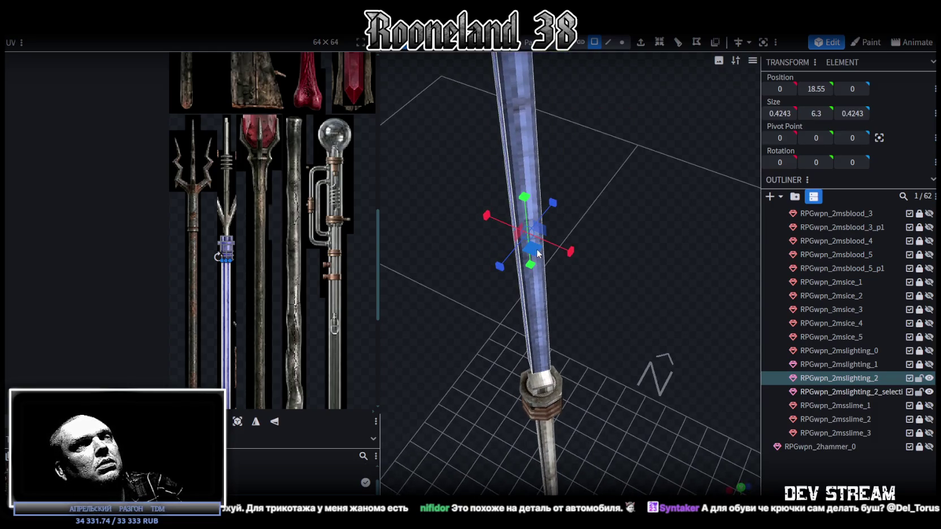
left_click_drag(531, 258, 515, 242)
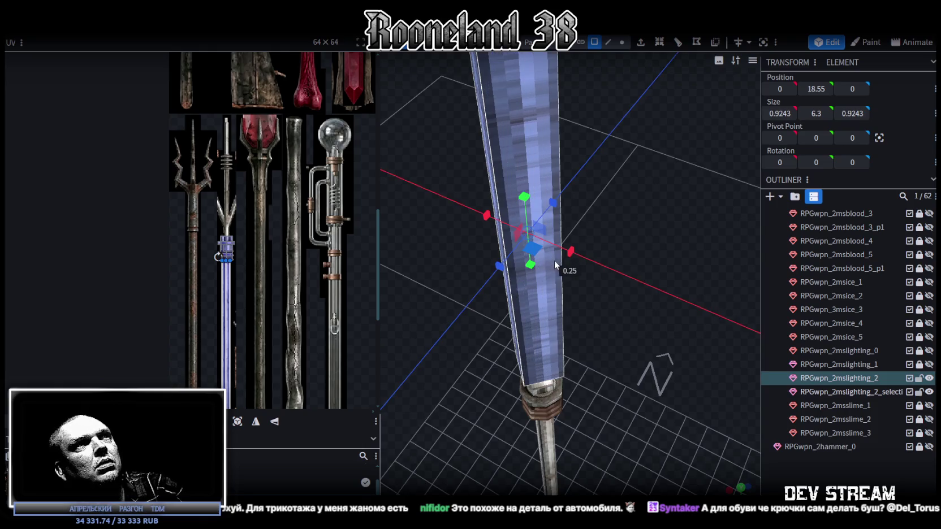
key("KP_1")
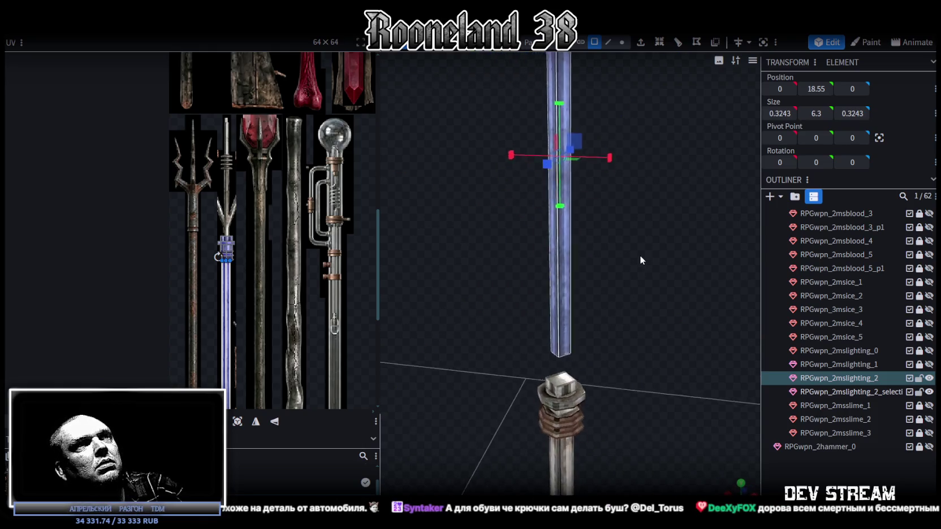
key("v")
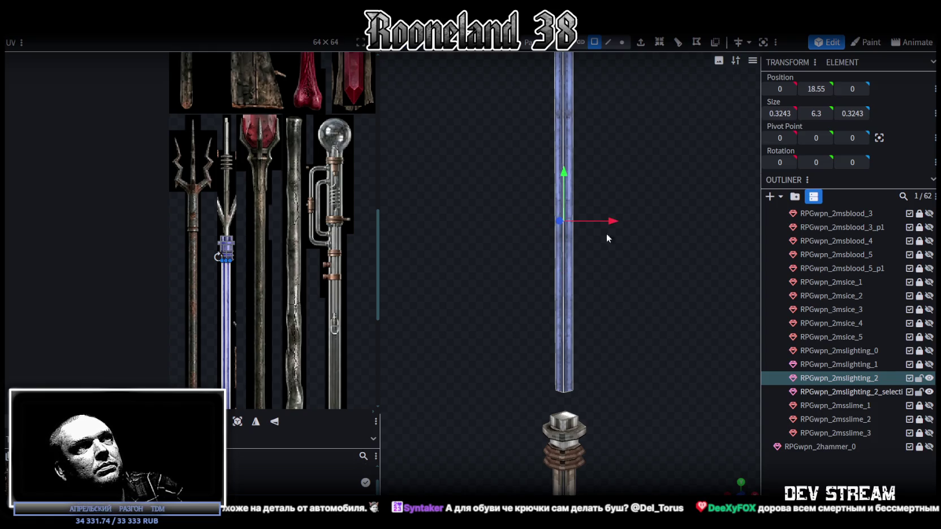
Step: Sink the shaft's bottom vertices into the collar, lower its top, and select its faces
left_click(622, 42)
left_click(558, 371)
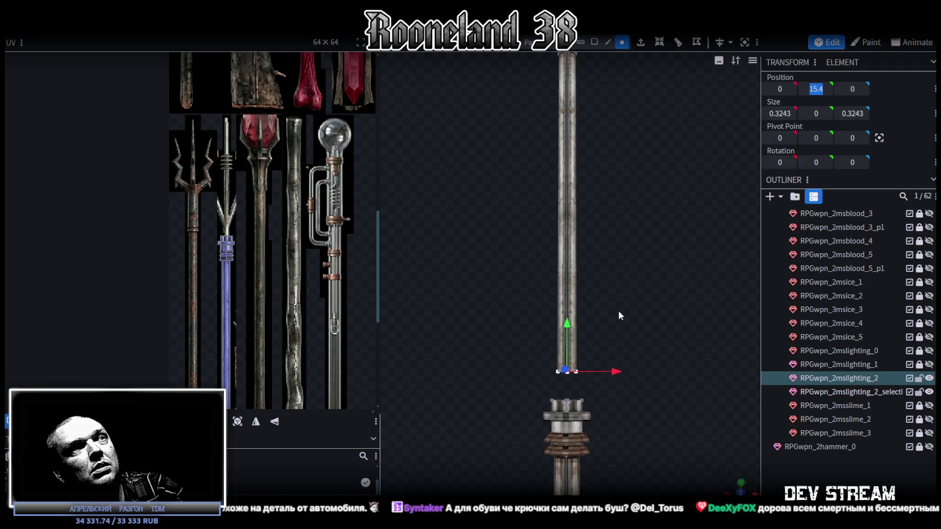
left_click_drag(567, 327, 563, 353)
left_click_drag(671, 265, 686, 281)
mouse_move(540, 113)
left_mouse_down()
mouse_move(599, 144)
mouse_move(599, 132)
mouse_move(570, 229)
left_mouse_up()
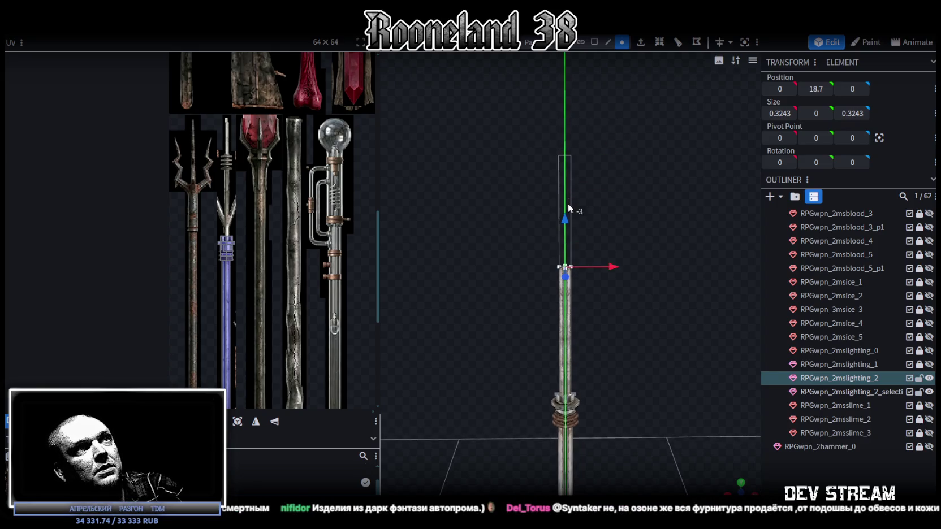
left_click(594, 42)
left_click_drag(472, 166, 685, 390)
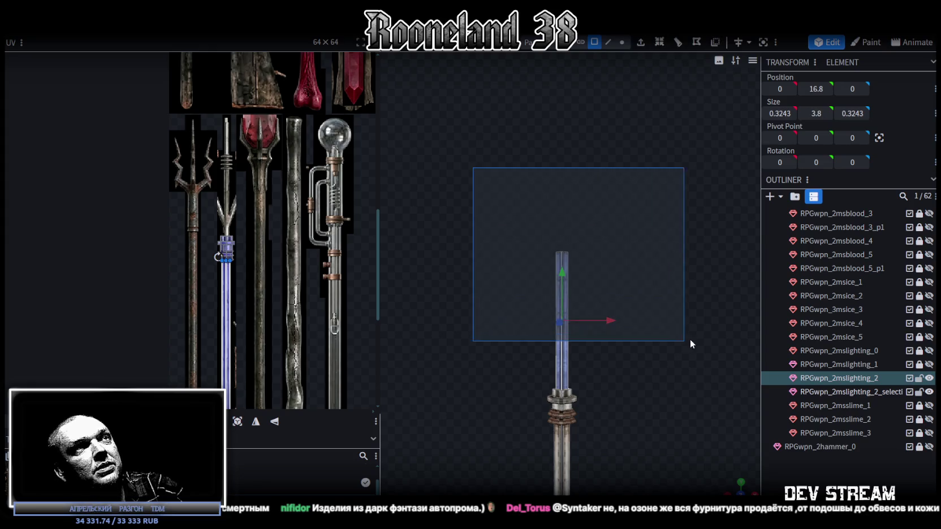
Step: Project the shaft faces' UVs from front view onto the spear shaft area of the atlas
left_click(740, 483)
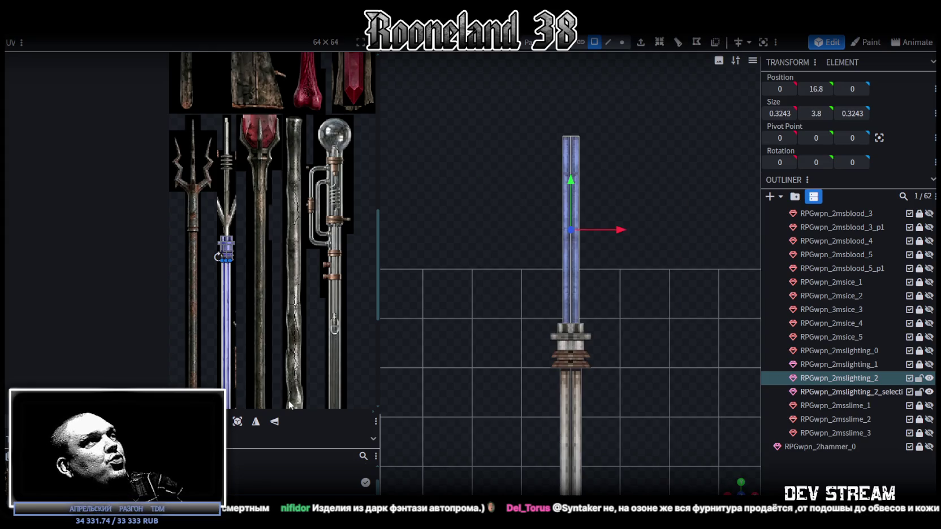
left_click(237, 422)
scroll(176, 287, "down", 3)
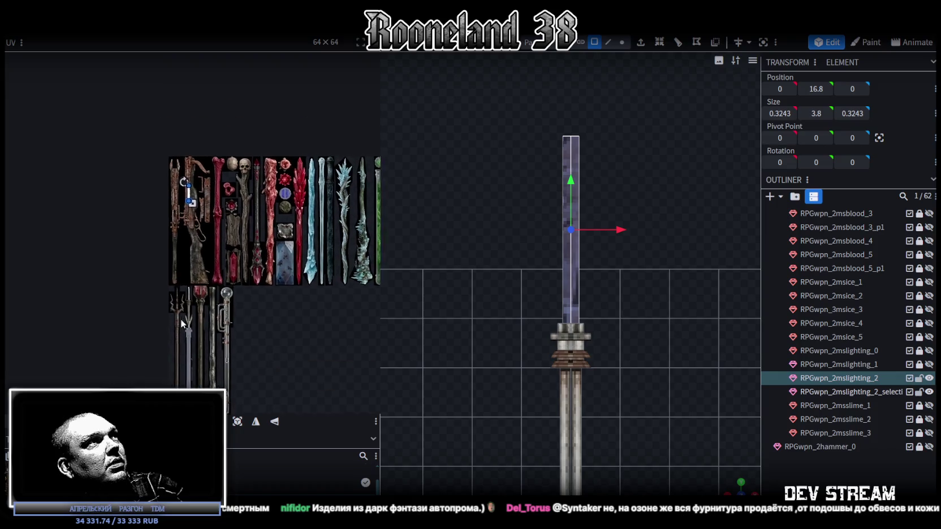
scroll(165, 209, "up", 2)
mouse_move(203, 119)
left_mouse_down()
mouse_move(202, 371)
mouse_move(208, 261)
left_mouse_up()
scroll(200, 367, "up", 3)
scroll(210, 281, "up", 3)
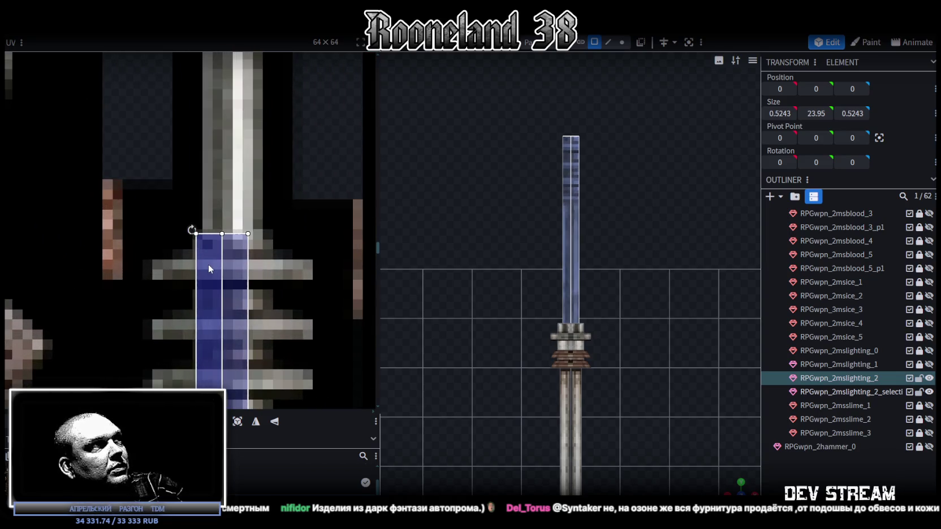
scroll(208, 262, "down", 3)
Step: Stretch the UV strip down to the spear's guard and check the textured shaft
middle_click_drag(207, 261, 250, 100)
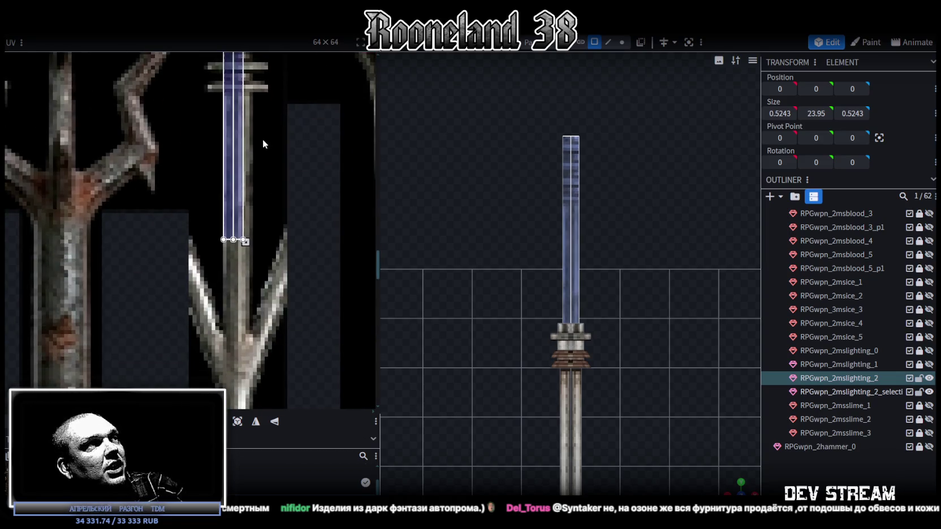
left_click_drag(246, 95, 241, 278)
scroll(244, 285, "up", 5)
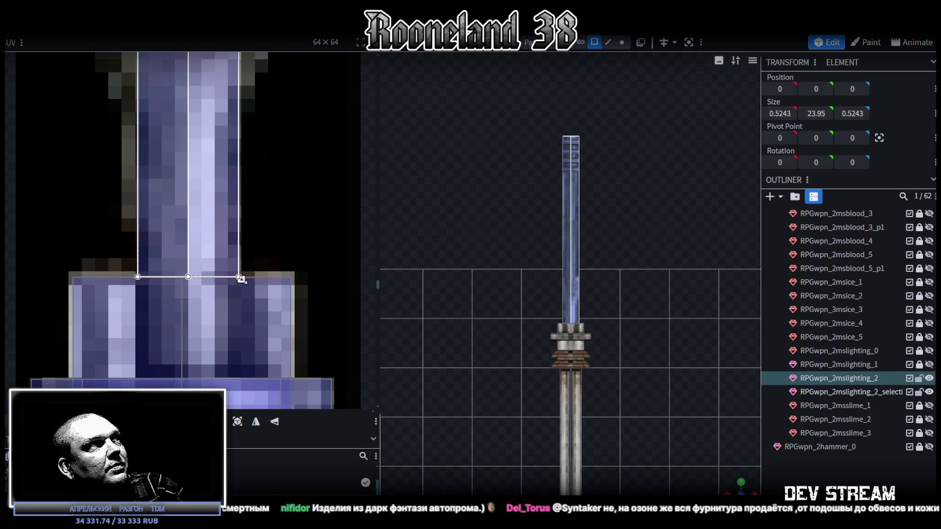
scroll(529, 325, "up", 3)
mouse_move(738, 488)
left_mouse_down()
mouse_move(664, 361)
mouse_move(671, 349)
mouse_move(691, 354)
mouse_move(658, 248)
left_mouse_up()
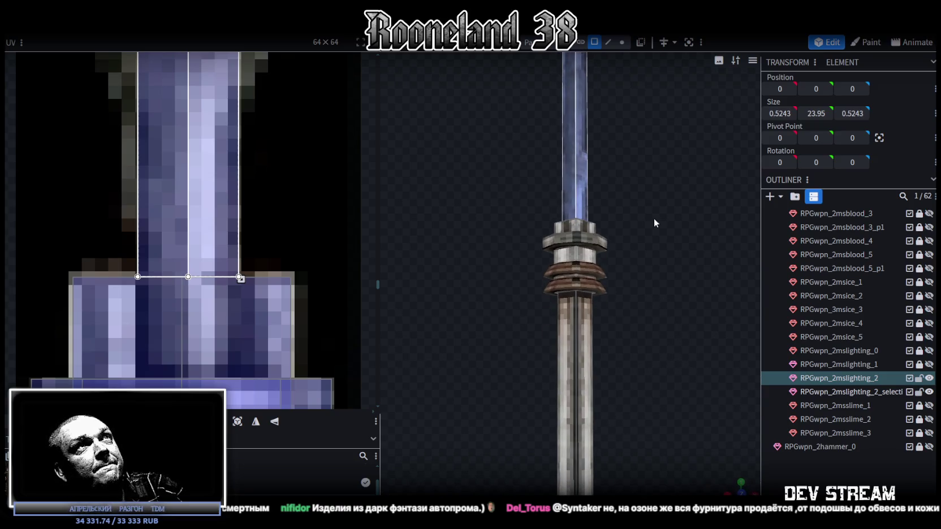
left_click(621, 42)
Step: Select the lower guard ring and apply an action from its viewport context menu
mouse_move(612, 182)
left_mouse_down()
mouse_move(520, 255)
mouse_move(647, 278)
mouse_move(604, 280)
left_mouse_up()
left_click(604, 280)
mouse_move(497, 254)
left_mouse_down()
mouse_move(678, 284)
mouse_move(488, 291)
mouse_move(472, 281)
left_mouse_up()
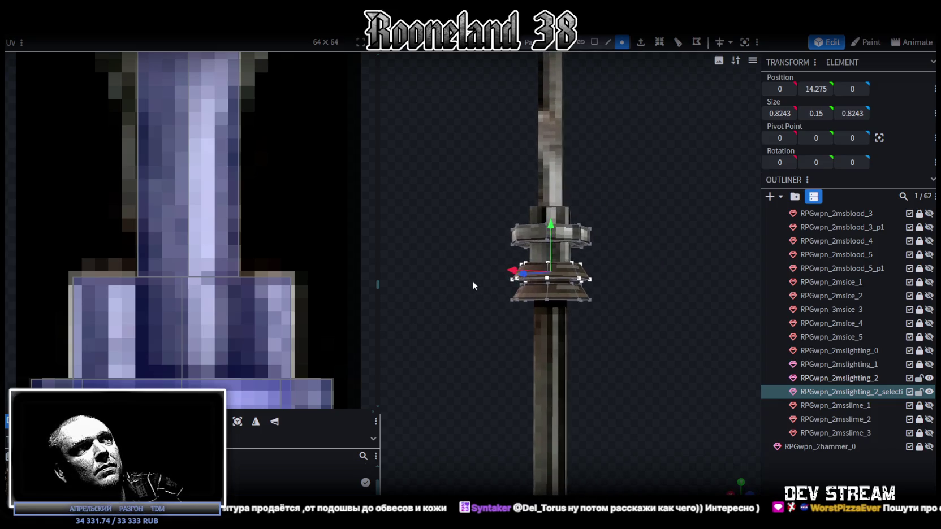
left_click(594, 42)
mouse_move(614, 223)
left_mouse_down()
mouse_move(532, 217)
mouse_move(779, 256)
mouse_move(624, 232)
left_mouse_up()
scroll(627, 216, "down", 3)
mouse_move(628, 200)
left_mouse_down()
mouse_move(562, 310)
mouse_move(577, 303)
mouse_move(586, 272)
mouse_move(580, 278)
mouse_move(560, 210)
mouse_move(614, 218)
mouse_move(616, 338)
mouse_move(620, 274)
left_mouse_up()
right_click(580, 278)
left_click(599, 303)
scroll(620, 275, "up", 3)
scroll(612, 277, "up", 3)
Step: Shrink the ring to 0.6243 across and raise it near the shaft top, height 18.075
left_click(622, 42)
mouse_move(608, 232)
left_mouse_down()
mouse_move(634, 234)
mouse_move(424, 274)
mouse_move(639, 200)
left_mouse_up()
mouse_move(673, 248)
left_mouse_down()
mouse_move(602, 350)
mouse_move(537, 318)
left_mouse_up()
left_click_drag(483, 306, 473, 296)
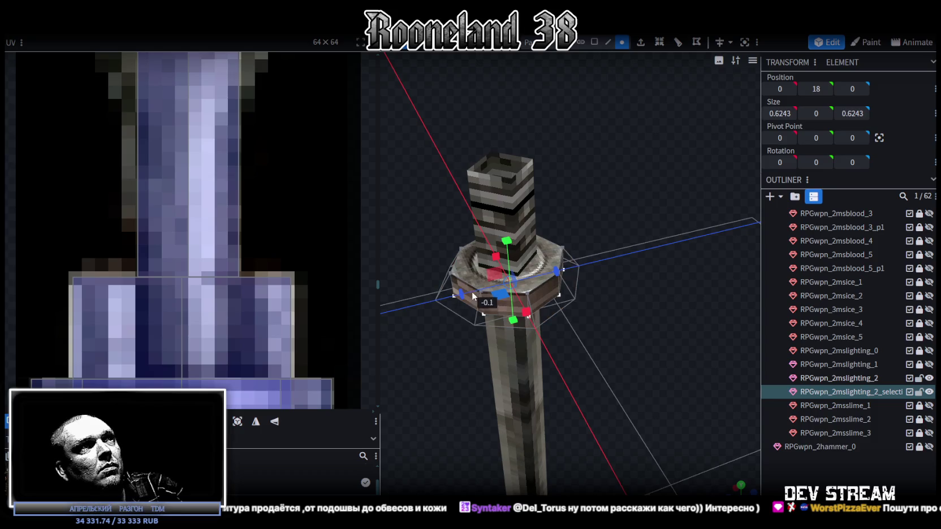
key("KP_1")
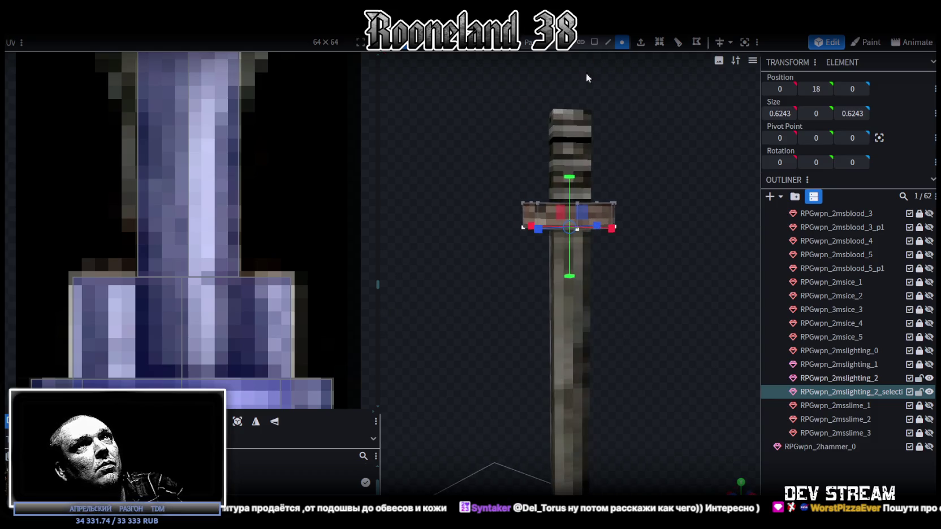
left_click(622, 43)
left_click_drag(482, 264, 644, 172, "ctrl")
mouse_move(567, 168)
left_mouse_down()
mouse_move(569, 115)
mouse_move(567, 169)
mouse_move(653, 199)
left_mouse_up()
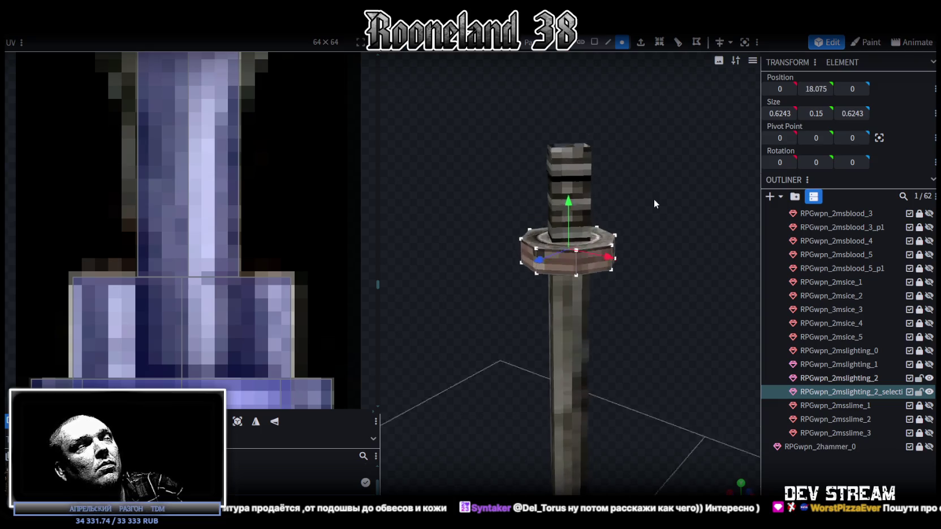
Step: Select all of the new ring's faces
left_click(594, 42)
scroll(641, 223, "up", 2)
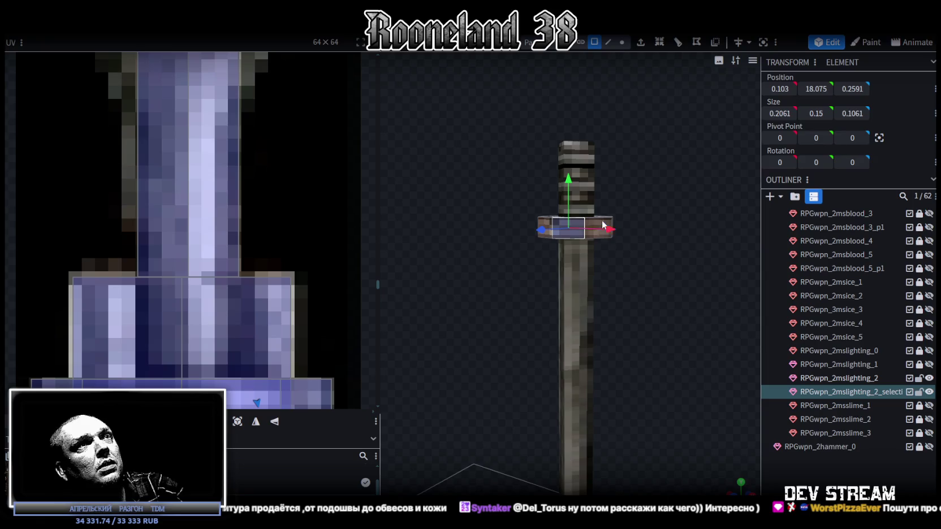
mouse_move(641, 223)
left_mouse_down()
mouse_move(503, 248)
mouse_move(512, 192)
left_mouse_up()
left_click(558, 245)
left_click(512, 192)
left_click_drag(606, 200, 620, 197)
left_click(621, 200)
scroll(189, 206, "down", 3)
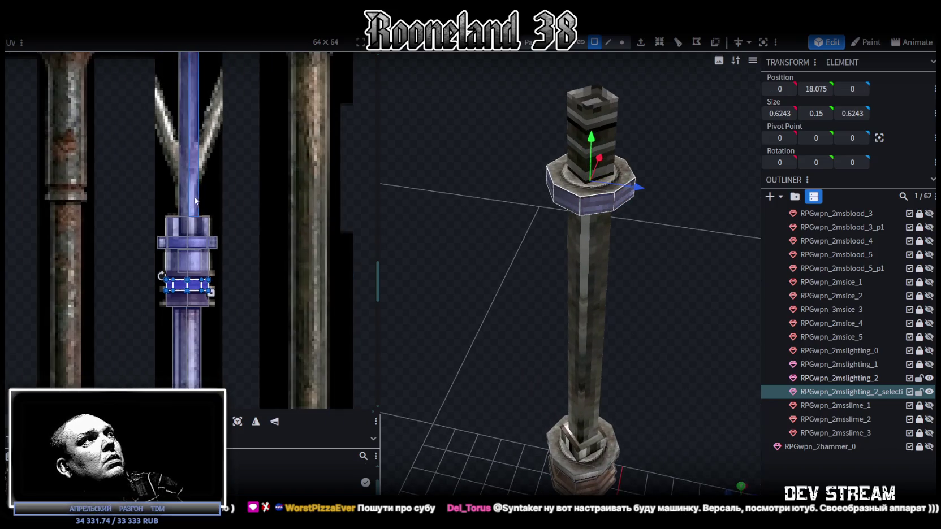
Step: Move the ring's UV box onto the spear grip's blue band, shifted slightly right and stretched wider
scroll(234, 282, "down", 2)
scroll(239, 284, "down", 2)
scroll(215, 289, "up", 4)
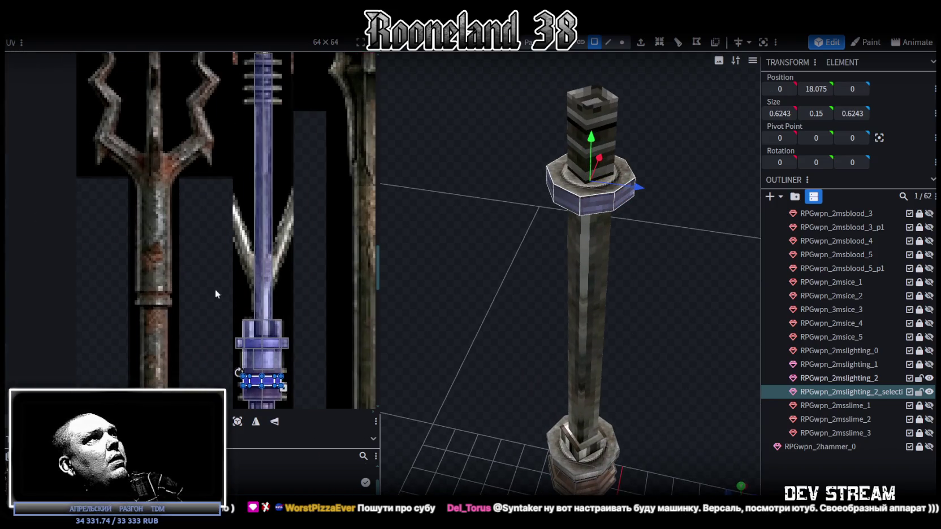
left_click_drag(261, 380, 263, 85)
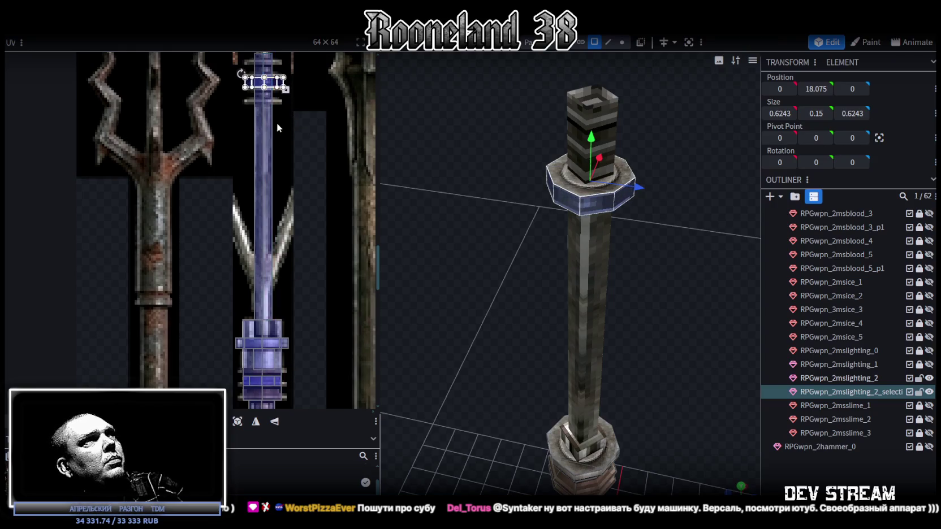
scroll(268, 182, "up", 3)
scroll(268, 182, "up", 3)
left_click_drag(246, 243, 215, 180)
left_click_drag(214, 179, 224, 180)
scroll(300, 195, "up", 2)
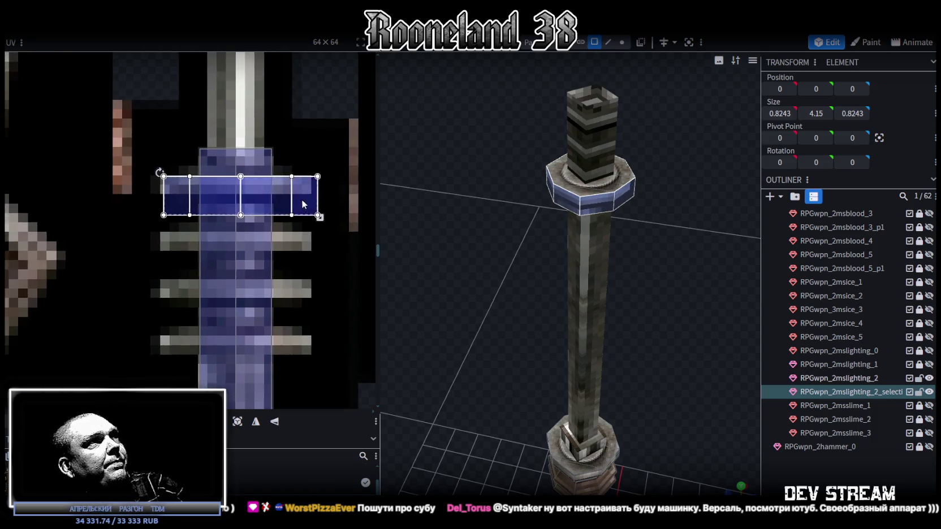
scroll(301, 195, "up", 1)
left_click_drag(320, 233, 307, 193)
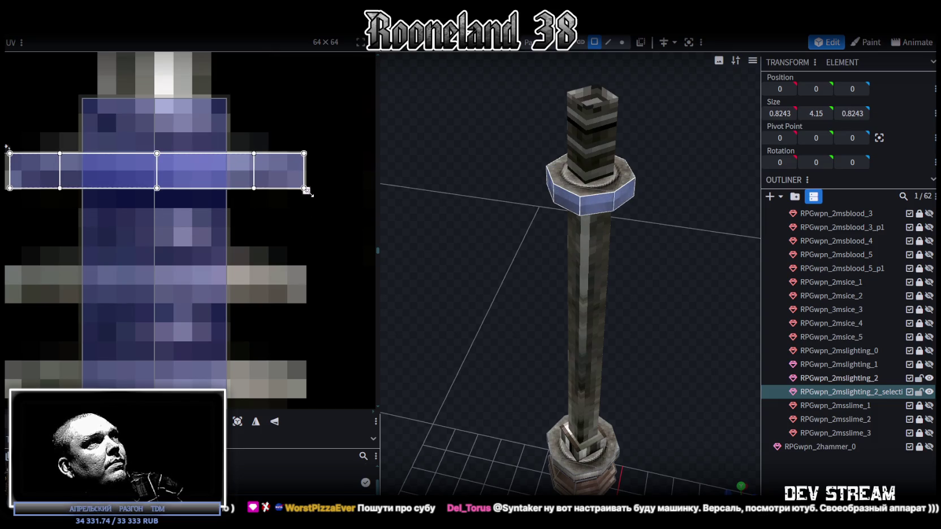
Step: Select the upper ring and look at it from the front
mouse_move(687, 311)
left_mouse_down()
mouse_move(698, 254)
mouse_move(669, 265)
mouse_move(593, 259)
mouse_move(625, 240)
left_mouse_up()
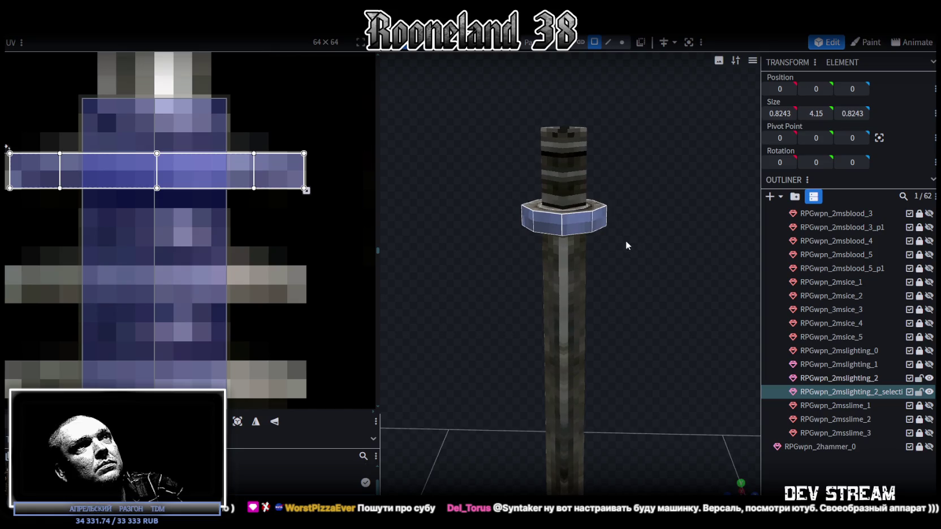
left_click(571, 224)
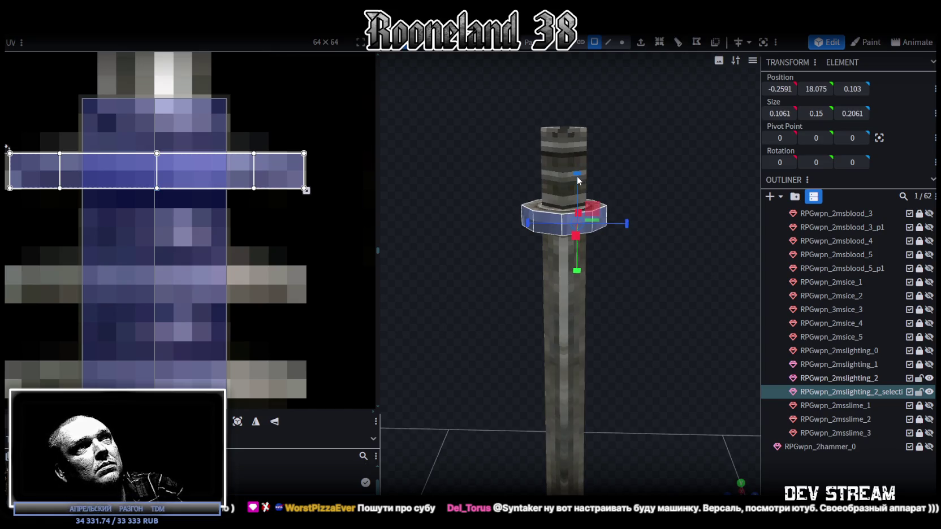
key("KP_1")
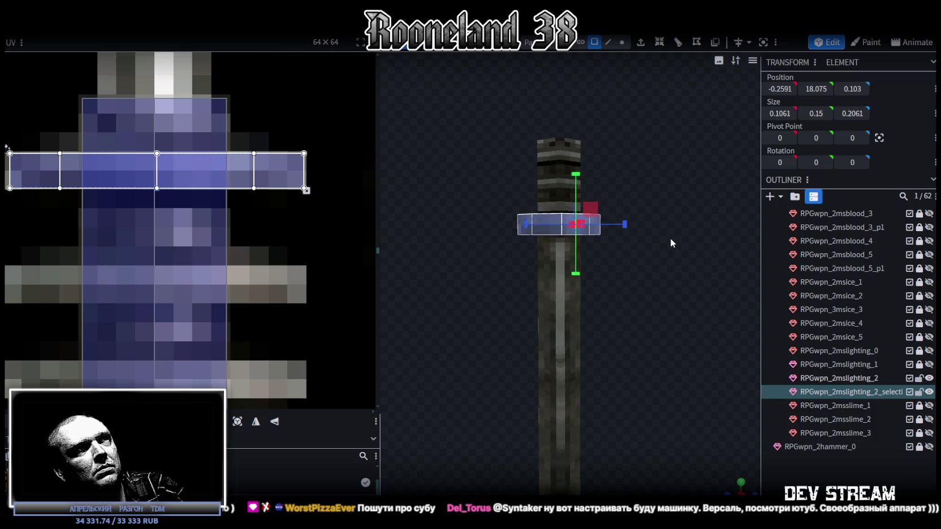
mouse_move(606, 206)
left_mouse_down()
mouse_move(675, 252)
mouse_move(728, 269)
mouse_move(682, 274)
left_mouse_up()
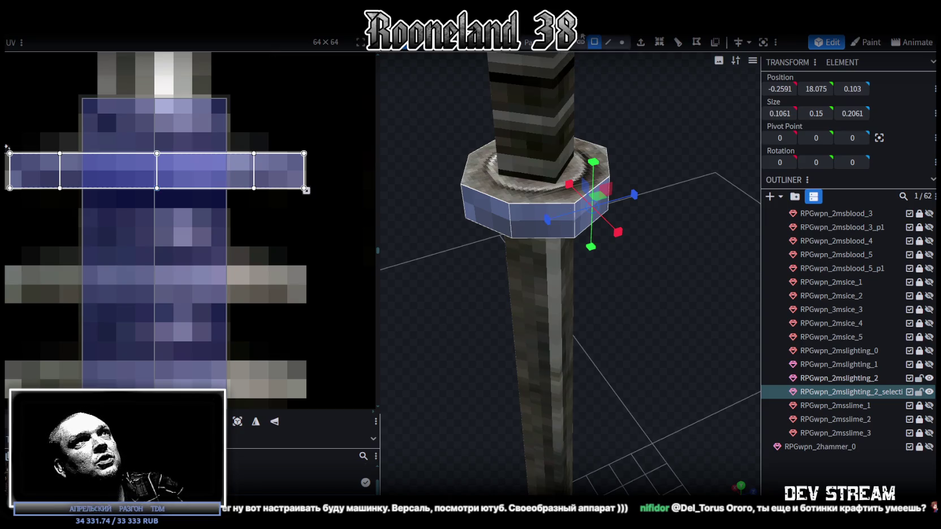
Step: Shrink the ring's height until it is a thin 0.05-thick disc
left_click(533, 217)
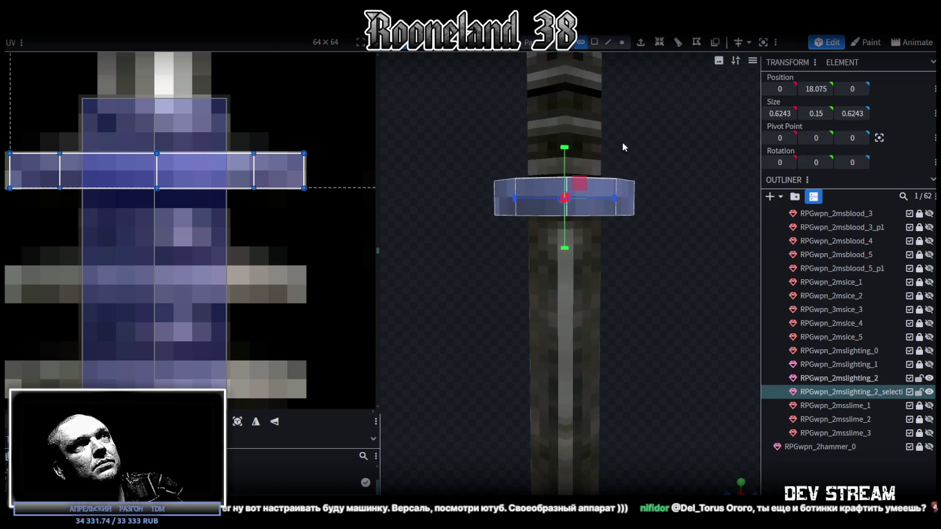
left_click_drag(565, 147, 565, 210)
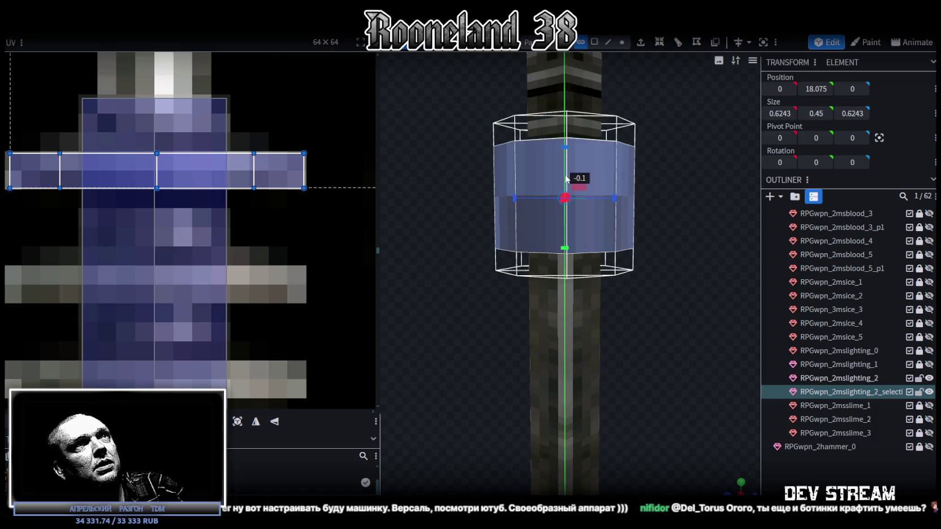
mouse_move(621, 219)
left_mouse_down()
mouse_move(672, 215)
mouse_move(678, 255)
mouse_move(663, 191)
mouse_move(619, 245)
mouse_move(683, 245)
mouse_move(667, 170)
left_mouse_up()
Step: Select the ring's whole top face in face mode
left_click(593, 42)
left_click(622, 223)
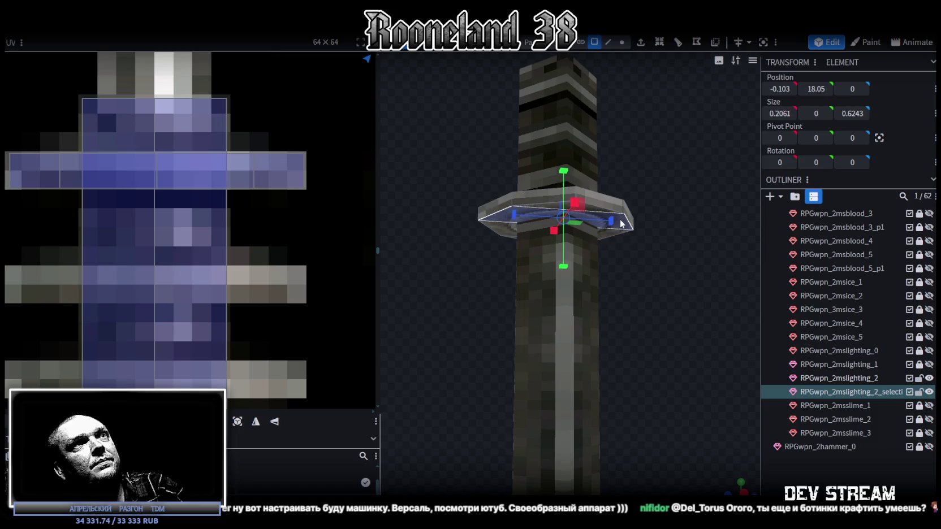
left_click(526, 216, "shift")
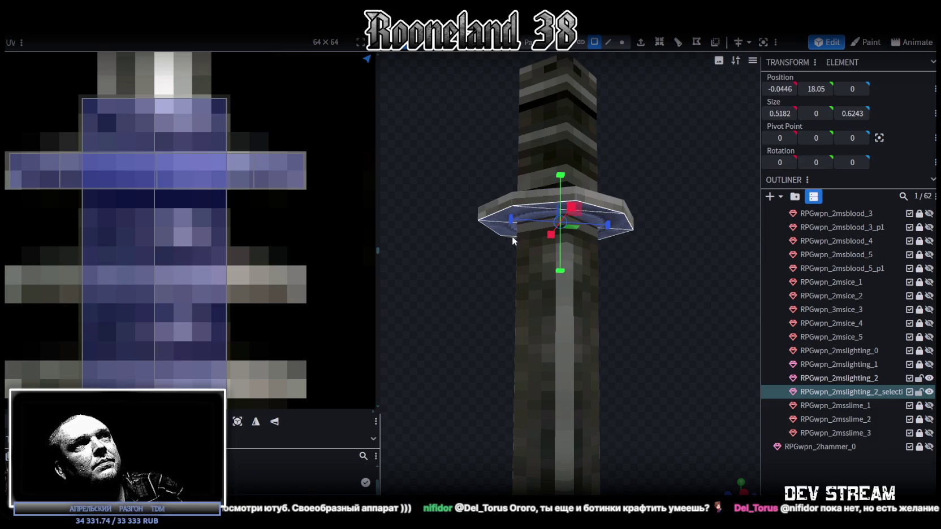
mouse_move(816, 88)
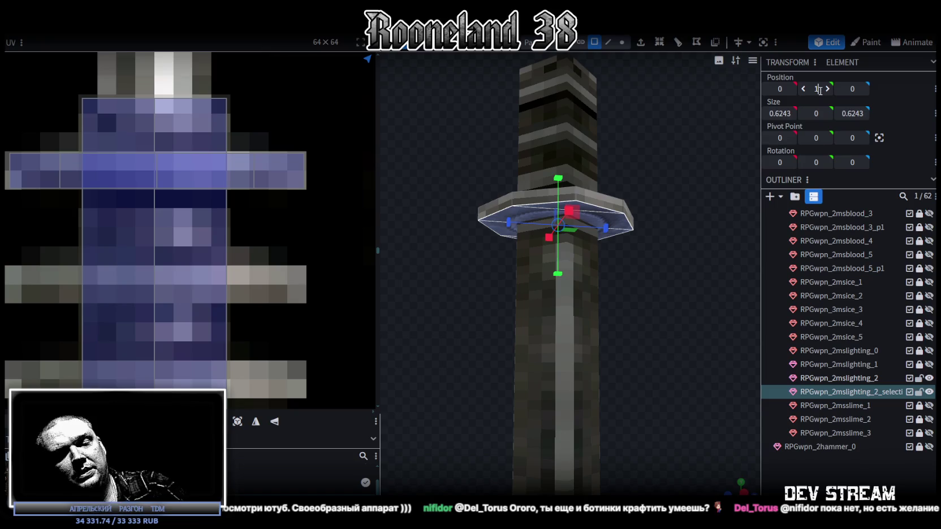
mouse_move(687, 175)
left_mouse_down()
mouse_move(696, 154)
mouse_move(688, 164)
mouse_move(710, 193)
mouse_move(647, 81)
left_mouse_up()
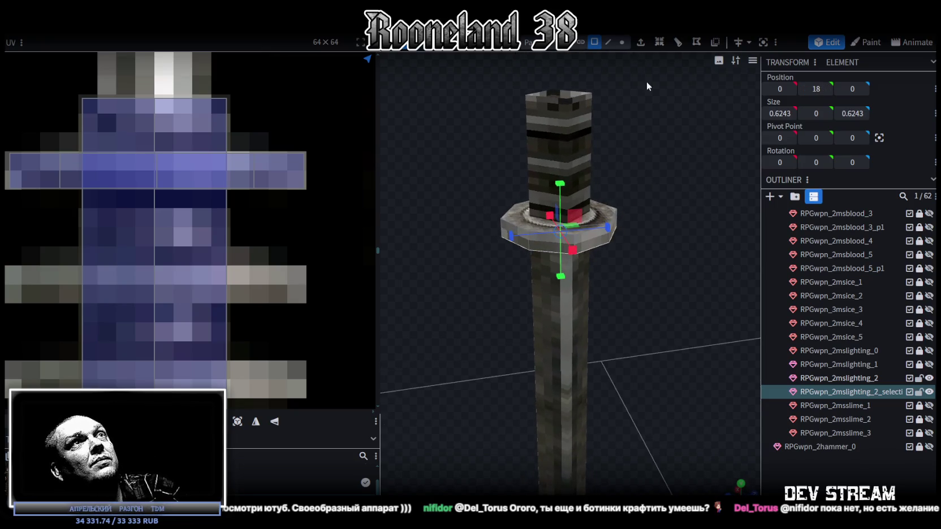
Step: Select all the ring's faces and paste a duplicate ring raised 0.2 above it
left_click(621, 43)
left_click_drag(554, 237, 545, 193)
left_click_drag(473, 189, 680, 251, "ctrl")
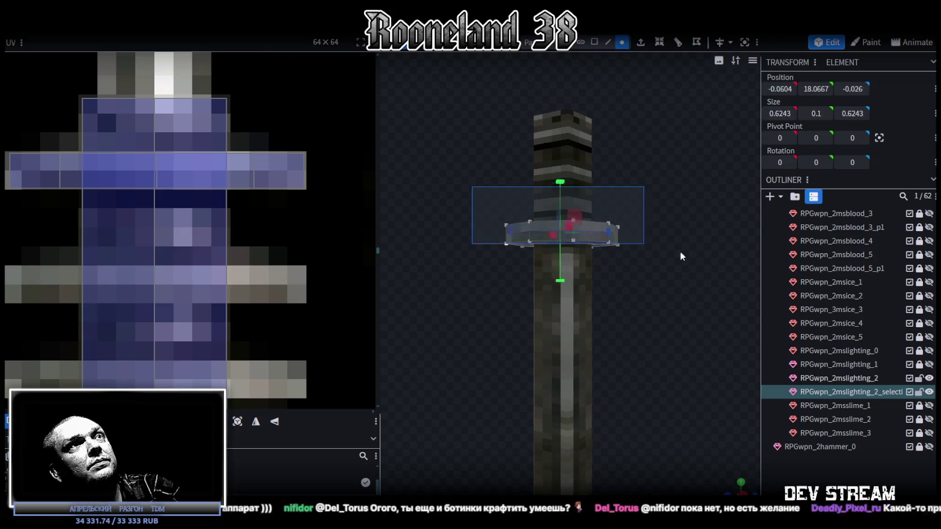
left_click(594, 42)
mouse_move(680, 200)
left_mouse_down()
mouse_move(661, 243)
mouse_move(653, 216)
mouse_move(635, 204)
mouse_move(663, 204)
mouse_move(650, 220)
left_mouse_up()
key("ctrl+c")
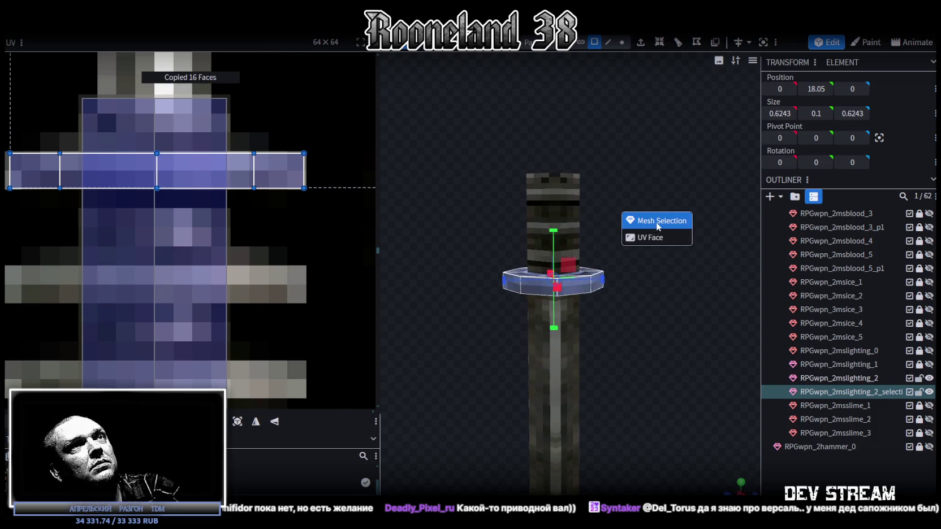
left_click(657, 221)
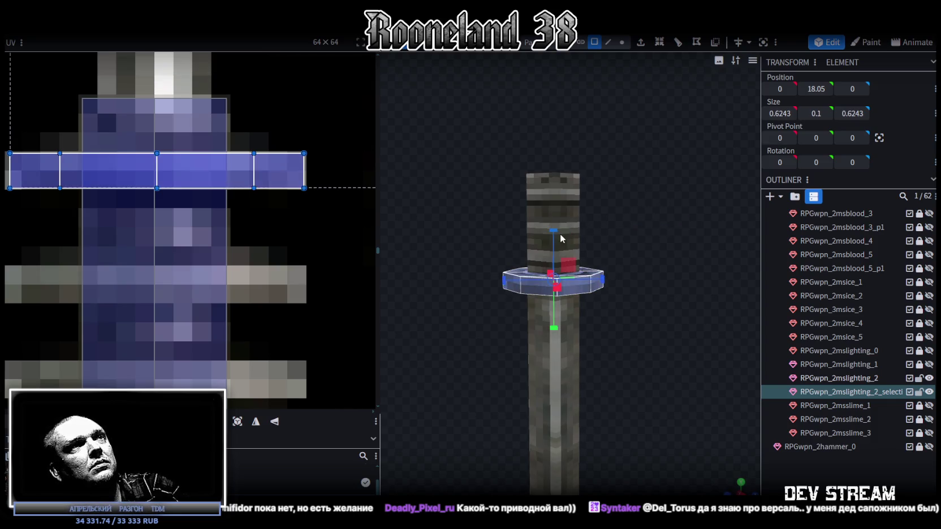
left_click_drag(557, 232, 555, 208)
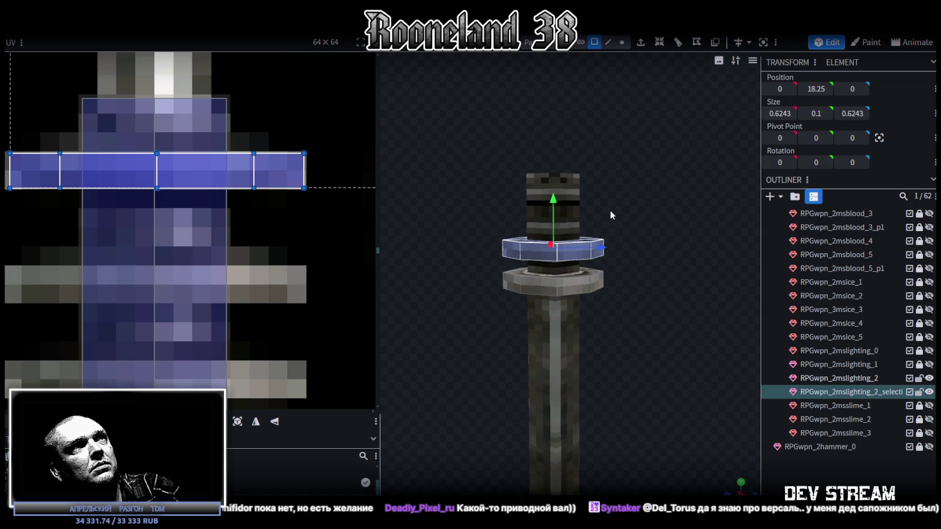
Step: Paste two more ring copies, each 0.2 higher, topping the stack at 18.65
key("ctrl+c")
key("ctrl+v")
left_click(645, 219)
left_click_drag(553, 198, 553, 168)
key("ctrl+c")
key("ctrl+v")
left_click(581, 178)
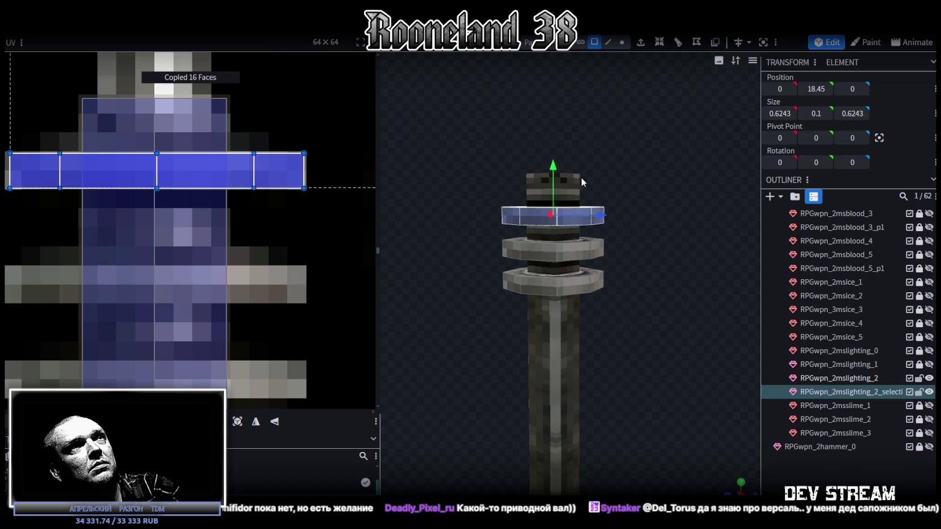
left_click_drag(553, 165, 551, 139)
mouse_move(664, 173)
left_mouse_down()
mouse_move(676, 178)
mouse_move(651, 125)
mouse_move(649, 157)
left_mouse_up()
scroll(649, 152, "down", 5)
left_click_drag(686, 268, 672, 226)
scroll(218, 174, "down", 3)
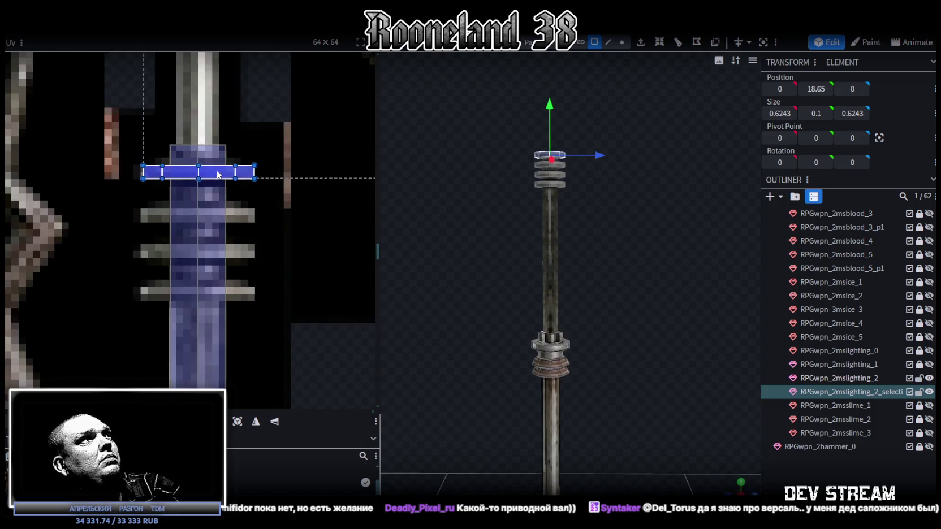
scroll(218, 174, "down", 5)
scroll(566, 209, "up", 3)
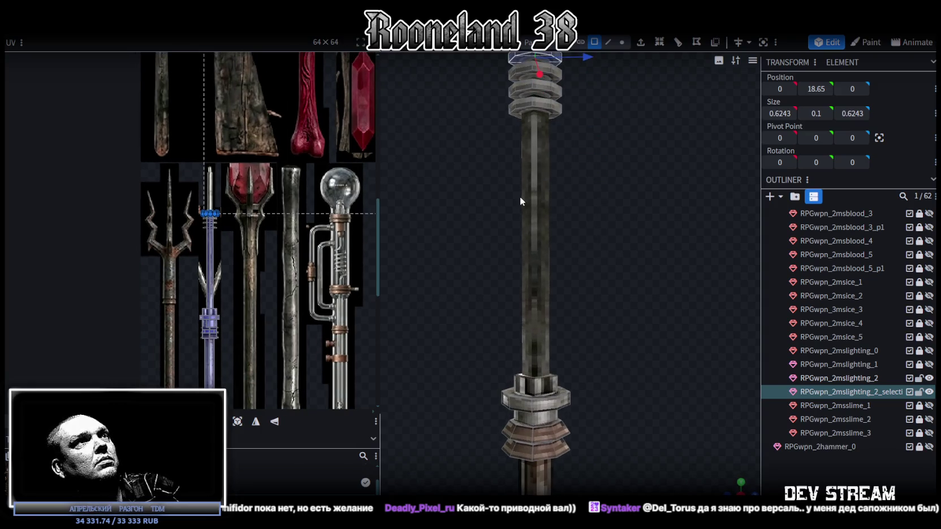
Step: Paste a copy of the shaft's faces as mesh selection and lift it upward
left_click(541, 195)
key("ctrl+a")
mouse_move(627, 254)
left_mouse_down()
mouse_move(661, 221)
mouse_move(661, 320)
left_mouse_up()
key("ctrl+c")
key("ctrl+v")
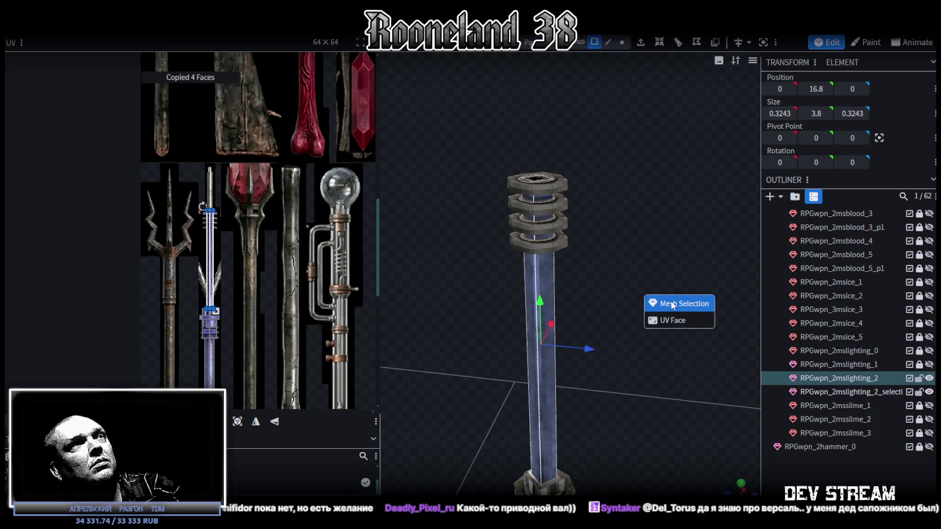
left_click(675, 304)
left_click_drag(540, 308, 543, 63)
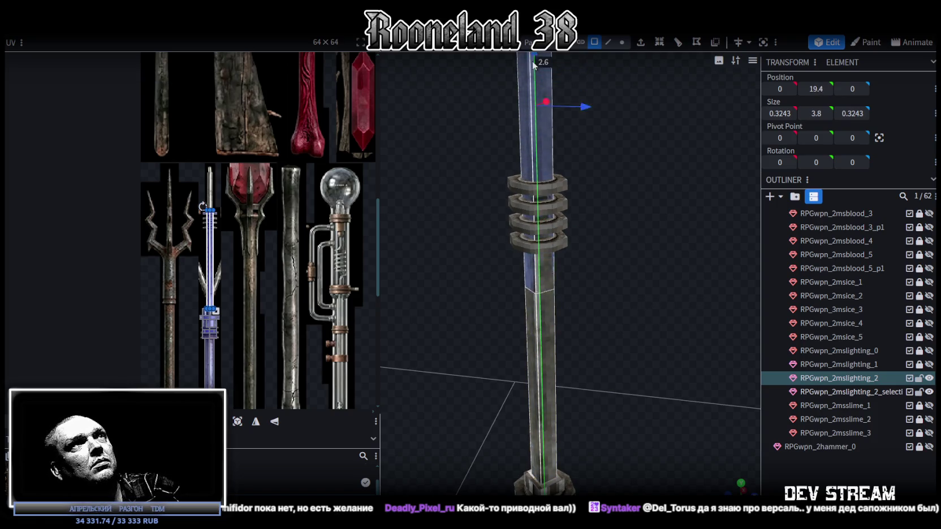
Step: Raise the shaft copy to 20.6 above the rings and merge its overlapping vertices
scroll(623, 200, "down", 5)
left_click_drag(560, 265, 570, 176)
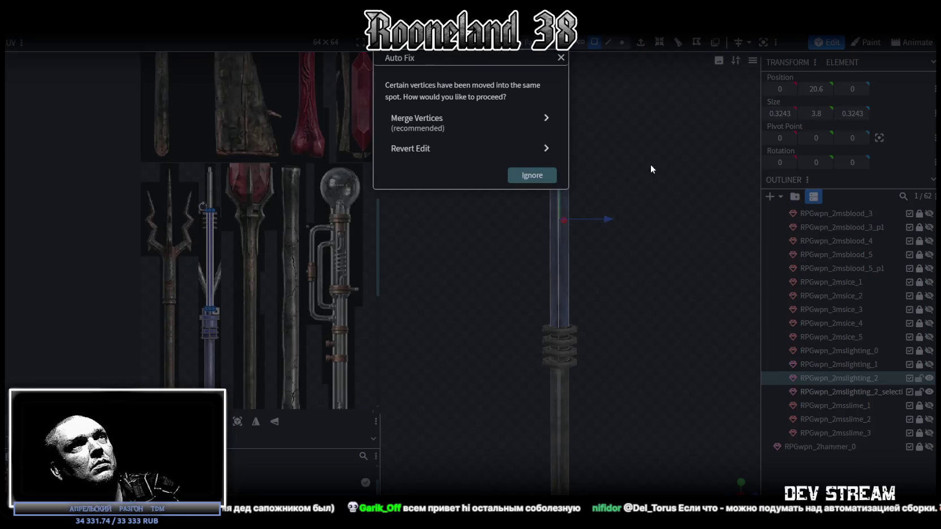
left_click(521, 129)
mouse_move(679, 188)
left_mouse_down()
mouse_move(652, 299)
mouse_move(556, 268)
mouse_move(563, 296)
mouse_move(656, 202)
mouse_move(663, 276)
left_mouse_up()
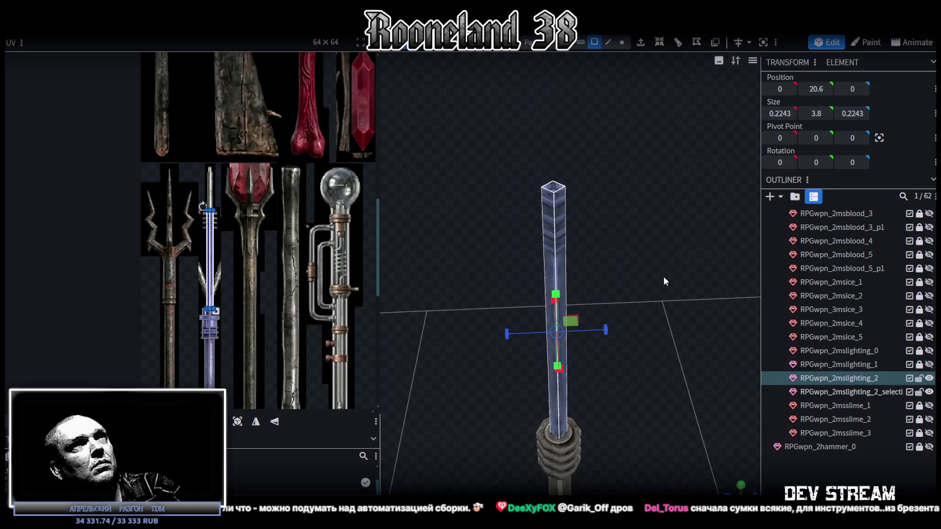
left_click(605, 44)
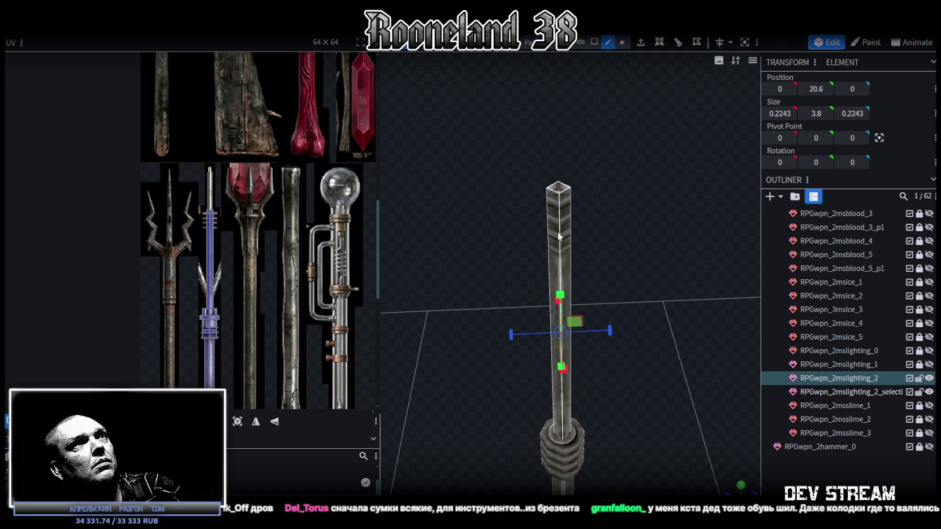
Step: Add a loop cut around the upper shaft at height 21
left_click(558, 235)
left_click(659, 38)
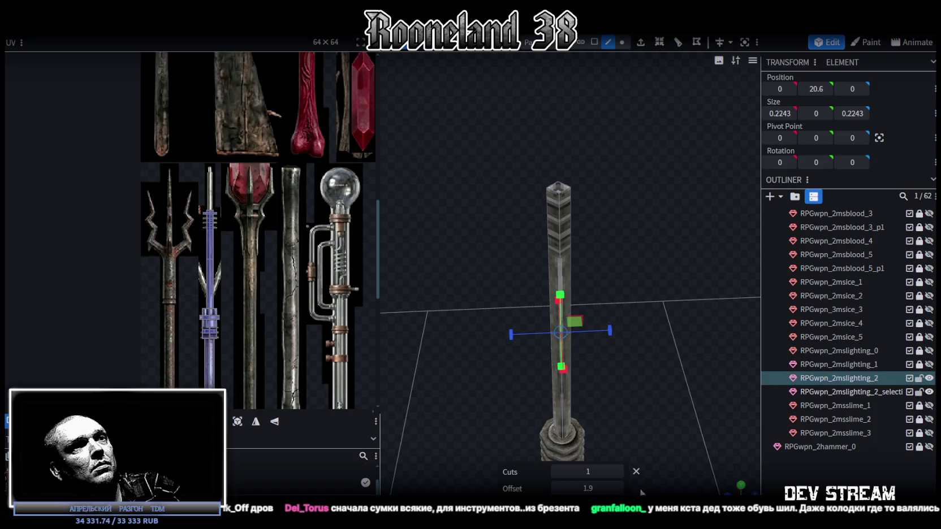
left_click_drag(587, 487, 599, 488)
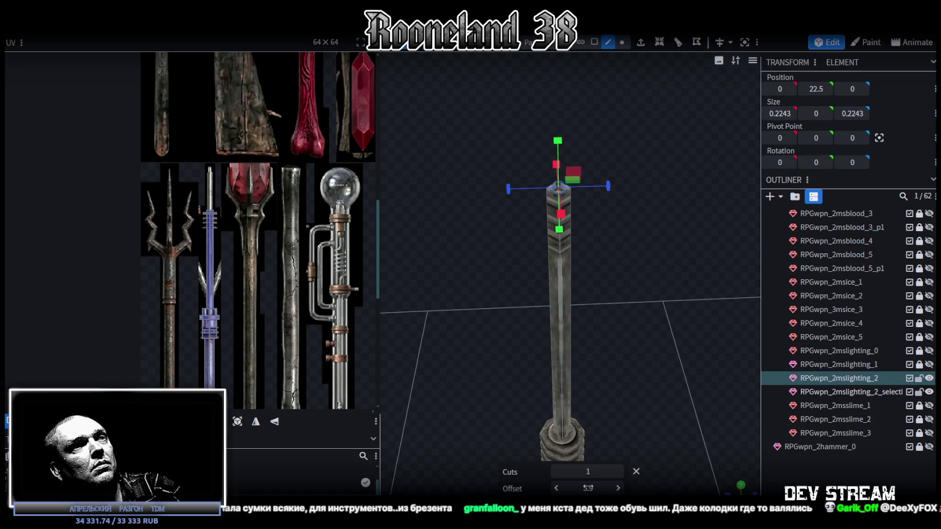
left_click_drag(587, 488, 575, 487)
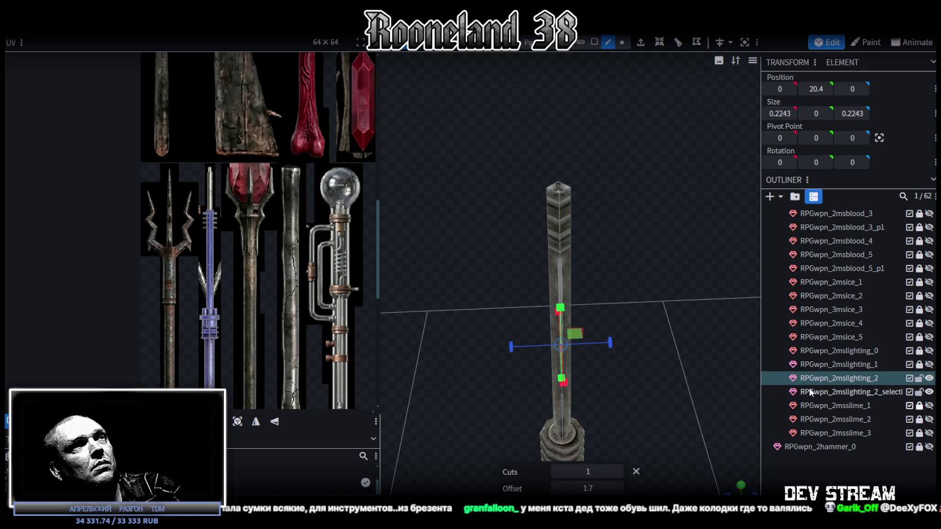
key("KP_1")
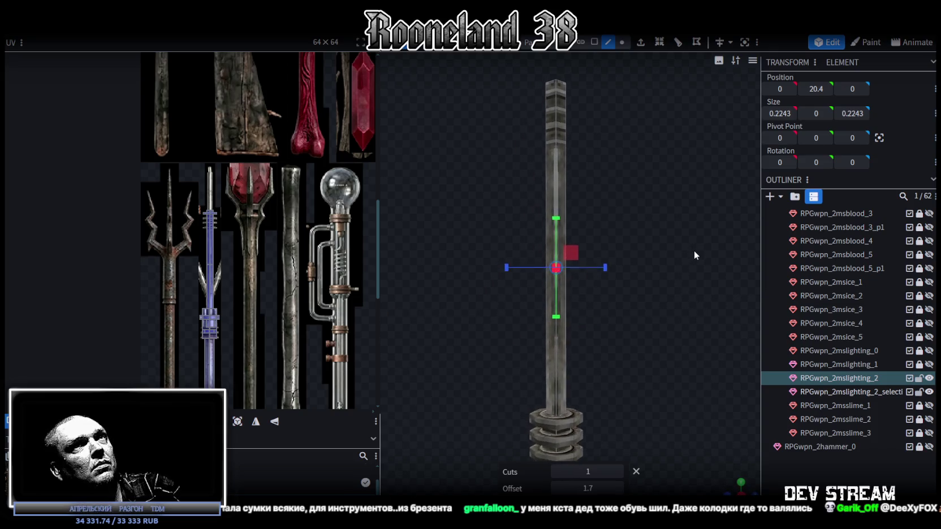
mouse_move(816, 88)
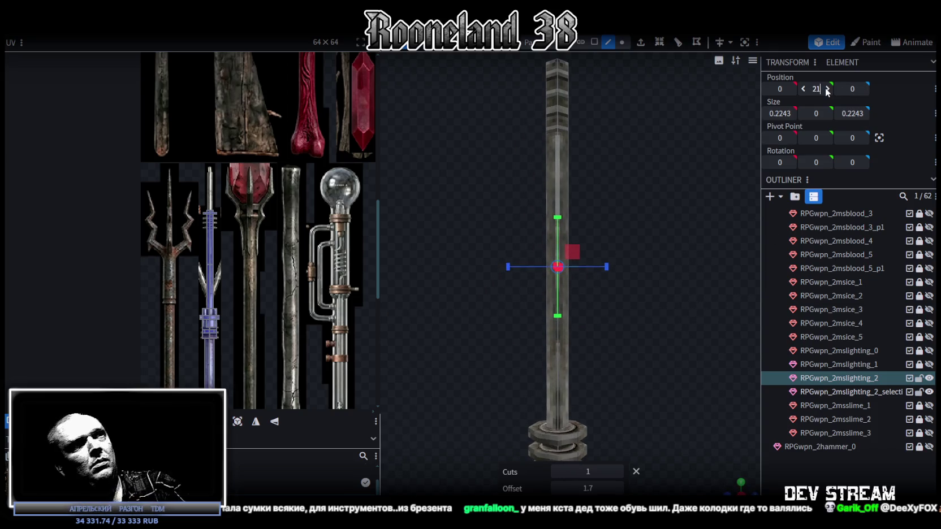
key("Return")
Step: Merge the upper shaft's top vertices into a single sharp point
left_click(622, 41)
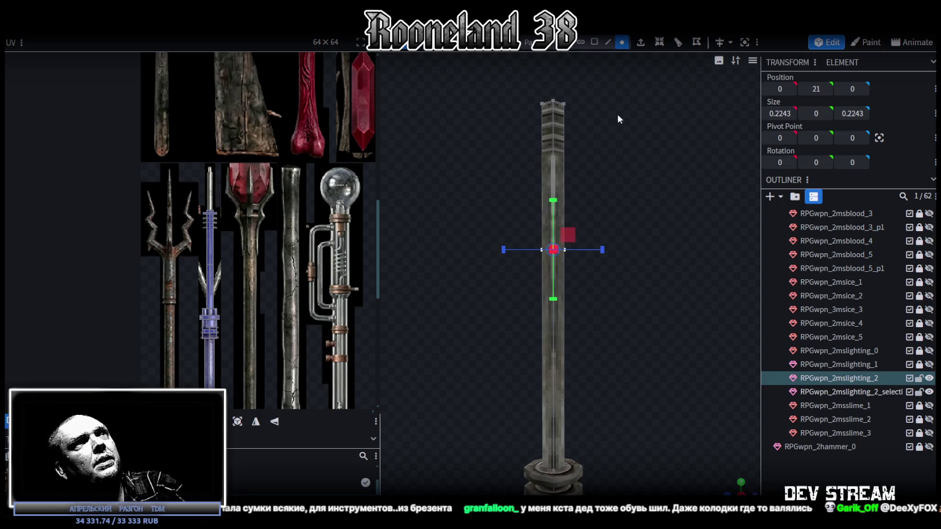
mouse_move(523, 75)
left_mouse_down()
mouse_move(582, 113)
mouse_move(619, 175)
mouse_move(591, 263)
mouse_move(660, 193)
mouse_move(665, 202)
mouse_move(607, 175)
left_mouse_up()
right_click(607, 175)
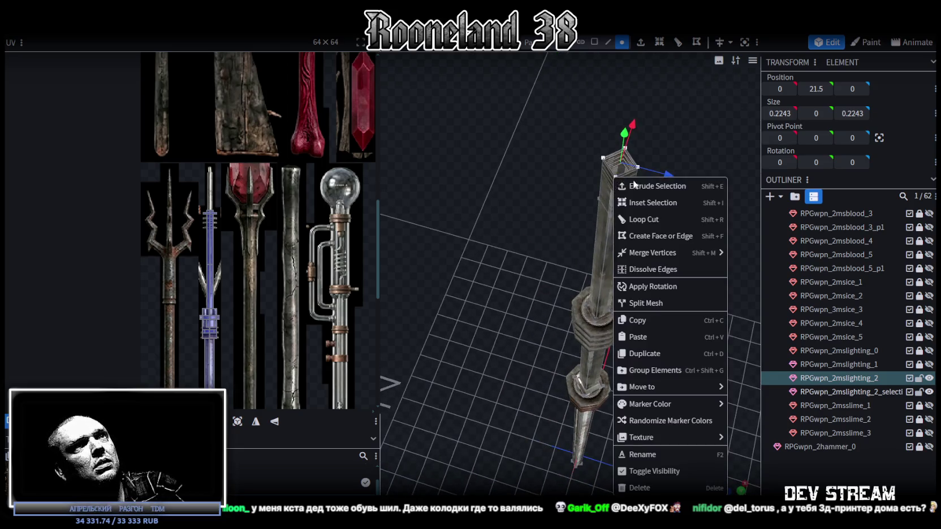
left_click(754, 256)
key("KP_1")
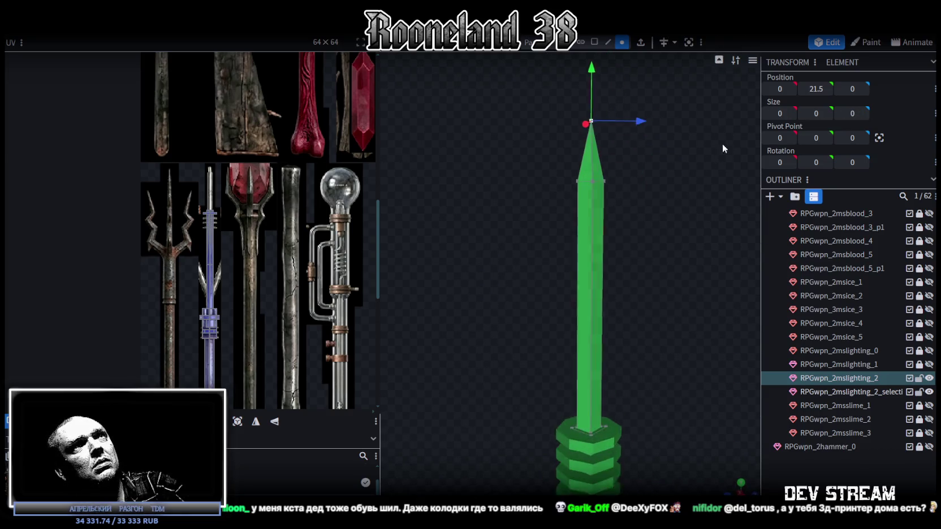
Step: Project the spike's UVs from the front view and move them onto the spear tip texture
left_click(593, 42)
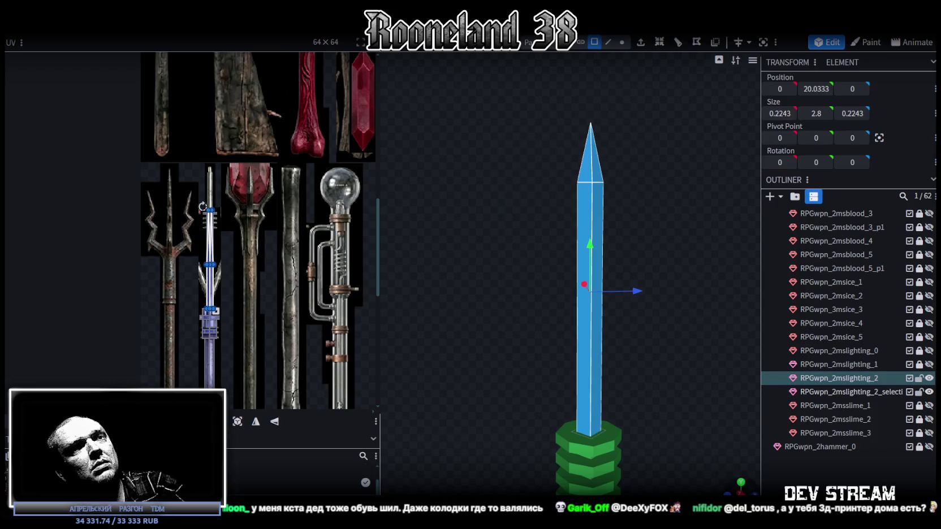
scroll(661, 397, "down", 5)
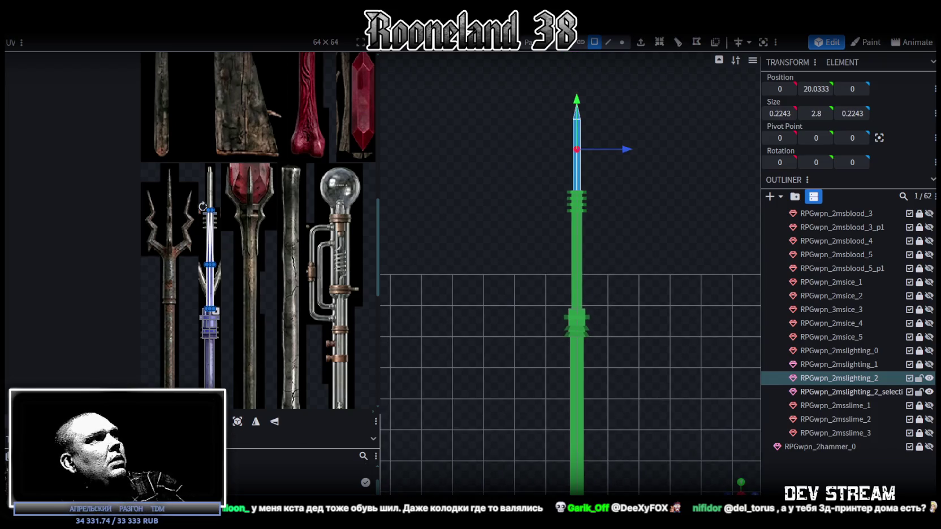
left_click(238, 424)
scroll(211, 176, "down", 3)
mouse_move(208, 115)
left_mouse_down()
mouse_move(207, 317)
mouse_move(208, 298)
left_mouse_up()
scroll(208, 311, "up", 5)
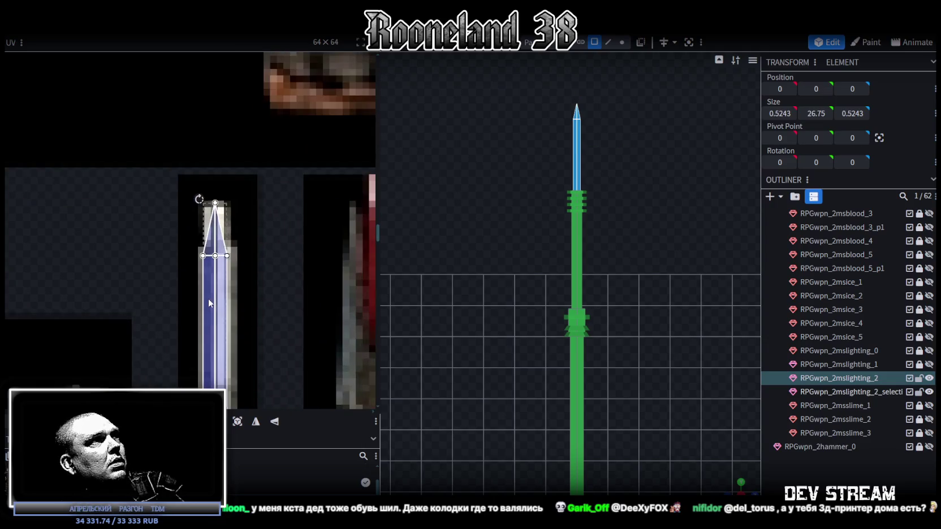
scroll(209, 306, "down", 3)
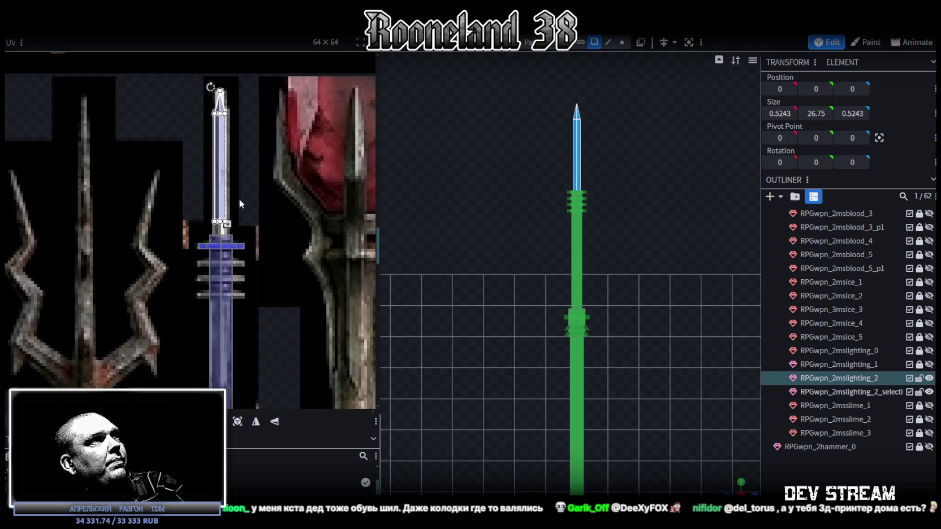
scroll(202, 258, "up", 5)
left_click_drag(196, 276, 208, 310)
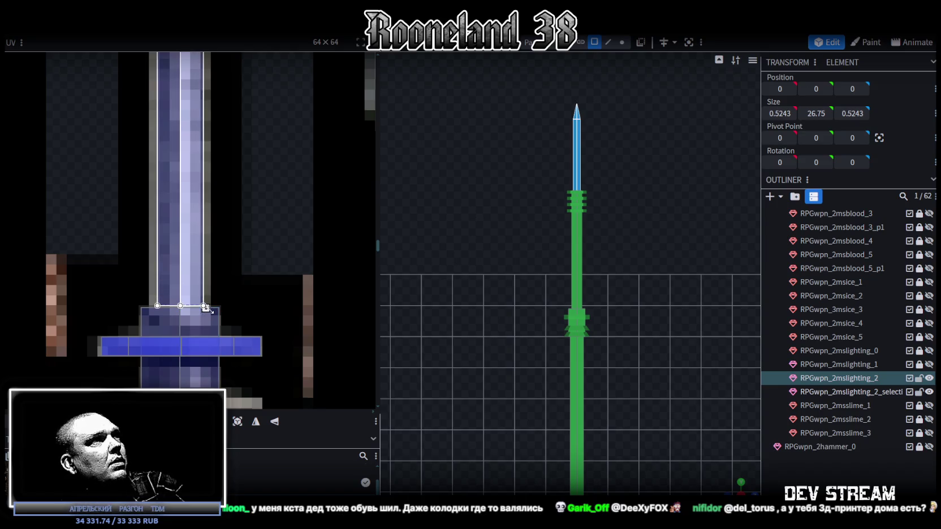
scroll(205, 310, "down", 3)
scroll(212, 215, "up", 2)
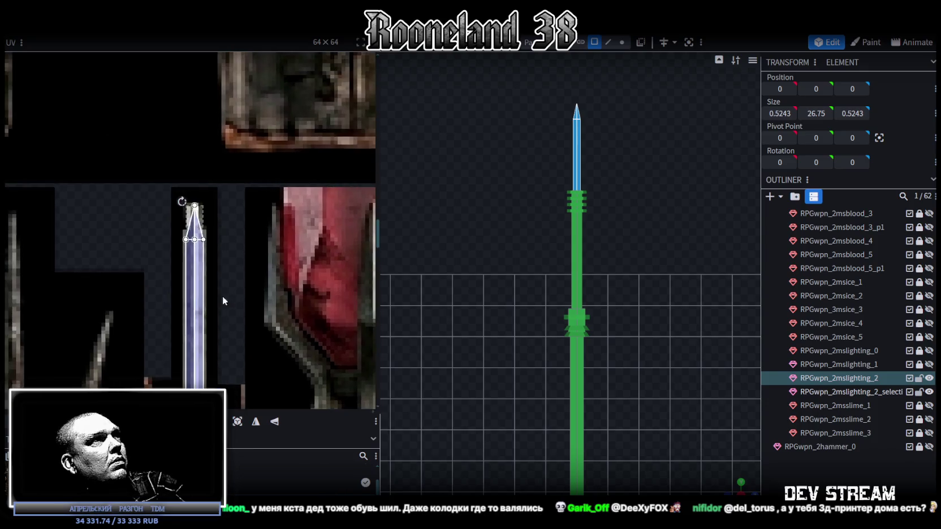
scroll(204, 238, "up", 2)
scroll(196, 226, "up", 2)
scroll(655, 288, "up", 2)
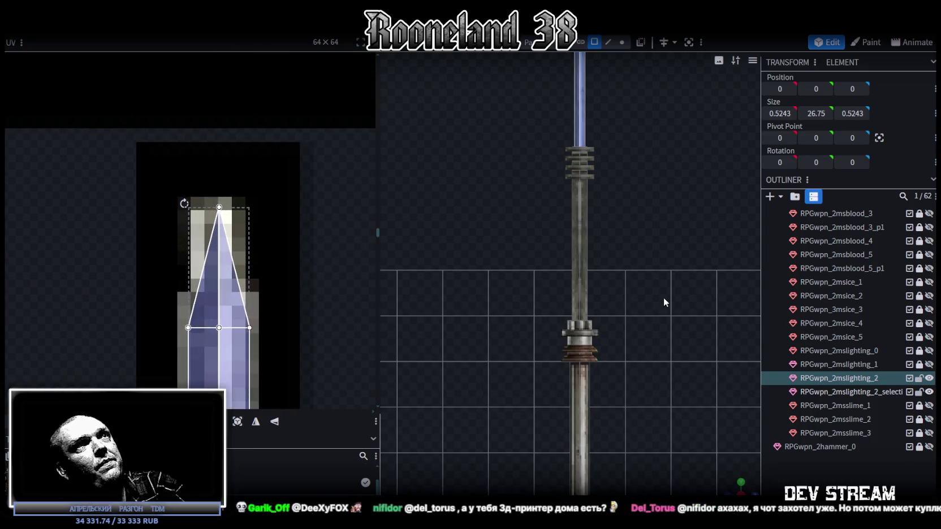
left_click(664, 289)
scroll(664, 289, "down", 2)
scroll(641, 299, "down", 1)
scroll(625, 285, "up", 1)
scroll(644, 283, "up", 2)
scroll(622, 285, "up", 2)
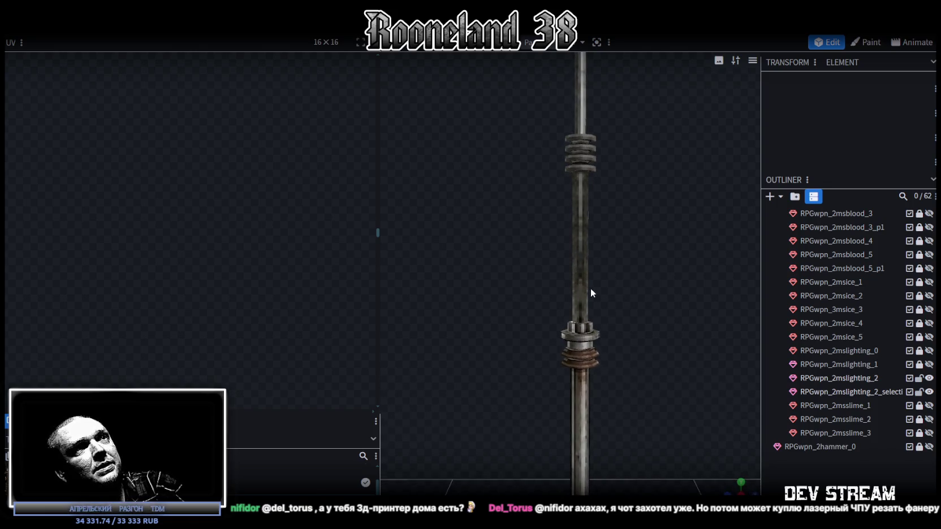
left_click(590, 294)
scroll(188, 322, "down", 2)
scroll(263, 148, "down", 2)
scroll(268, 177, "down", 1)
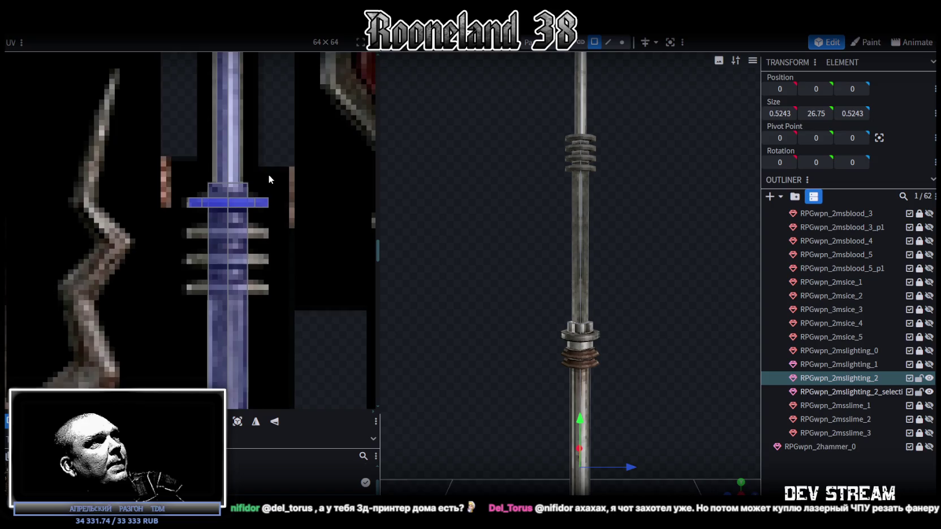
scroll(268, 172, "down", 2)
scroll(277, 198, "down", 1)
scroll(622, 262, "down", 1)
scroll(603, 233, "down", 1)
scroll(612, 250, "down", 1)
scroll(621, 242, "down", 1)
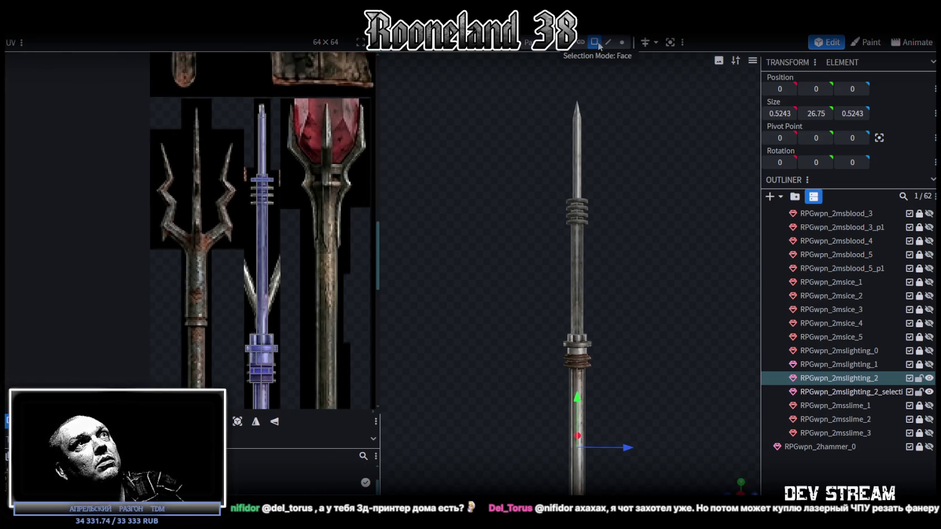
Step: Paste a copy of the upper shaft faces 1 unit along Z beside the original shaft
left_click_drag(514, 98, 635, 294)
scroll(648, 291, "up", 1)
scroll(631, 298, "up", 1)
scroll(632, 303, "up", 1)
key("ctrl+c")
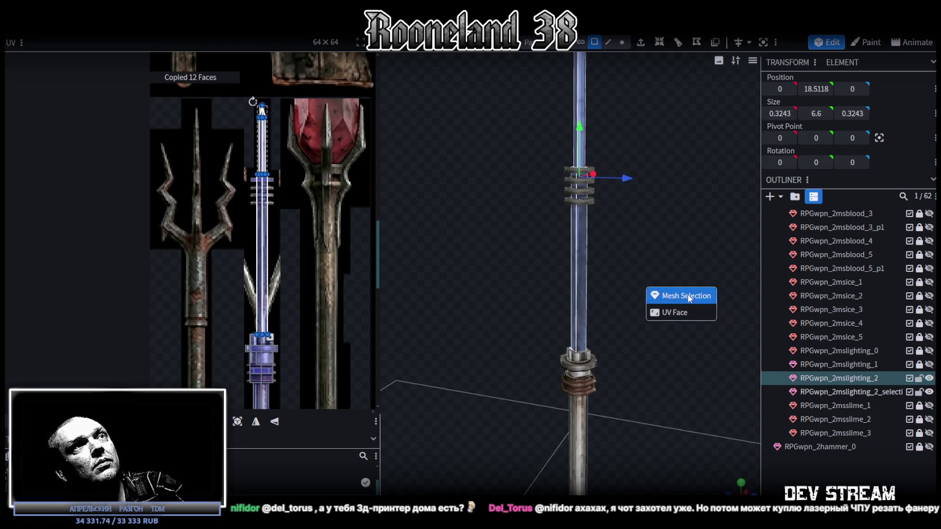
left_click(689, 299)
mouse_move(664, 300)
left_mouse_down()
mouse_move(614, 187)
mouse_move(653, 189)
mouse_move(470, 267)
mouse_move(645, 270)
left_mouse_up()
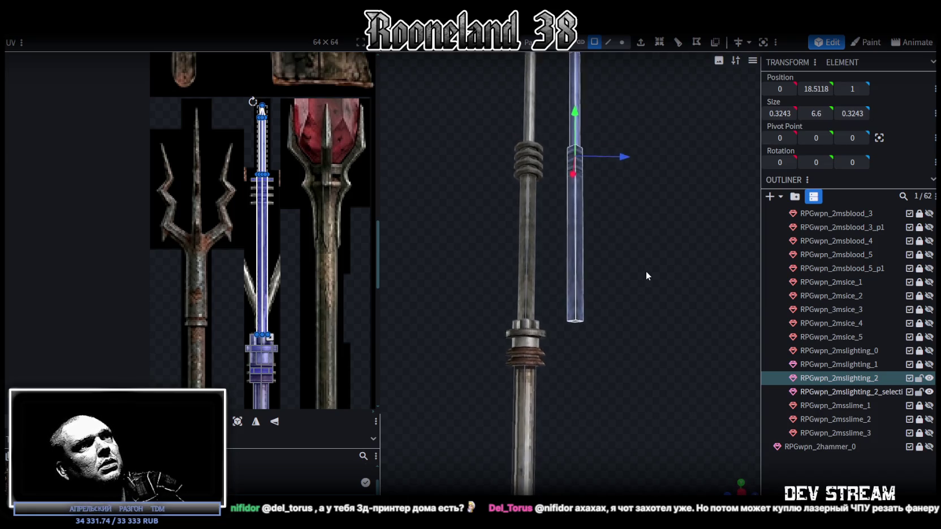
scroll(645, 270, "up", 2)
left_click_drag(591, 246, 620, 253)
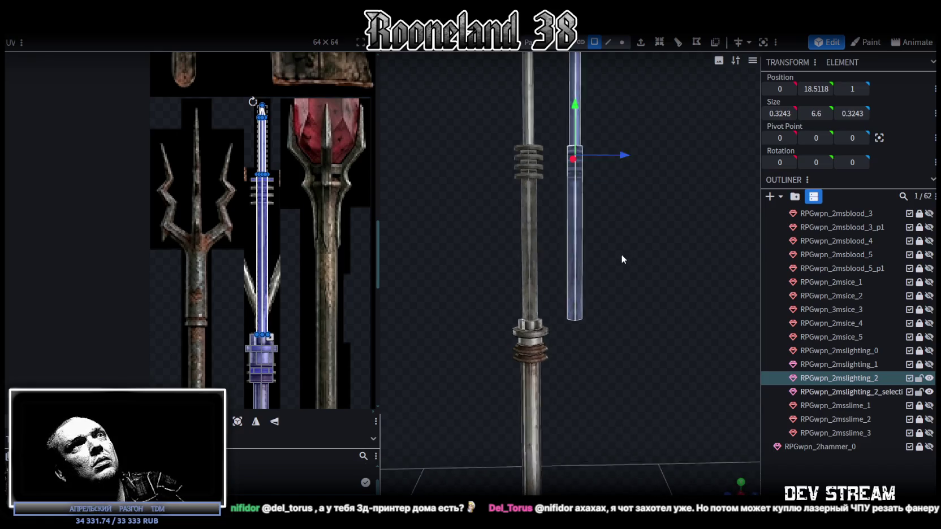
left_click(609, 42)
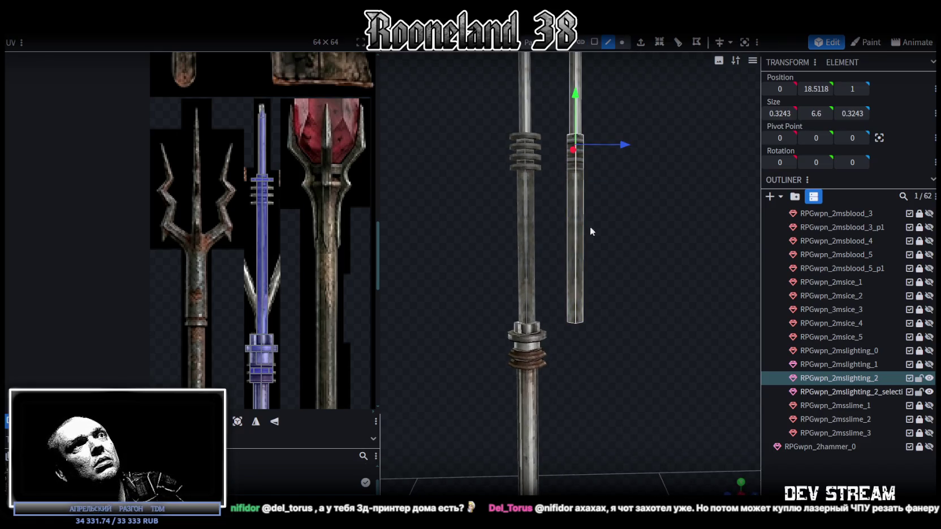
key("ctrl+r")
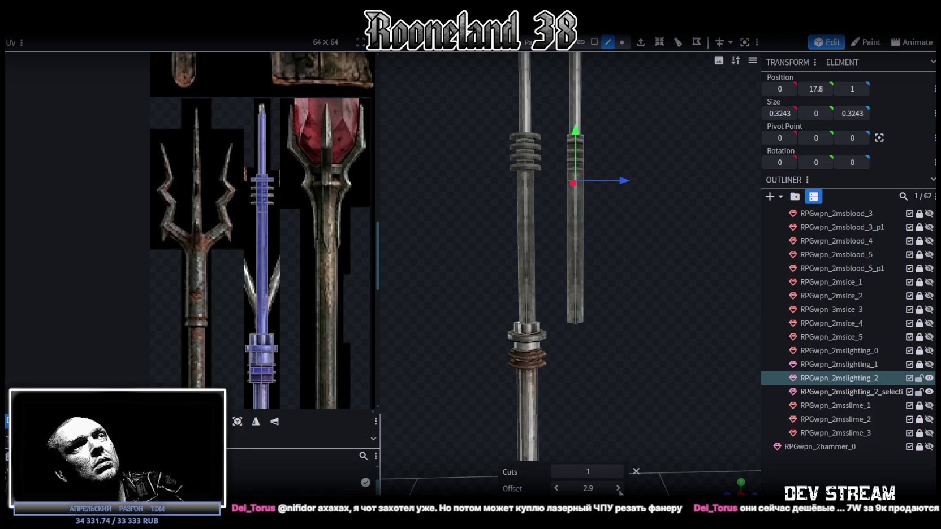
Step: Loop-cut the side shaft and paste a copy of the four-ring stack onto it
left_click(557, 489)
left_click(557, 489)
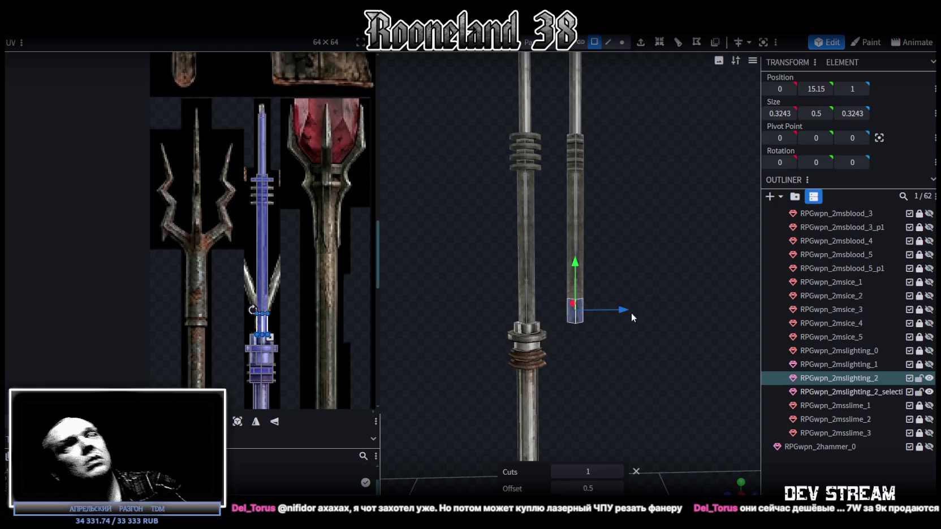
left_click_drag(627, 312, 637, 202)
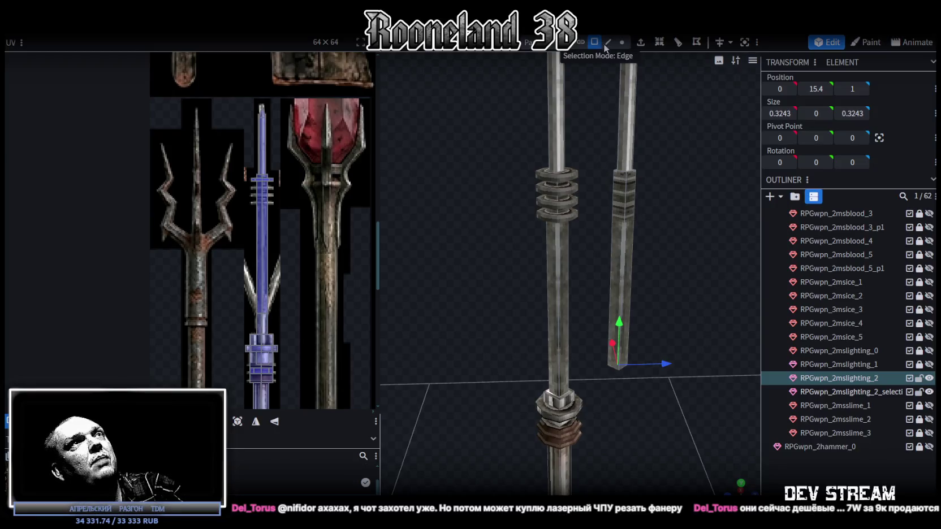
left_click(623, 43)
left_click_drag(509, 241, 602, 134)
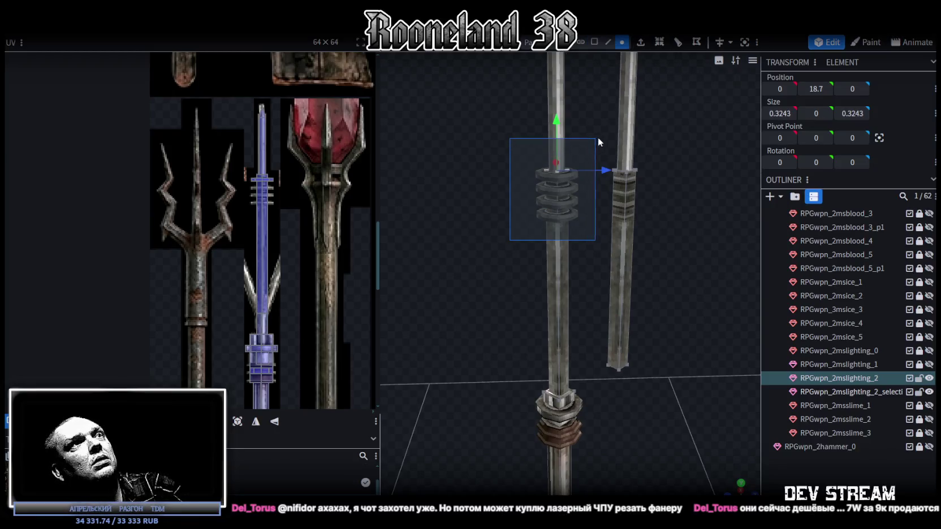
left_click(556, 188)
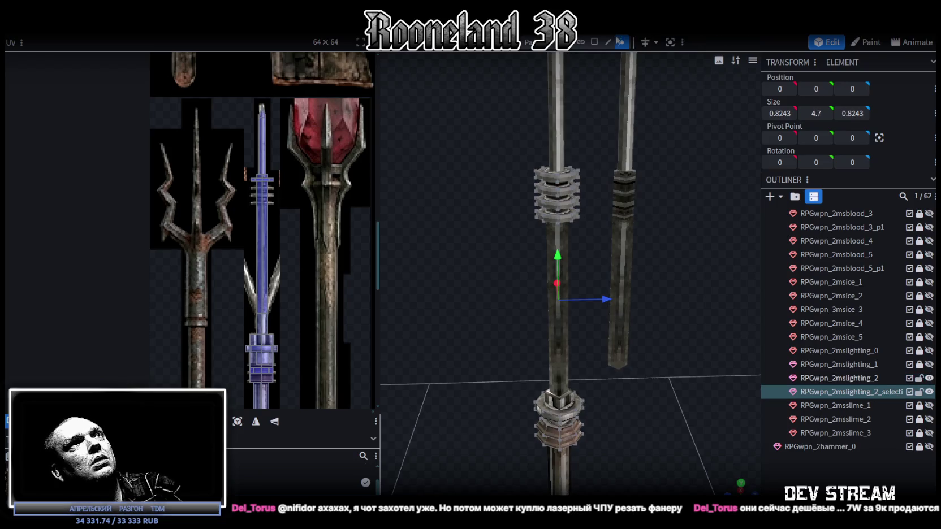
left_click_drag(510, 252, 599, 129)
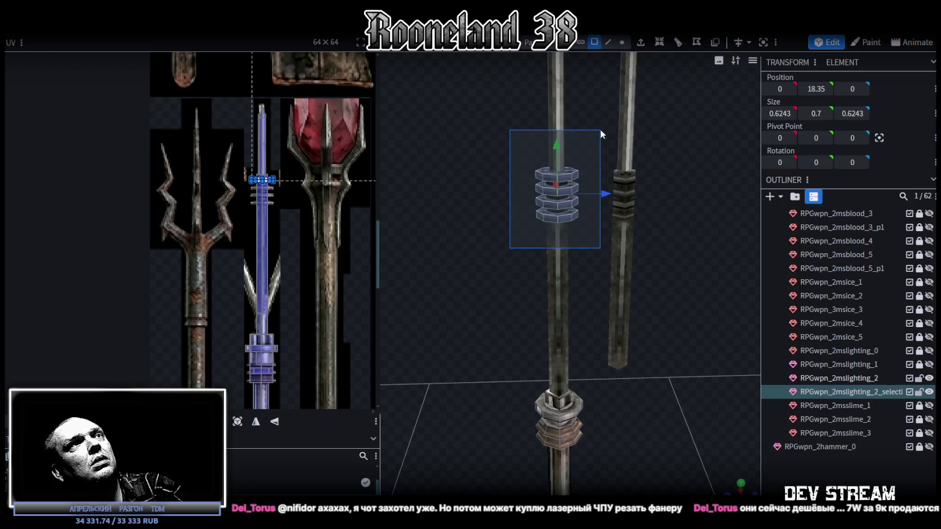
key("ctrl+c")
left_click(653, 174)
left_click_drag(603, 190, 665, 193)
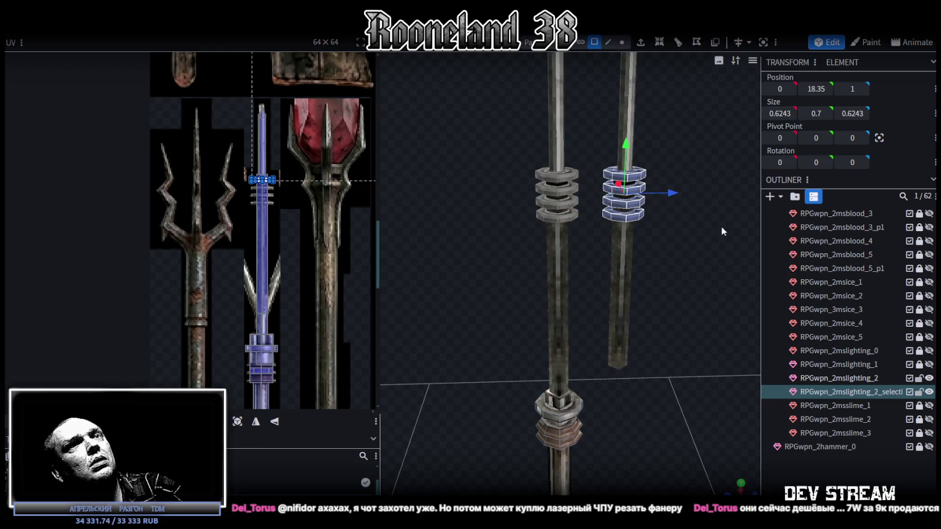
Step: Merge the pasted ring mesh into RPGwpn_2mslighting_2
left_click(867, 378)
left_click(867, 390, "shift")
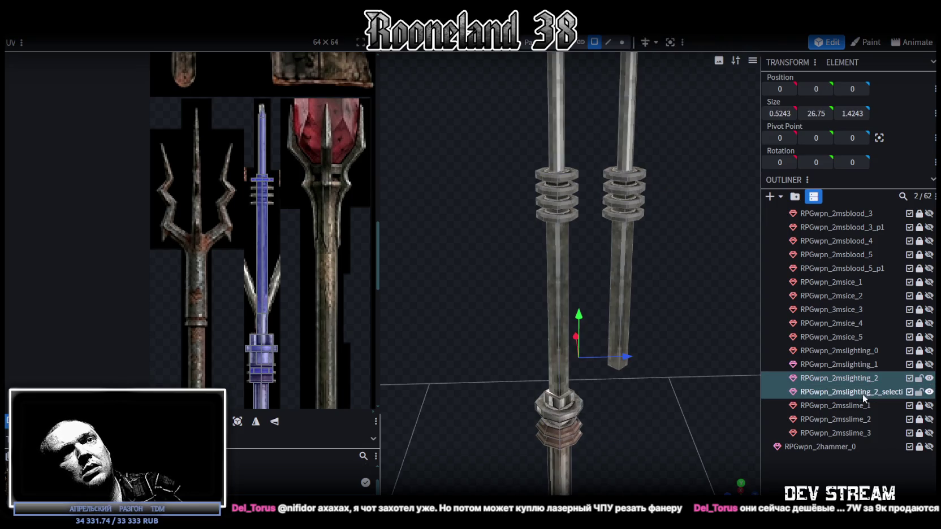
right_click(863, 395)
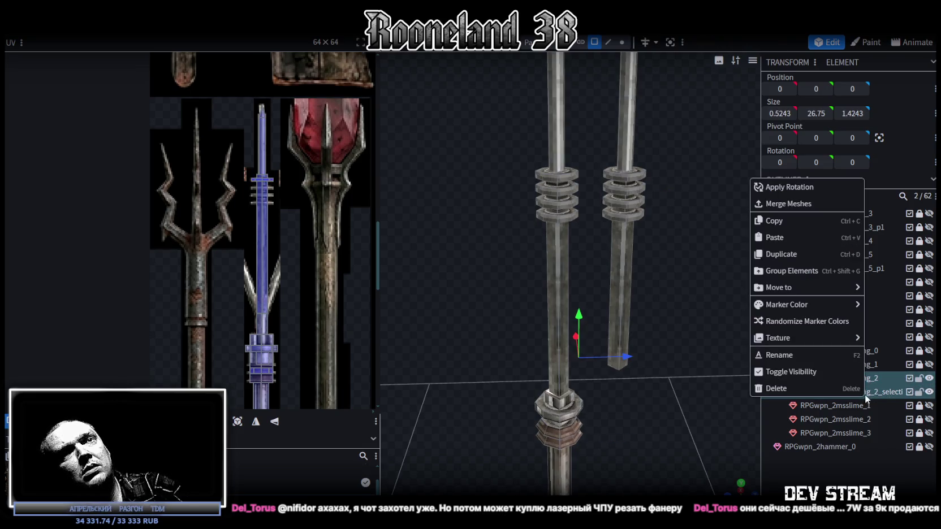
left_click(794, 203)
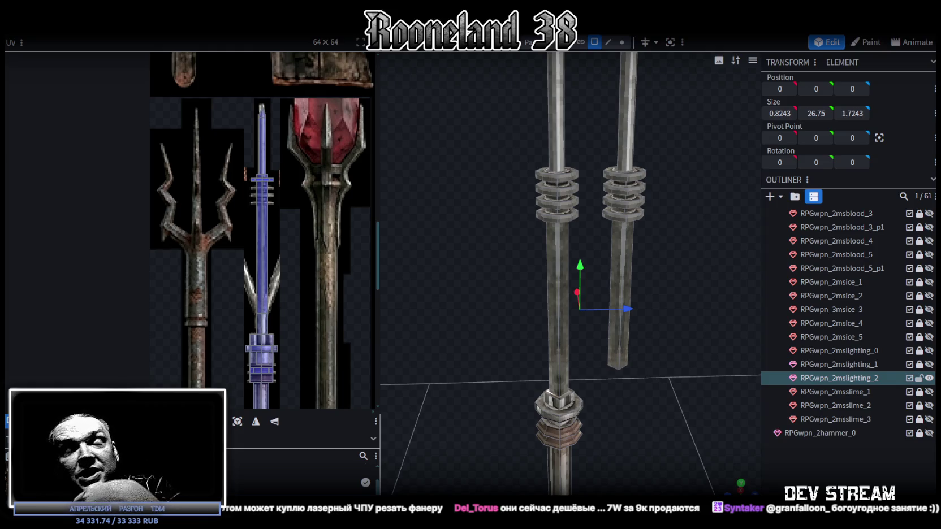
Step: Rotate the side prong outward about 20 degrees so its lower end meets the main shaft
scroll(644, 255, "down", 3)
left_click_drag(644, 255, 633, 96)
left_click_drag(636, 137, 667, 163)
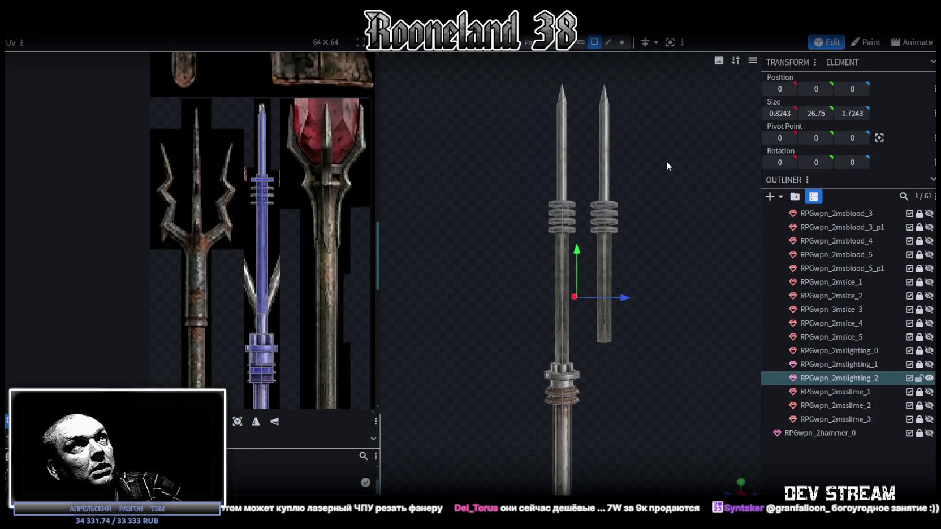
left_click(606, 272)
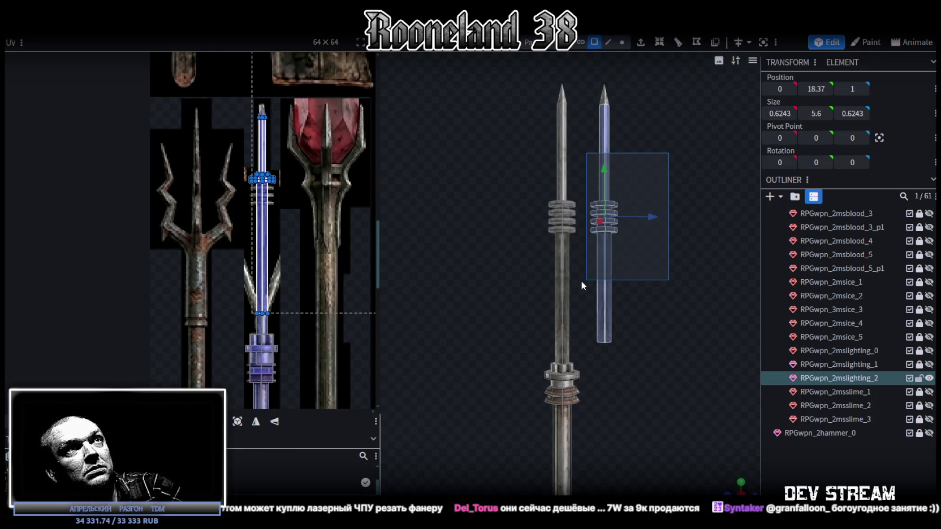
left_click_drag(582, 283, 635, 279)
key("r")
left_click_drag(618, 182, 630, 190)
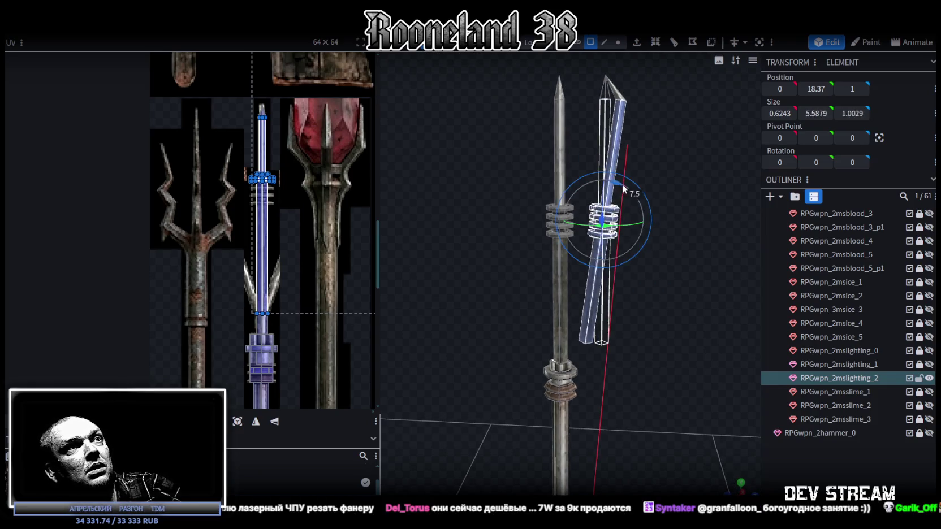
left_click_drag(629, 189, 630, 193)
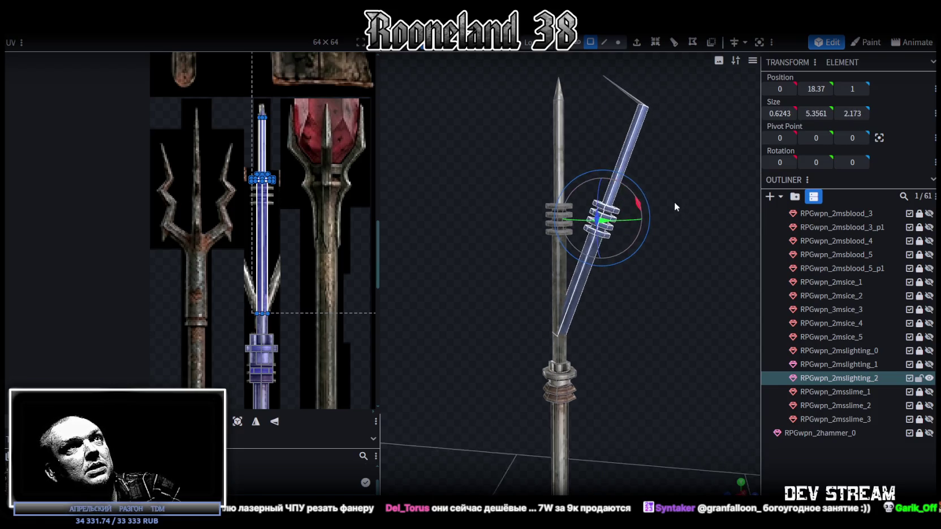
key("ctrl+z")
key("ctrl+z")
key("ctrl+z")
key("ctrl+z")
left_click_drag(632, 224, 643, 215)
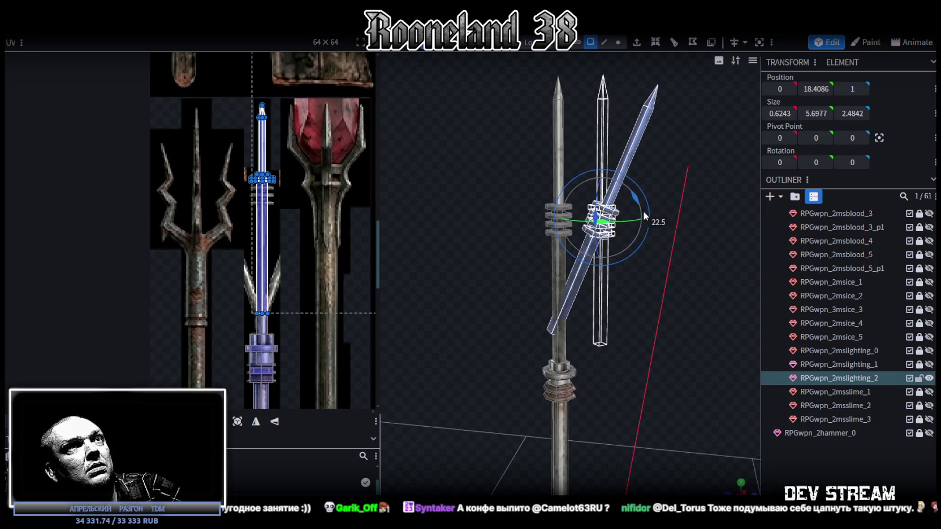
left_click_drag(644, 211, 644, 211)
Step: Zoom in and back out to check the joint between the prong and main shaft
scroll(687, 211, "up", 3)
scroll(685, 214, "up", 2)
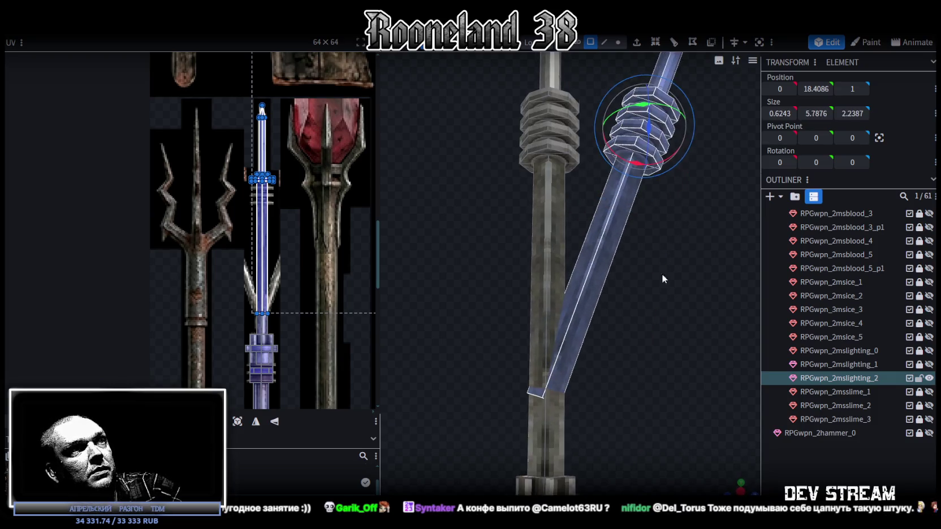
scroll(662, 273, "up", 2)
scroll(648, 214, "up", 2)
scroll(655, 224, "up", 2)
scroll(651, 238, "down", 1)
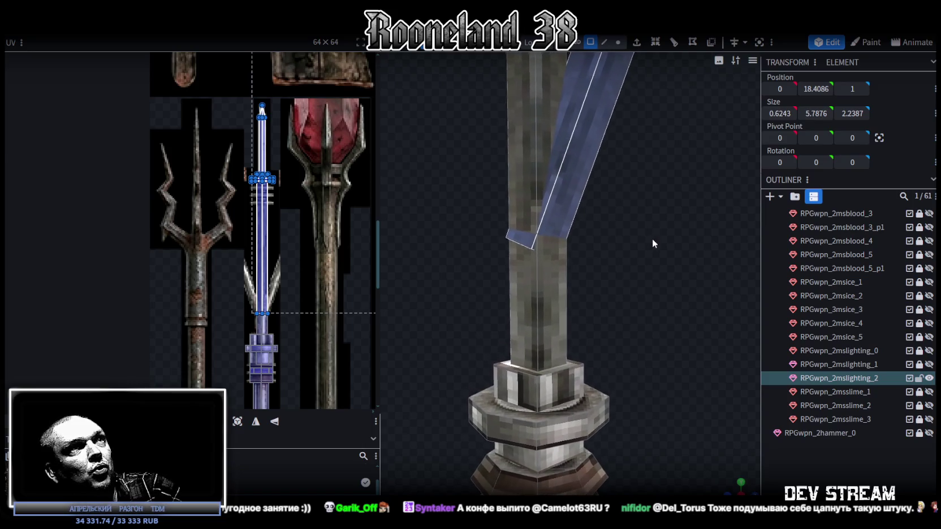
scroll(652, 254, "down", 2)
scroll(647, 262, "down", 2)
scroll(639, 267, "down", 1)
Step: Shift the tilted second prong along the Z axis
key("v")
left_click_drag(627, 242, 665, 155)
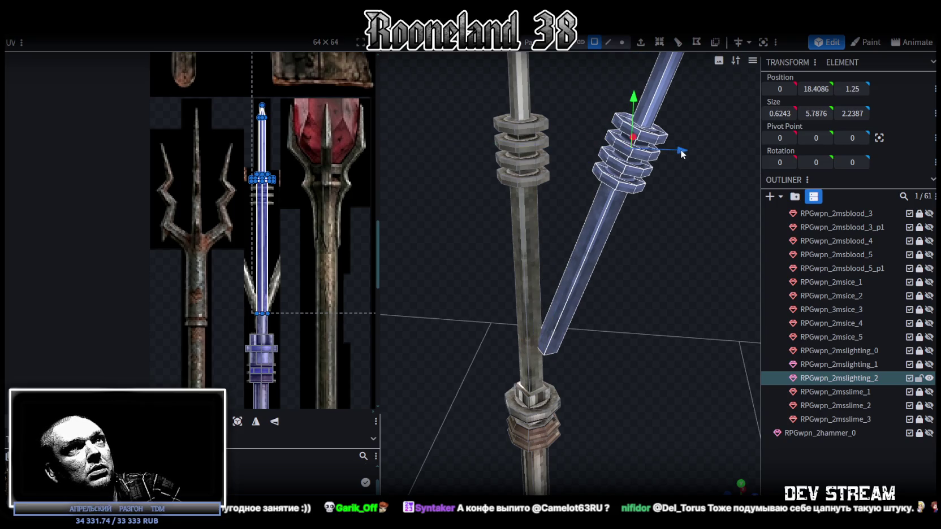
scroll(672, 187, "up", 1)
scroll(686, 177, "up", 2)
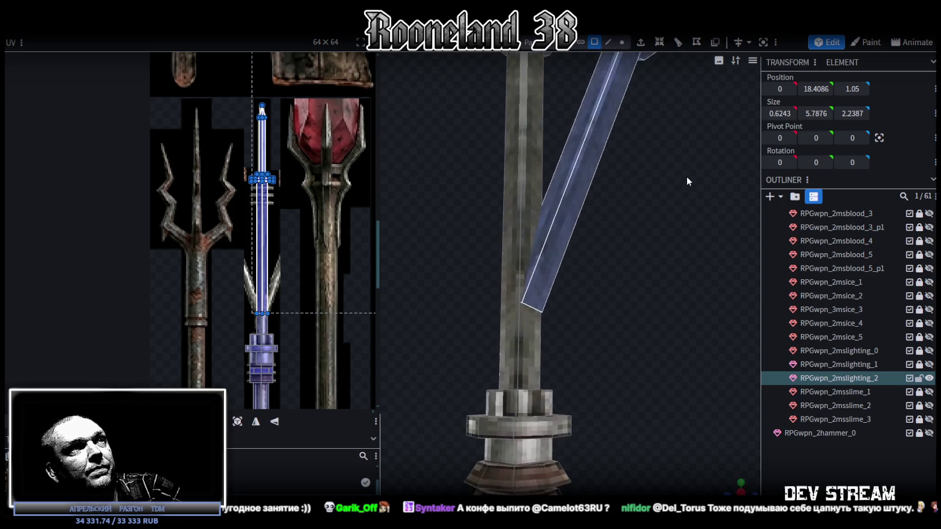
scroll(677, 152, "up", 2)
scroll(668, 164, "up", 2)
mouse_move(669, 164)
left_mouse_down()
mouse_move(703, 171)
mouse_move(696, 188)
left_mouse_up()
Step: Select the vertices where the prong meets the shaft and set their Z position to 0
left_click(622, 41)
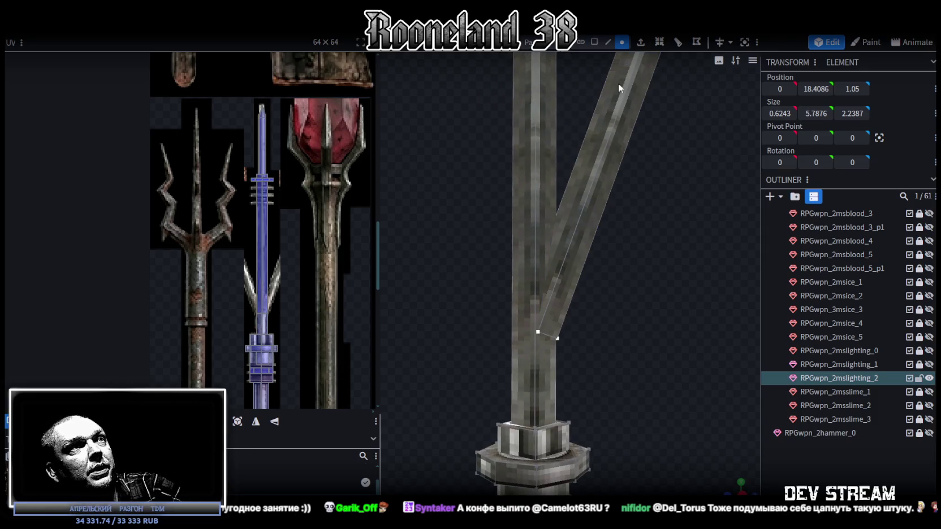
left_click(537, 332)
mouse_move(476, 300)
left_mouse_down()
mouse_move(613, 330)
mouse_move(735, 302)
left_mouse_up()
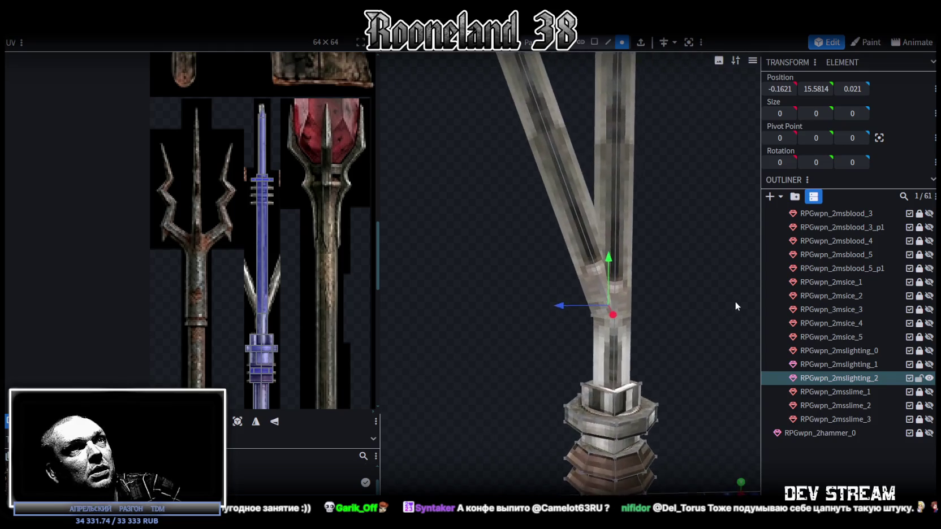
scroll(729, 311, "up", 2)
scroll(713, 308, "up", 2)
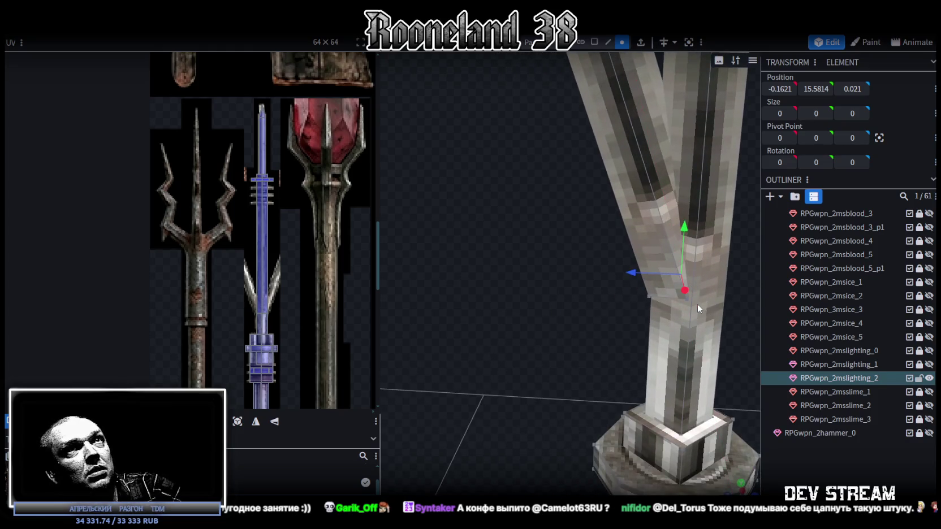
mouse_move(697, 304)
left_mouse_down()
mouse_move(576, 292)
mouse_move(691, 418)
mouse_move(518, 365)
mouse_move(531, 276)
mouse_move(518, 299)
mouse_move(617, 319)
mouse_move(553, 249)
left_mouse_up()
left_click(632, 312, "shift")
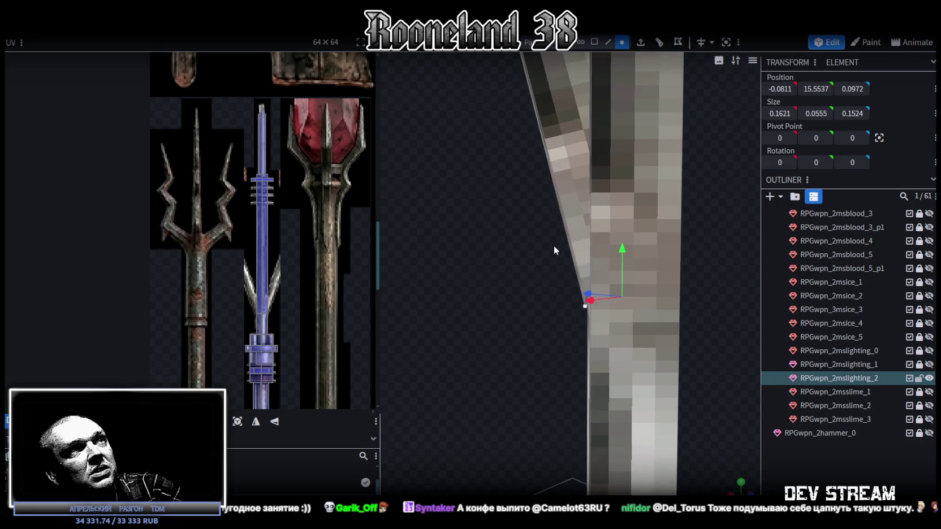
left_click(584, 293)
left_click_drag(724, 238, 639, 232)
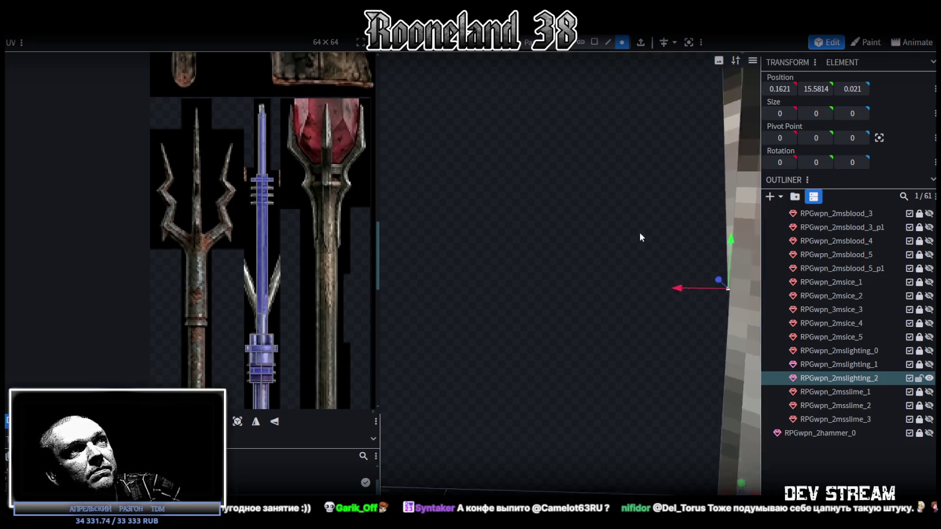
mouse_move(636, 267)
left_mouse_down()
mouse_move(649, 254)
mouse_move(706, 280)
left_mouse_up()
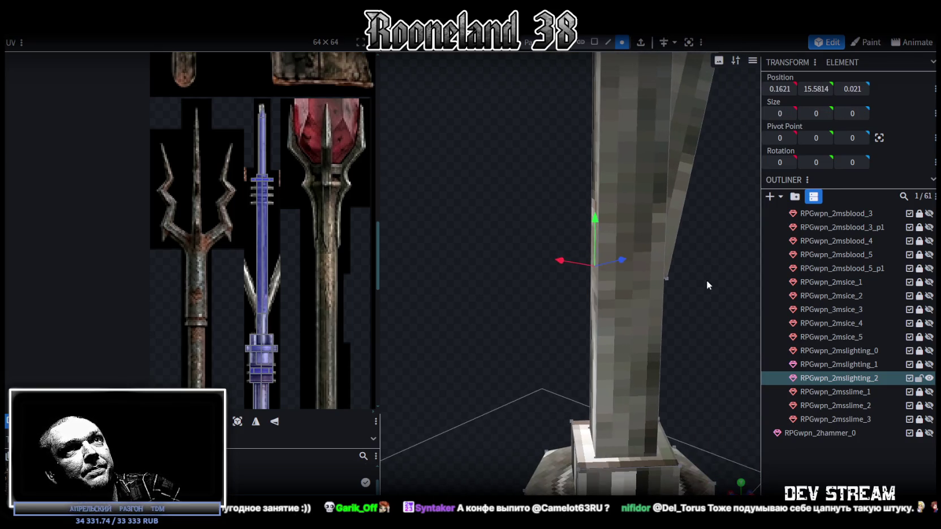
left_click(666, 278, "shift")
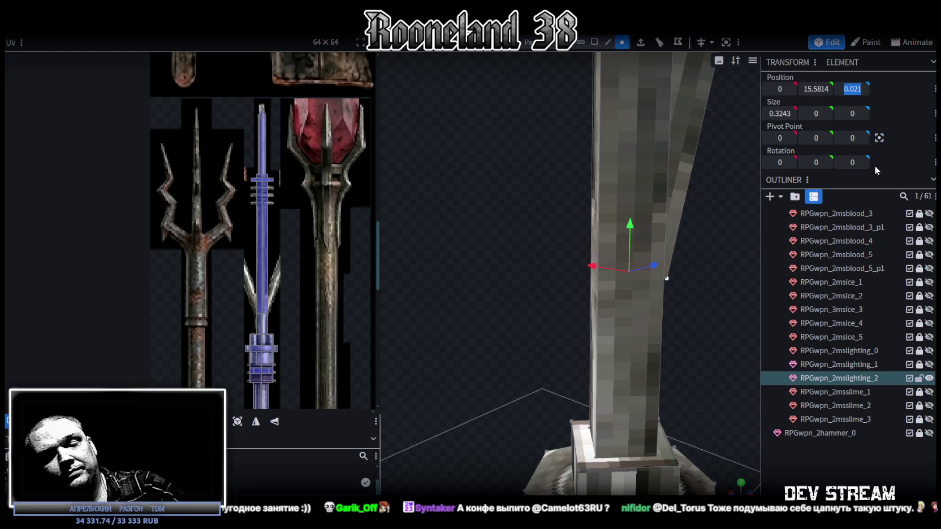
type("0")
key("Return")
Step: Select the leaning shaft's corner vertices and confirm their new position
mouse_move(667, 244)
left_mouse_down()
mouse_move(590, 245)
mouse_move(680, 244)
mouse_move(604, 221)
mouse_move(661, 250)
mouse_move(621, 275)
mouse_move(632, 257)
mouse_move(624, 279)
mouse_move(572, 330)
left_mouse_up()
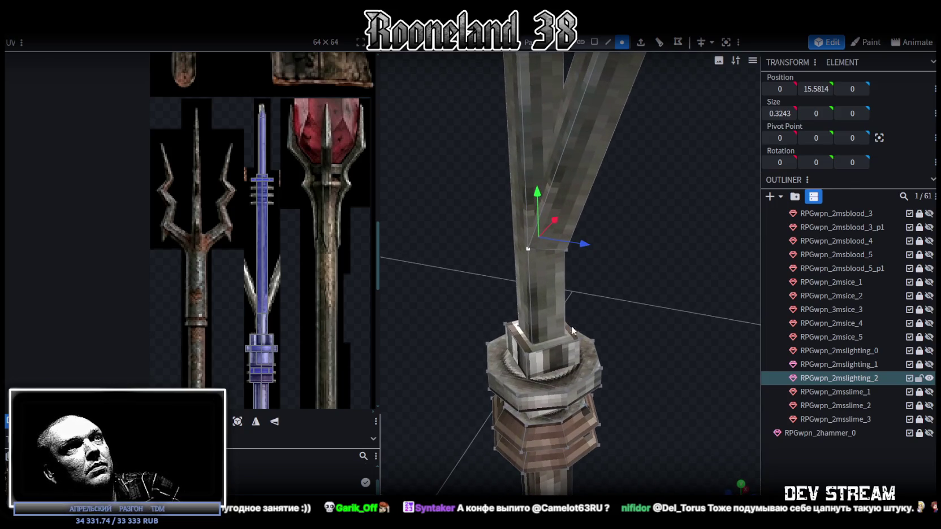
left_click(564, 334)
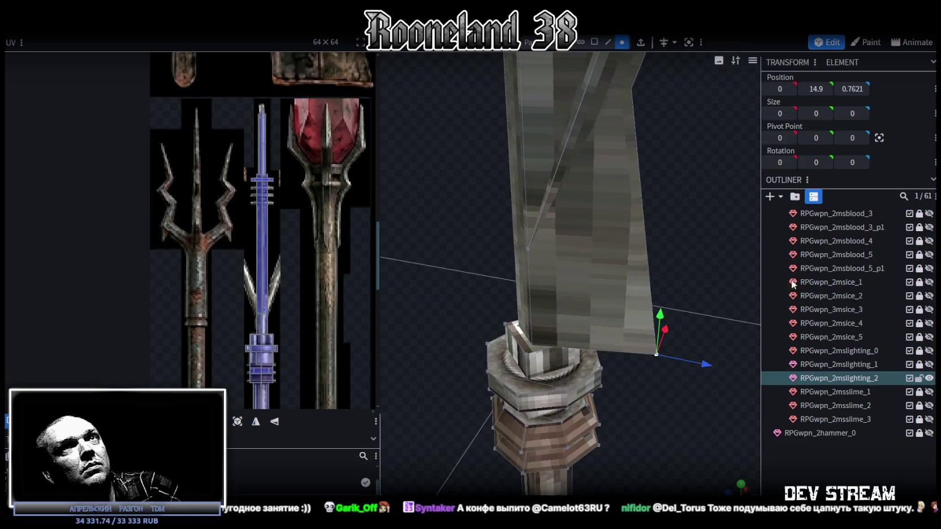
left_click_drag(619, 224, 611, 246)
left_click(582, 229)
key("Return")
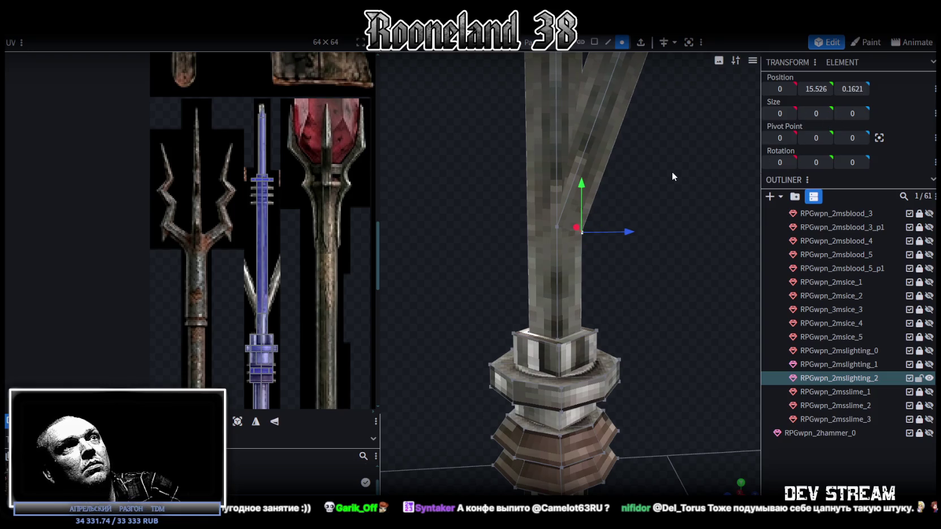
scroll(669, 171, "down", 3)
scroll(664, 172, "down", 3)
scroll(644, 192, "down", 2)
scroll(631, 207, "up", 2)
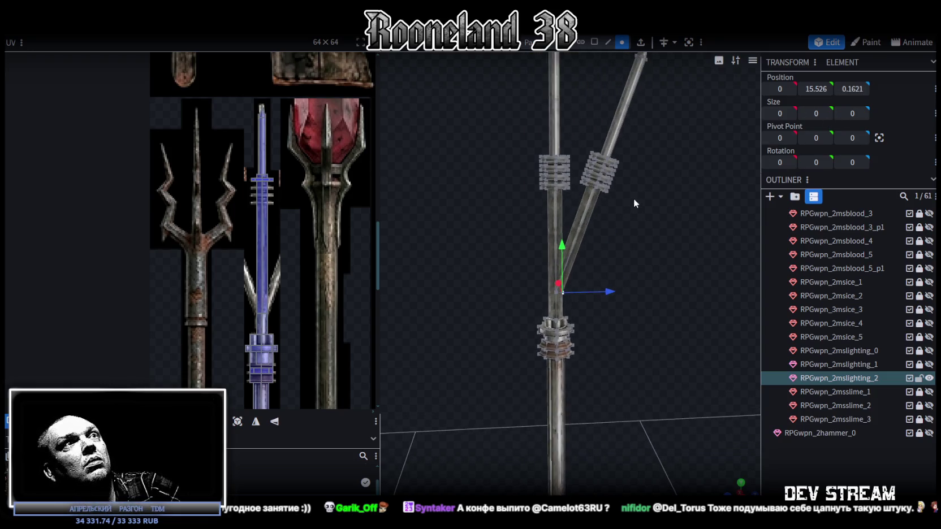
scroll(634, 197, "up", 1)
Step: Undo the last vertex edit so the second shaft stands vertical beside the main spear
right_click_drag(660, 160, 644, 156)
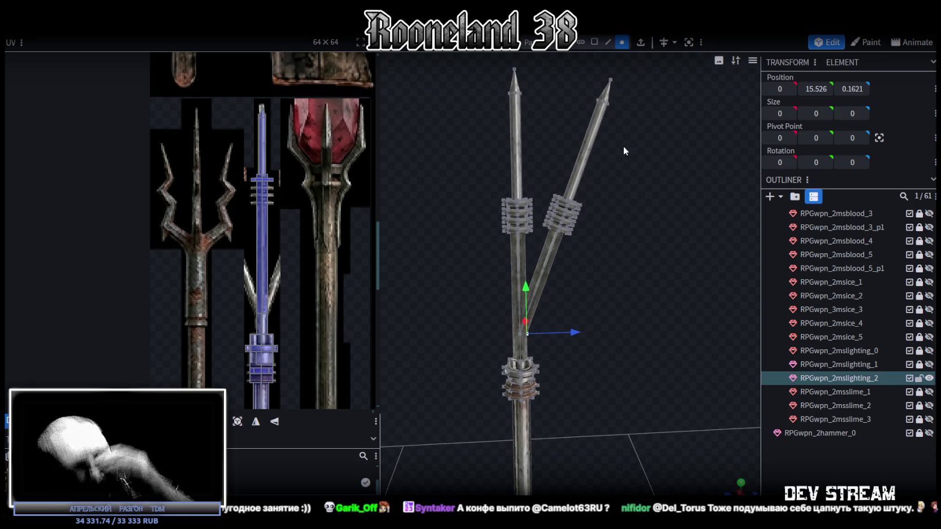
key("ctrl+z")
key("ctrl+z")
key("ctrl+z")
key("ctrl+z")
left_click_drag(618, 134, 593, 128)
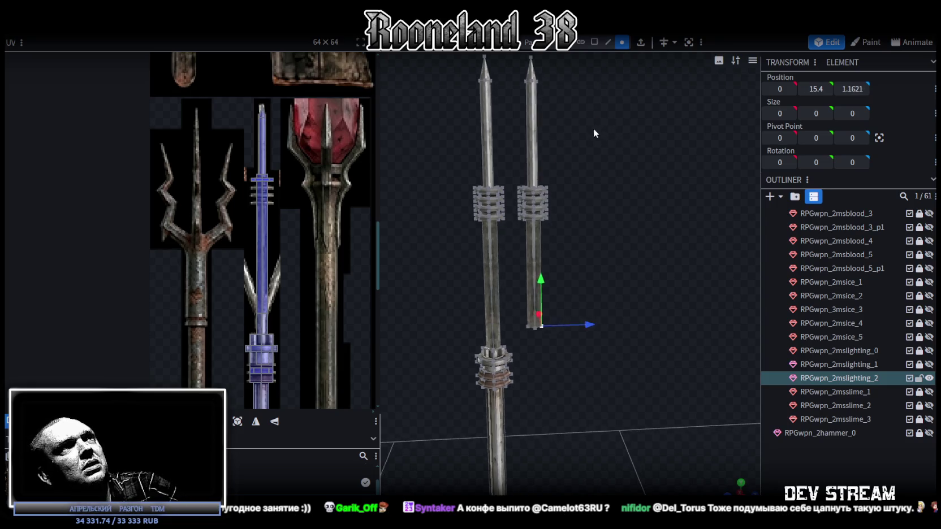
left_click(594, 42)
Step: Select the second spear's ringed element and lower it by one unit
left_click(544, 181)
left_click(525, 217)
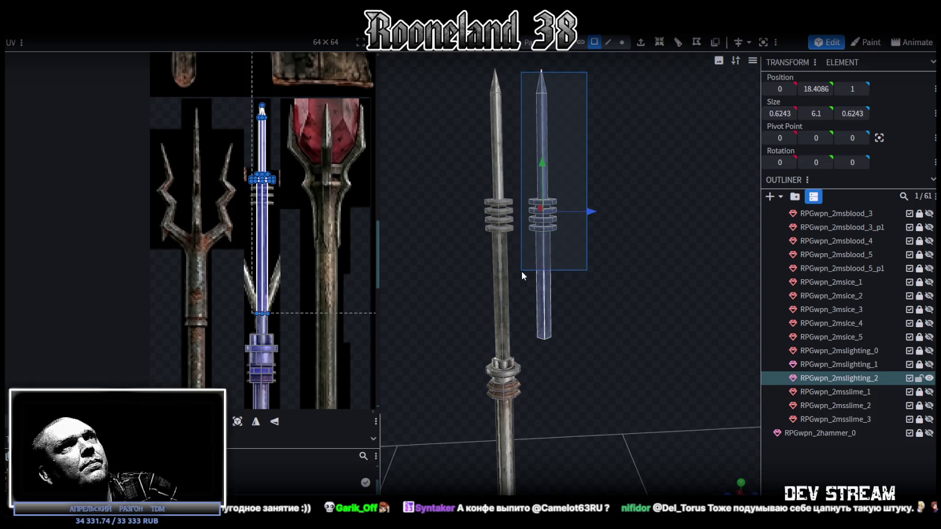
mouse_move(614, 212)
left_mouse_down()
mouse_move(571, 108)
mouse_move(542, 135)
left_mouse_up()
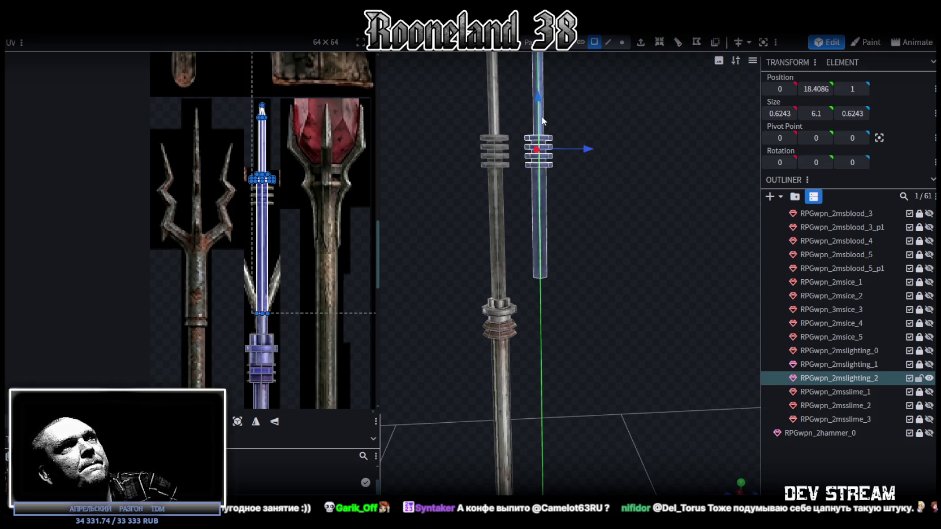
left_click_drag(601, 159, 588, 178)
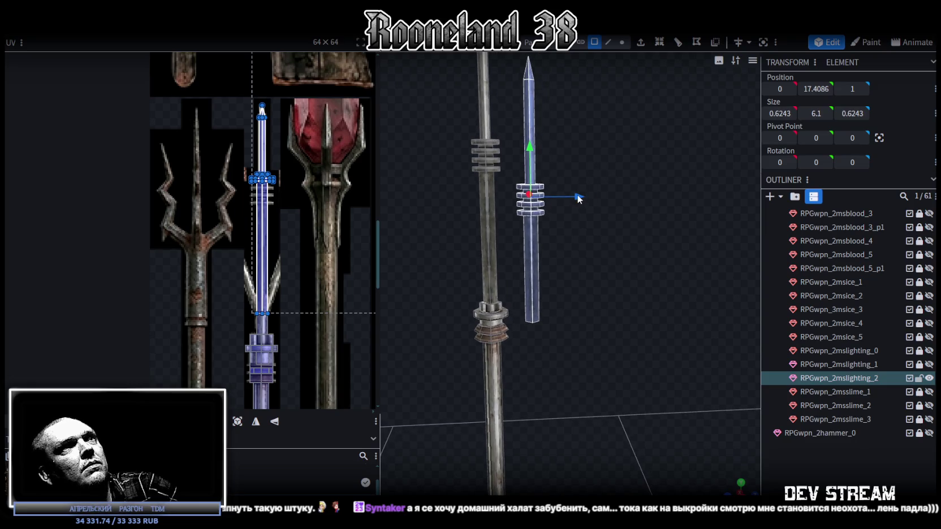
mouse_move(604, 173)
left_mouse_down()
mouse_move(601, 142)
mouse_move(574, 146)
mouse_move(553, 162)
mouse_move(559, 169)
left_mouse_up()
Step: Rotate the ringed prong so it tilts diagonally across the main spear
key("r")
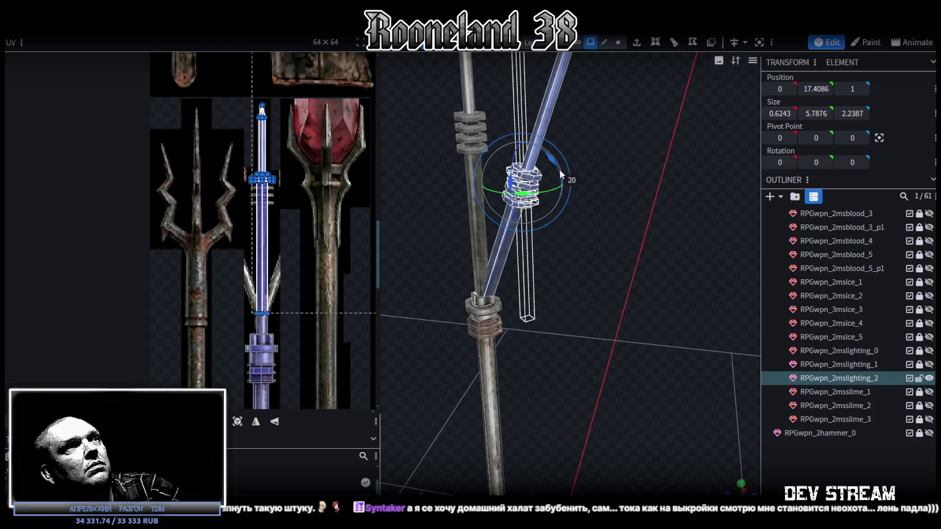
scroll(583, 256, "up", 1)
scroll(615, 219, "up", 2)
scroll(634, 242, "up", 2)
scroll(602, 221, "up", 2)
scroll(583, 221, "down", 3)
mouse_move(462, 272)
left_mouse_down()
mouse_move(641, 212)
mouse_move(614, 232)
mouse_move(644, 257)
mouse_move(638, 224)
left_mouse_up()
scroll(644, 248, "down", 2)
scroll(641, 256, "up", 1)
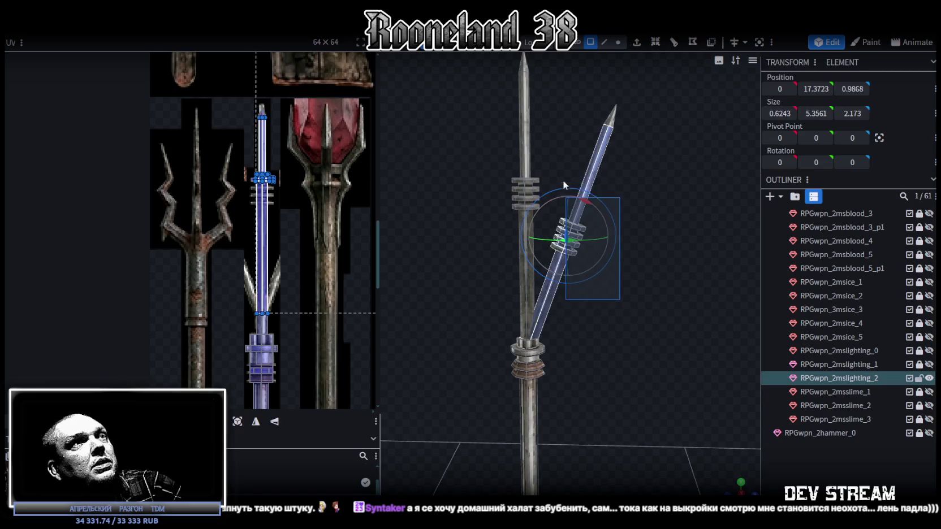
Step: Flip the prong along X and merge its 81 overlapping vertices
right_click(610, 176)
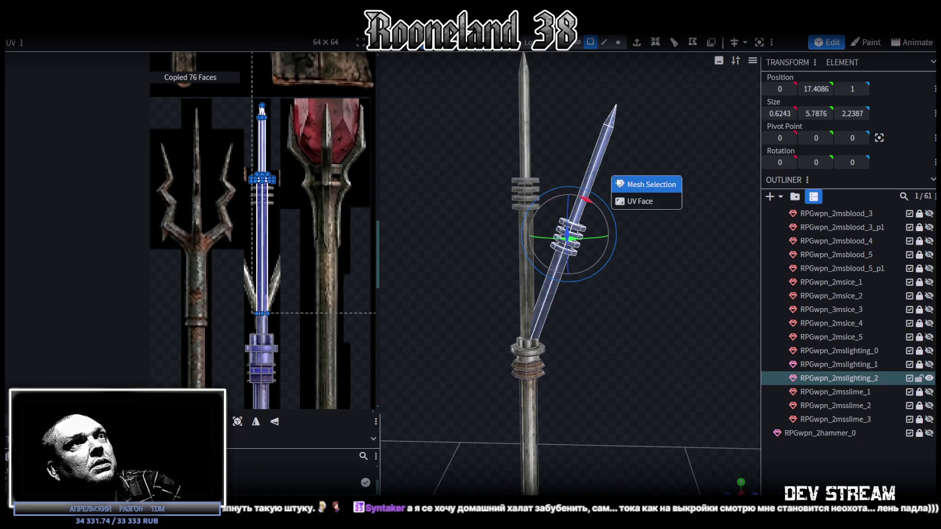
right_click(117, 35)
mouse_move(140, 56)
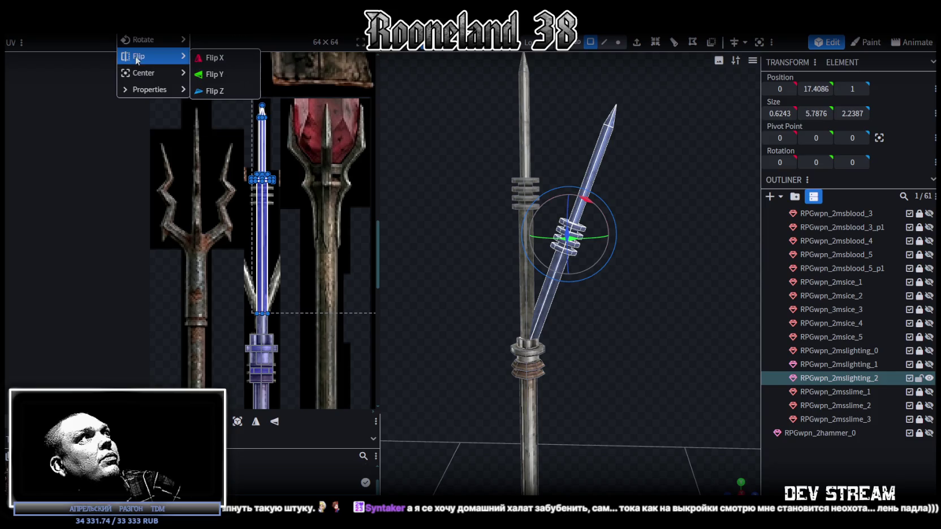
left_click(212, 61)
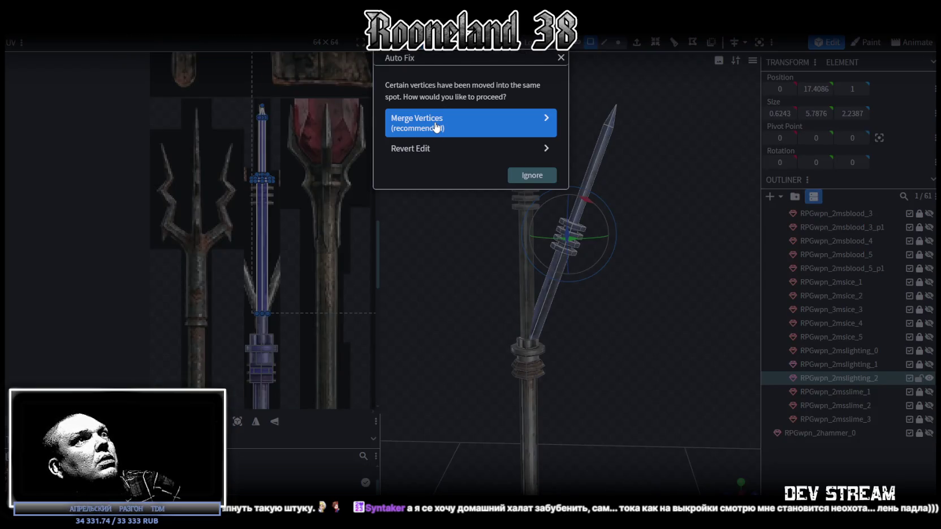
left_click(435, 127)
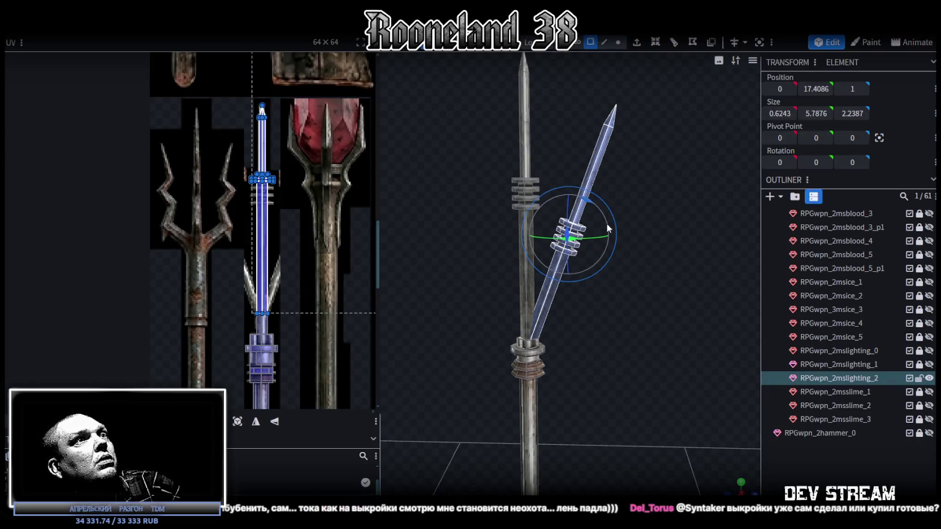
Step: Mirror the prong to the opposite side along Z after undoing a trial sideways move
key("v")
left_click_drag(611, 233, 646, 237)
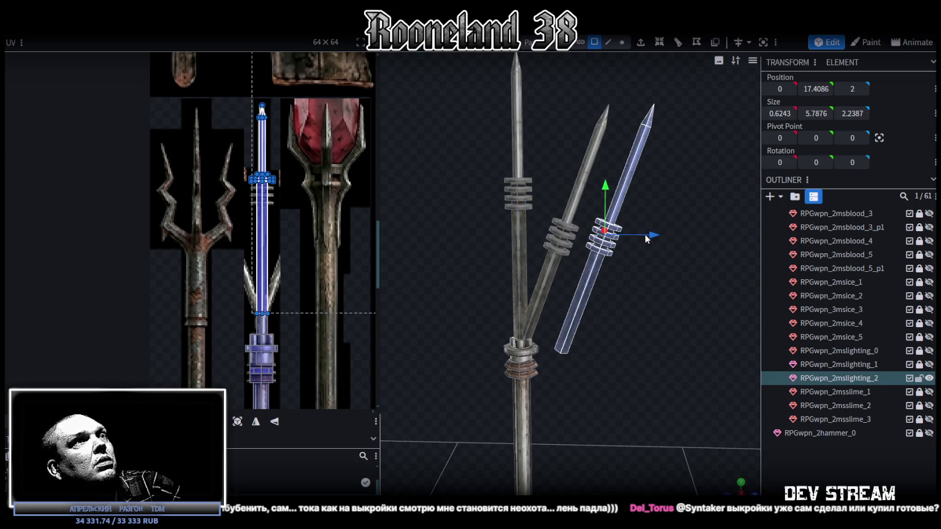
key("ctrl+z")
right_click(118, 35)
mouse_move(151, 56)
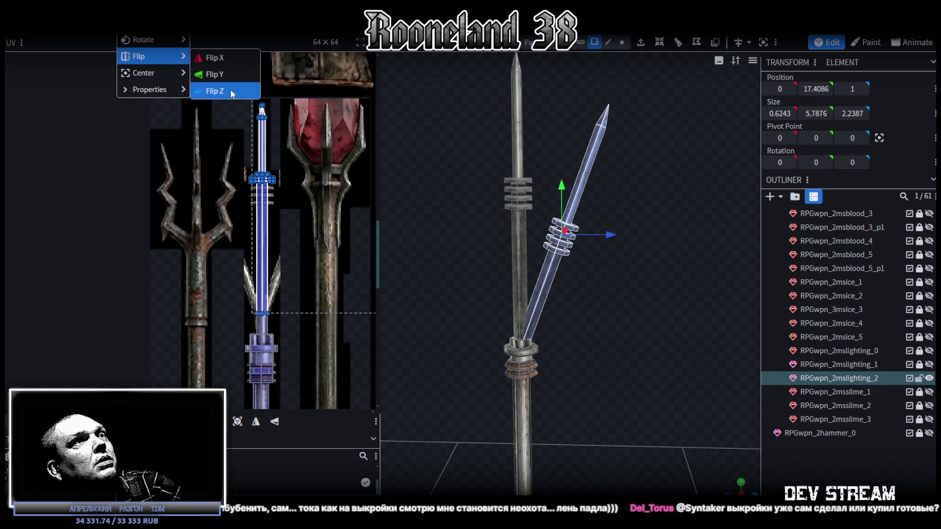
left_click(232, 93)
Step: Rotate the side prongs around the vertical axis so they branch symmetrically from the collar
left_click_drag(720, 325, 691, 314)
scroll(605, 272, "up", 2)
scroll(602, 252, "up", 3)
scroll(606, 261, "up", 3)
scroll(603, 257, "up", 2)
scroll(604, 224, "down", 2)
scroll(600, 224, "down", 2)
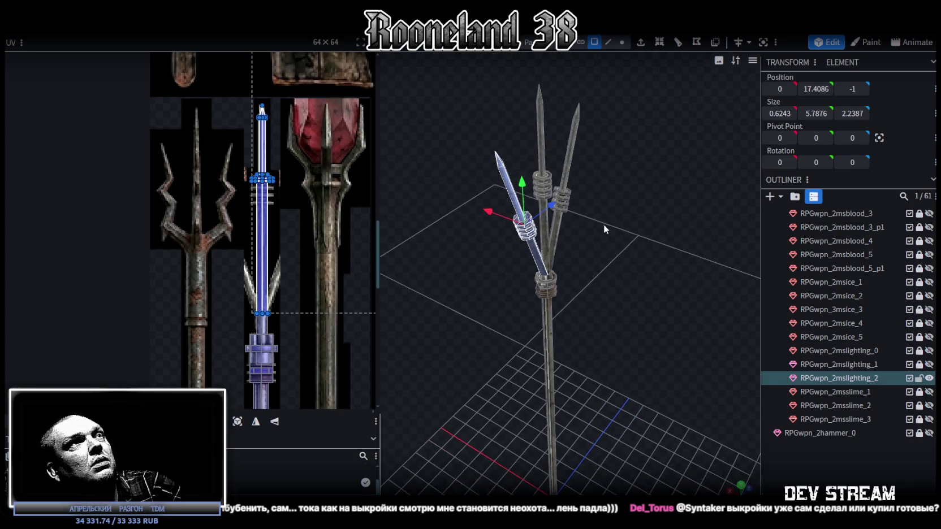
mouse_move(617, 273)
left_mouse_down()
mouse_move(640, 234)
mouse_move(605, 252)
mouse_move(518, 199)
mouse_move(600, 203)
mouse_move(624, 215)
mouse_move(617, 168)
mouse_move(574, 248)
mouse_move(614, 243)
mouse_move(596, 154)
left_mouse_up()
scroll(654, 208, "up", 2)
scroll(587, 207, "down", 2)
scroll(631, 235, "up", 2)
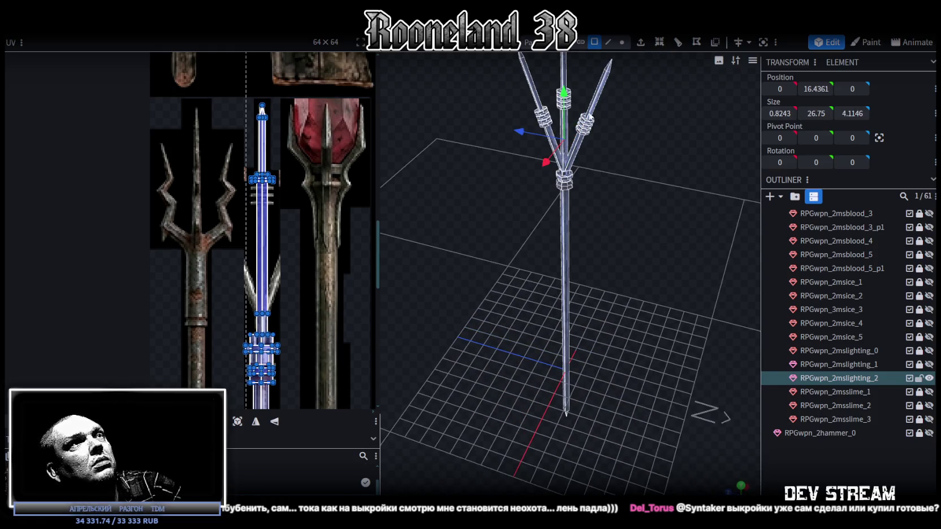
left_click_drag(632, 219, 625, 206)
key("r")
left_click_drag(566, 213, 617, 184)
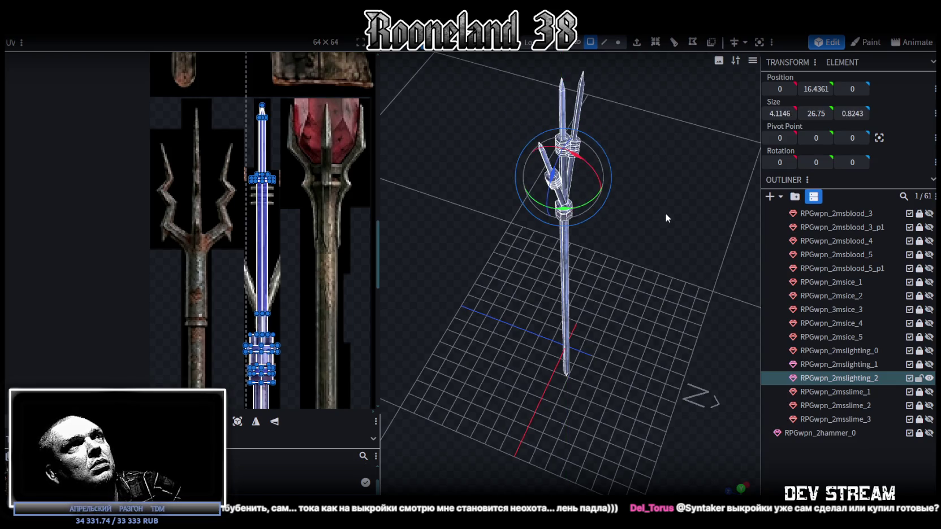
left_click_drag(665, 212, 571, 149)
Step: Deselect everything to inspect the three-pronged head, then reselect the trident model
left_click(826, 446)
mouse_move(691, 349)
left_mouse_down()
mouse_move(629, 226)
mouse_move(619, 272)
mouse_move(605, 273)
mouse_move(625, 314)
mouse_move(532, 312)
mouse_move(469, 296)
mouse_move(472, 238)
mouse_move(474, 248)
mouse_move(619, 288)
mouse_move(584, 211)
left_mouse_up()
left_click(558, 153)
left_click(566, 153)
mouse_move(584, 166)
left_mouse_down()
mouse_move(616, 234)
mouse_move(639, 229)
mouse_move(616, 232)
mouse_move(635, 239)
left_mouse_up()
scroll(616, 232, "up", 5)
scroll(631, 234, "down", 5)
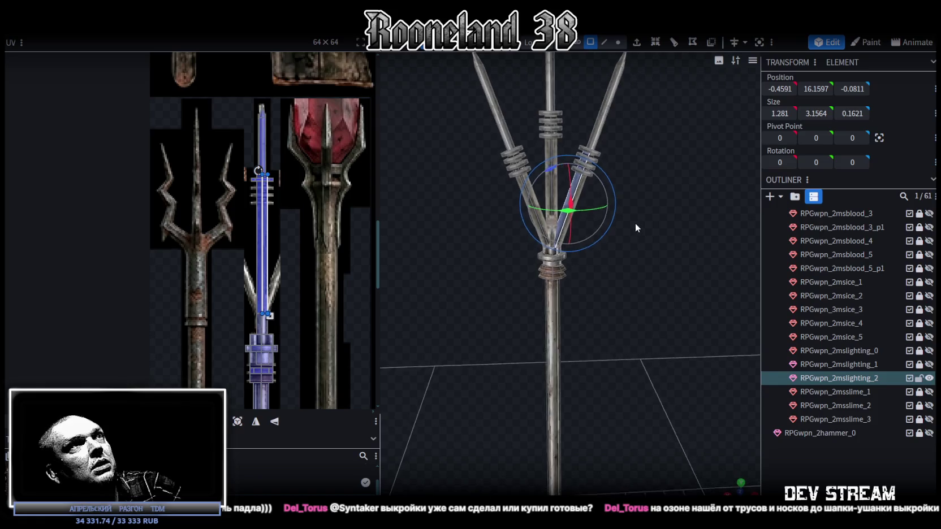
scroll(625, 222, "down", 3)
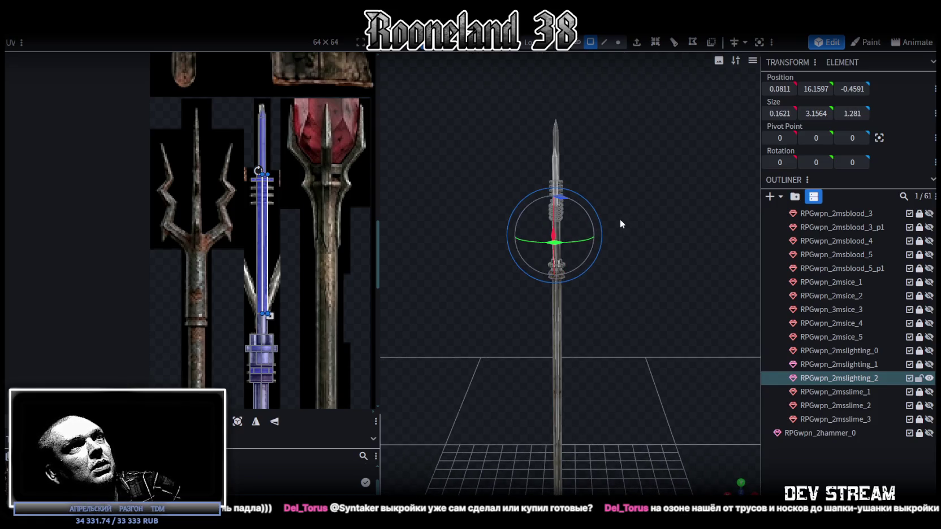
left_click_drag(620, 219, 485, 197)
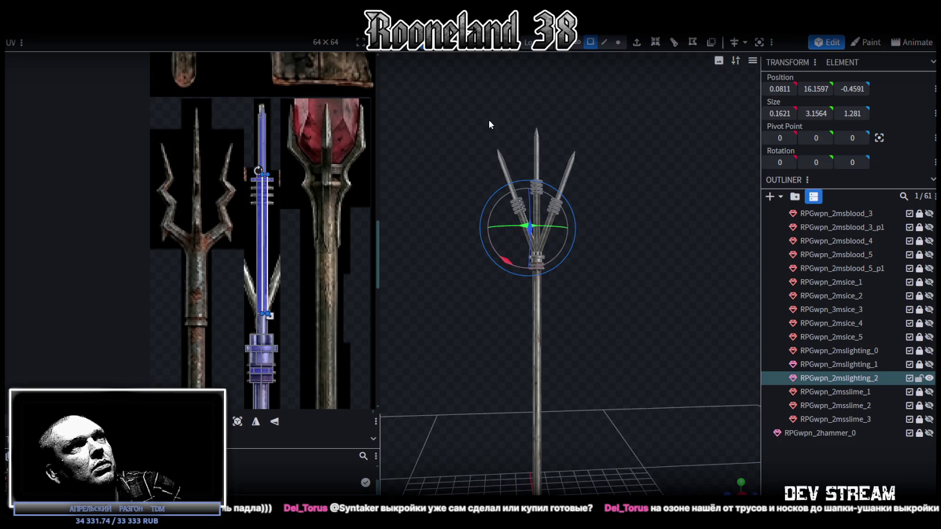
left_click_drag(446, 108, 650, 233)
scroll(622, 243, "up", 2)
scroll(667, 263, "up", 2)
scroll(707, 263, "up", 2)
scroll(735, 261, "up", 2)
left_click_drag(755, 260, 556, 168)
left_click(520, 160)
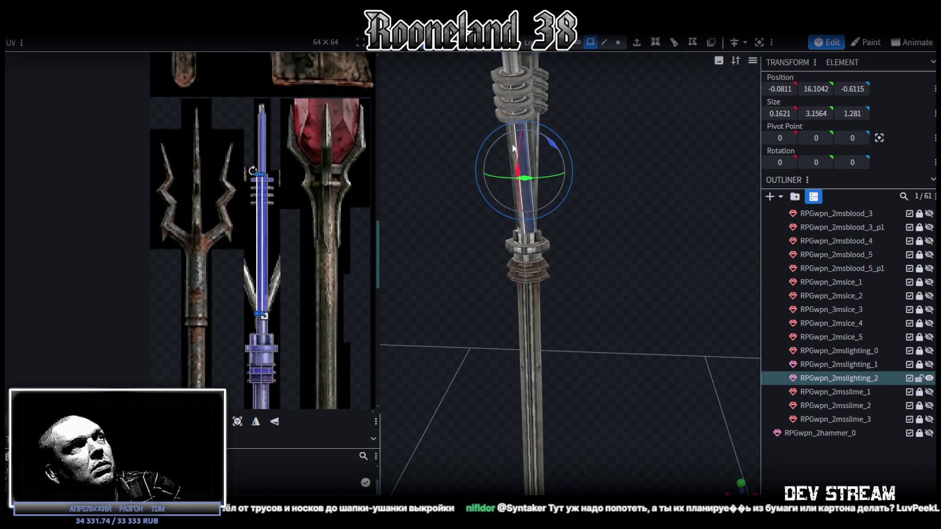
mouse_move(513, 148)
left_mouse_down()
mouse_move(477, 178)
mouse_move(431, 180)
left_mouse_up()
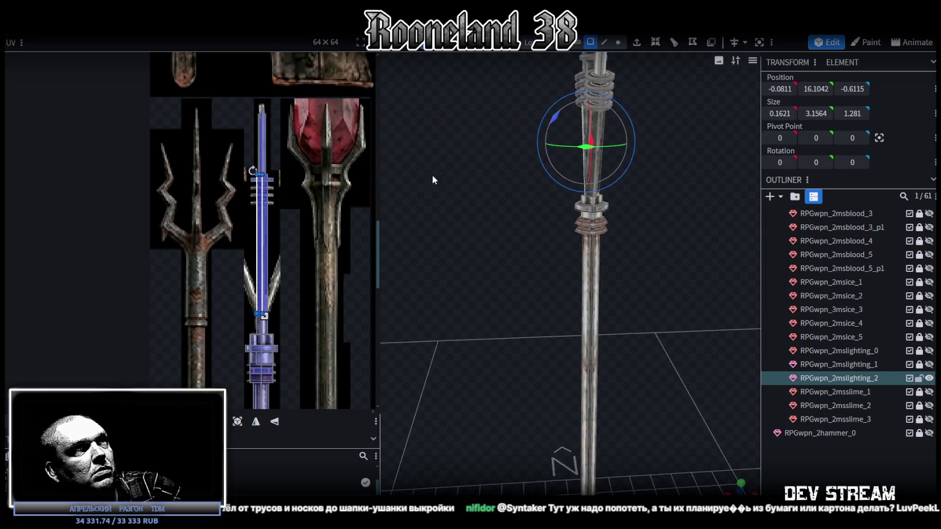
left_click(590, 281)
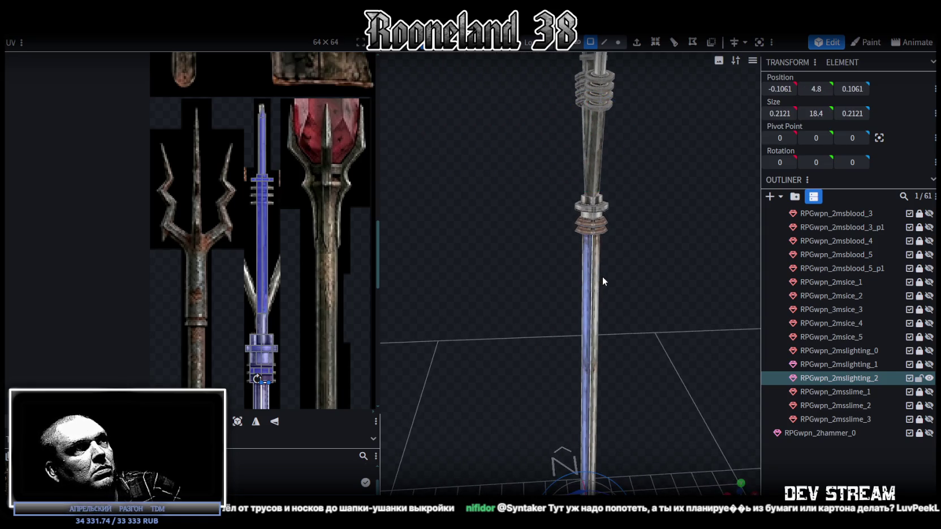
left_click(597, 278)
scroll(616, 272, "down", 2)
scroll(622, 277, "down", 2)
scroll(619, 257, "down", 2)
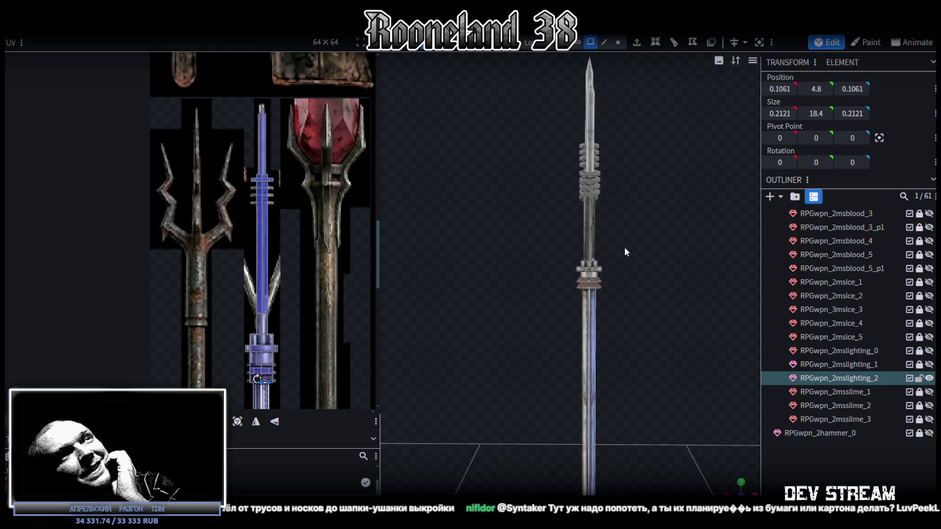
mouse_move(627, 248)
left_mouse_down()
mouse_move(680, 281)
mouse_move(641, 247)
mouse_move(641, 276)
mouse_move(634, 246)
mouse_move(628, 255)
mouse_move(656, 261)
mouse_move(654, 252)
left_mouse_up()
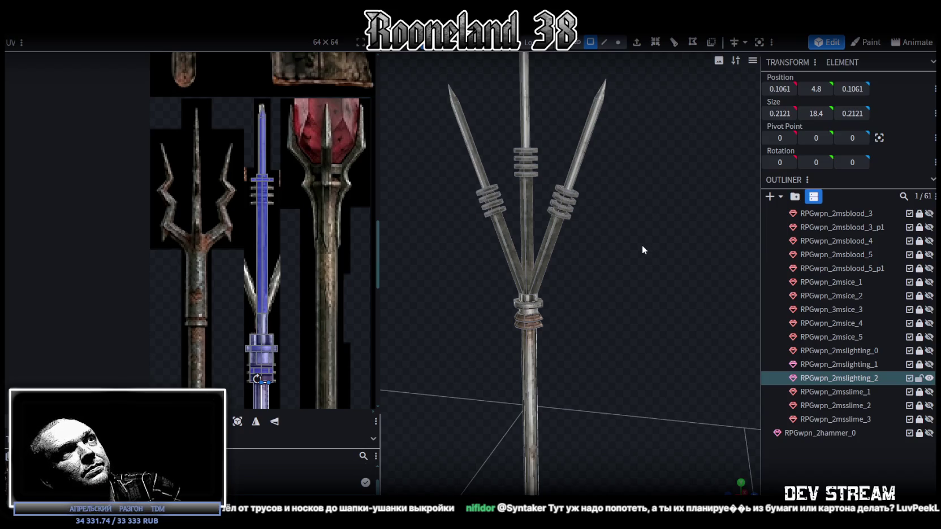
left_click_drag(608, 257, 635, 236)
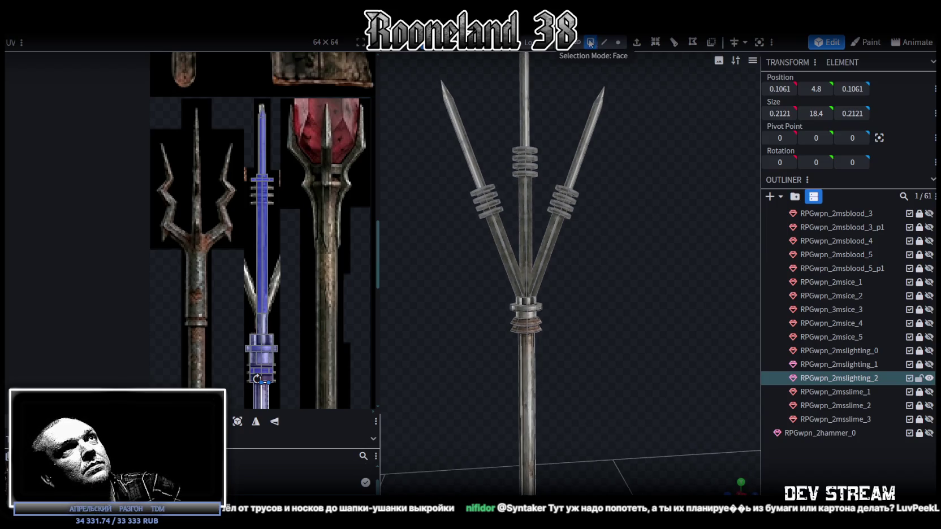
mouse_move(629, 121)
left_mouse_down()
mouse_move(483, 116)
mouse_move(530, 159)
mouse_move(617, 125)
mouse_move(595, 190)
mouse_move(603, 197)
left_mouse_up()
Step: Shift the side prong's ring element one unit along X, then undo its -15° tilt
left_click(564, 207)
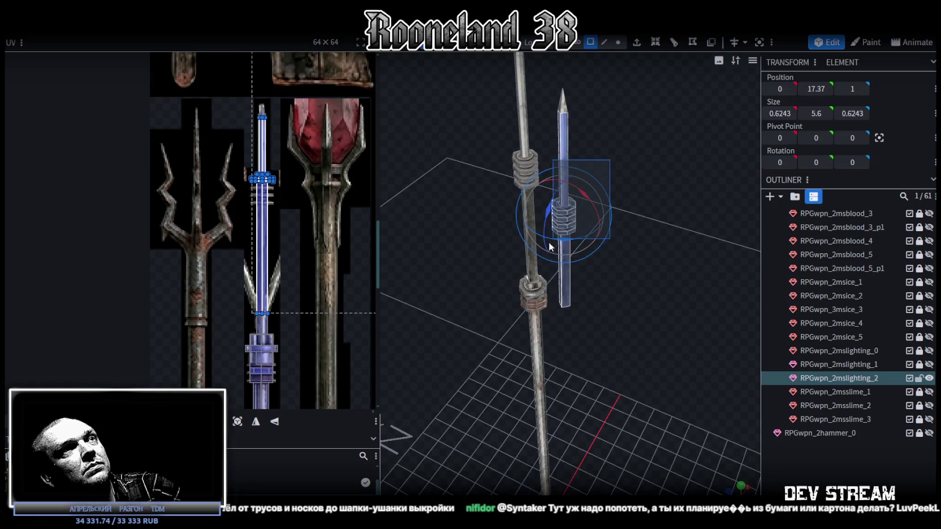
mouse_move(547, 256)
left_mouse_down()
mouse_move(643, 214)
mouse_move(560, 224)
mouse_move(591, 228)
left_mouse_up()
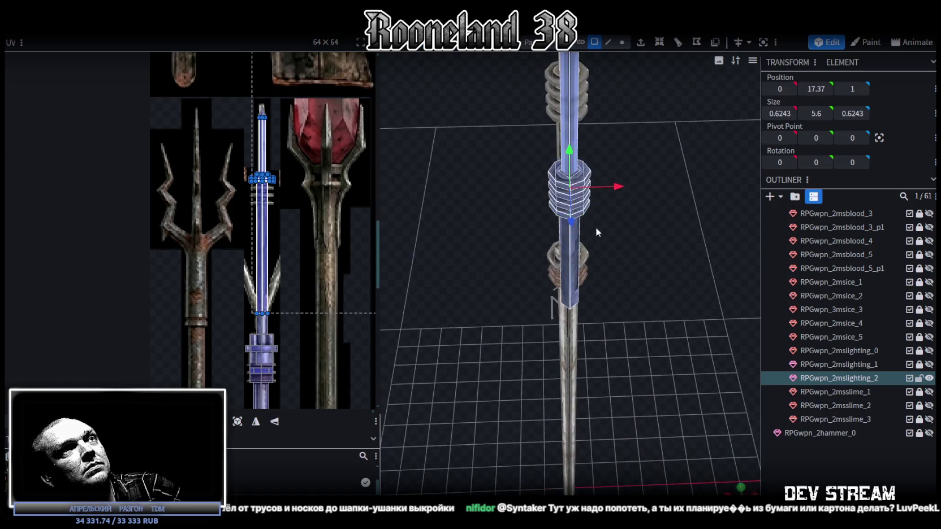
left_click_drag(620, 188, 671, 185)
left_click_drag(480, 185, 642, 193)
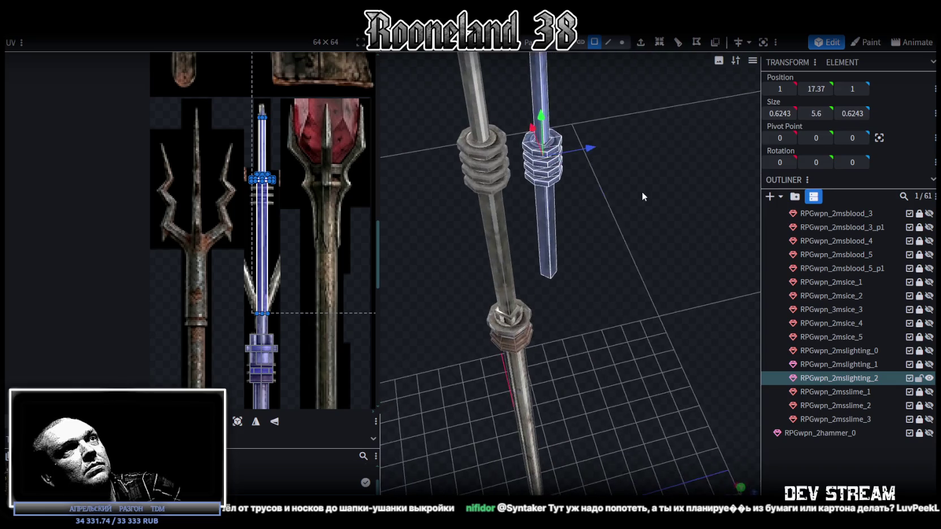
mouse_move(590, 150)
left_mouse_down()
mouse_move(565, 164)
mouse_move(508, 167)
mouse_move(662, 220)
mouse_move(630, 233)
left_mouse_up()
key("r")
left_click_drag(610, 134, 621, 148)
mouse_move(669, 223)
left_mouse_down()
mouse_move(684, 244)
mouse_move(656, 228)
mouse_move(652, 192)
mouse_move(661, 208)
mouse_move(765, 238)
mouse_move(676, 217)
mouse_move(588, 270)
left_mouse_up()
key("ctrl+z")
Step: Move the spear copy to X 1 beside the centre prong, copy it, and tilt it outward
left_click(588, 271)
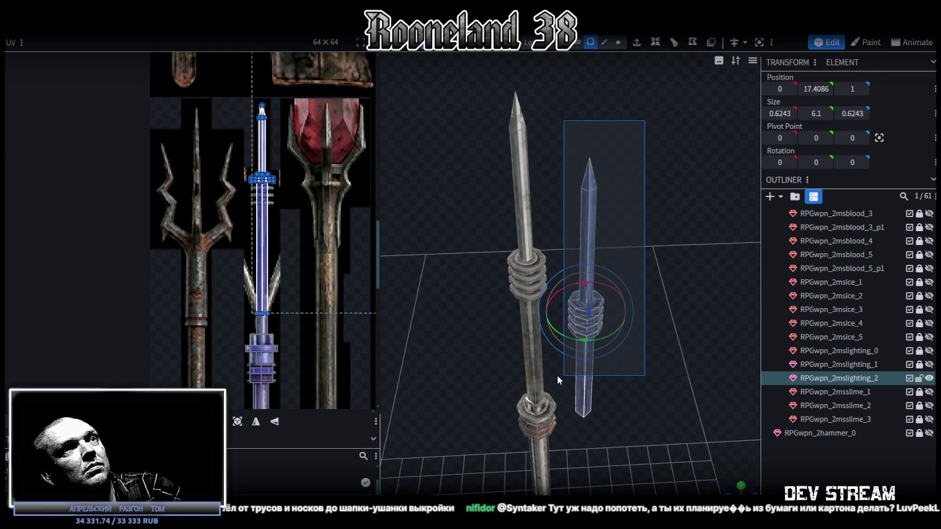
left_click_drag(675, 317, 598, 335)
mouse_move(571, 288)
left_mouse_down()
mouse_move(606, 318)
mouse_move(596, 211)
mouse_move(629, 285)
mouse_move(629, 218)
mouse_move(638, 276)
left_mouse_up()
key("ctrl+c")
key("ctrl+v")
scroll(634, 307, "up", 5)
key("r")
mouse_move(619, 207)
left_mouse_down()
mouse_move(614, 224)
mouse_move(667, 274)
left_mouse_up()
scroll(673, 268, "down", 3)
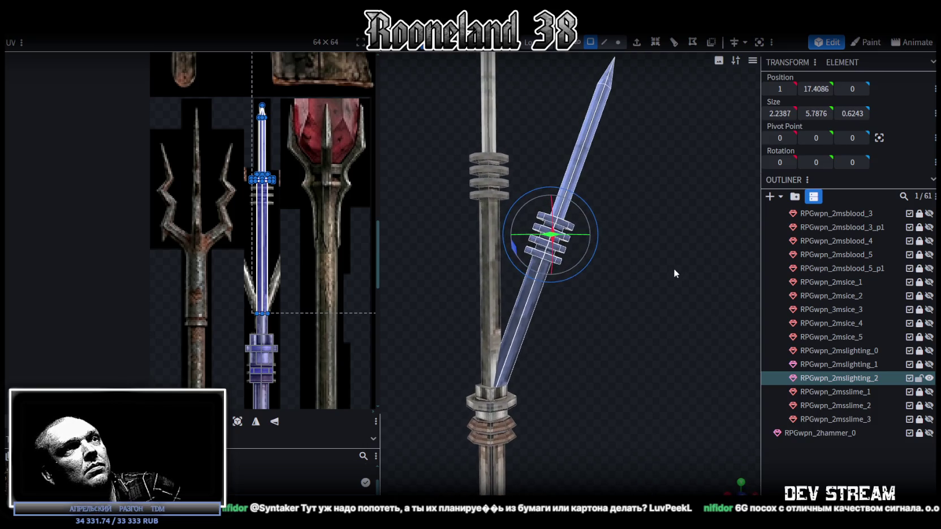
Step: Paste the copied faces as a new mesh and Flip X to mirror it to X -1
left_click_drag(672, 338, 538, 129)
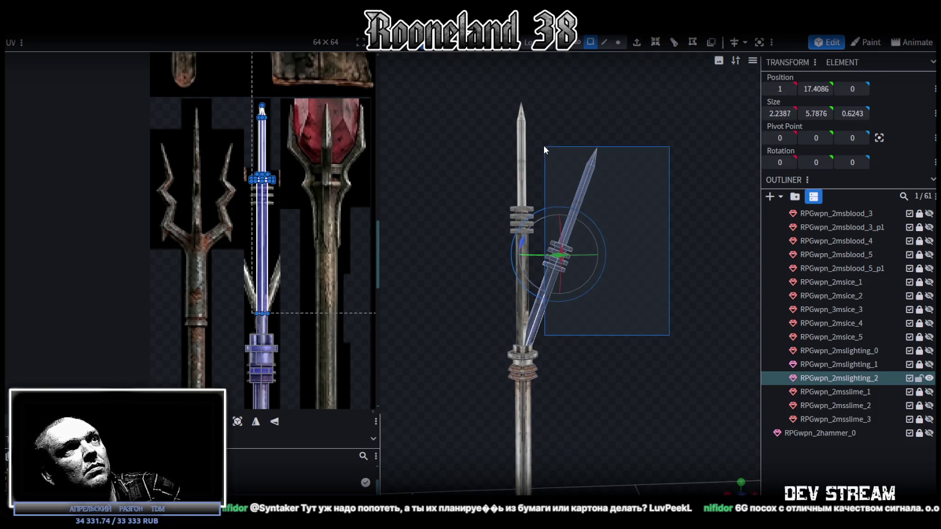
right_click(603, 188)
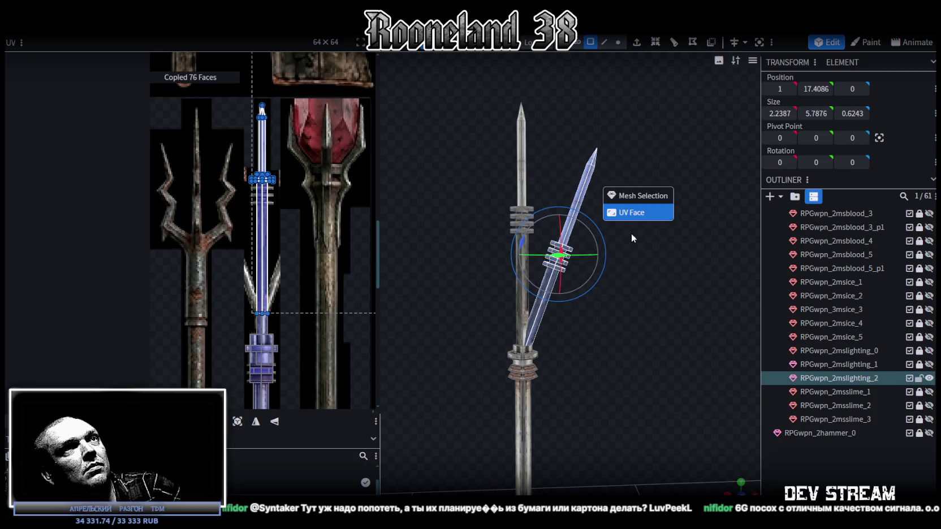
left_click(632, 194)
right_click(118, 93)
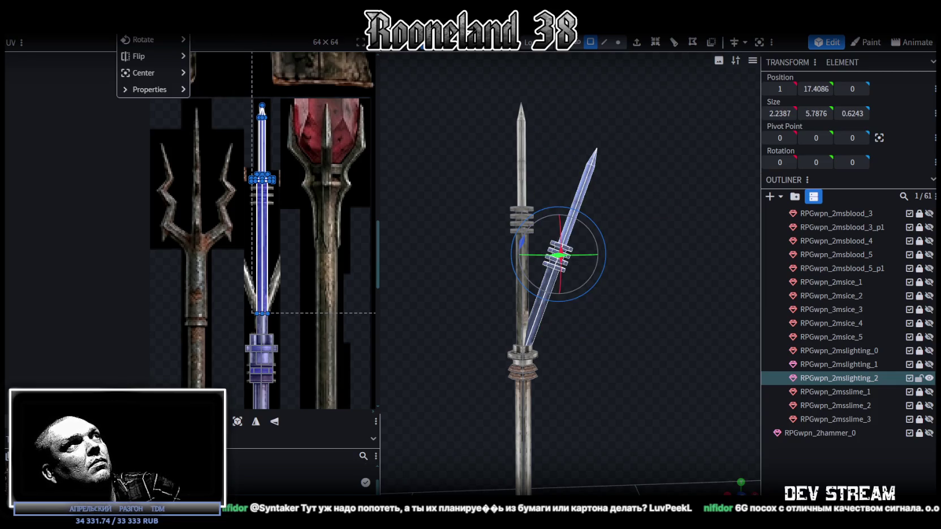
mouse_move(147, 56)
left_click(220, 58)
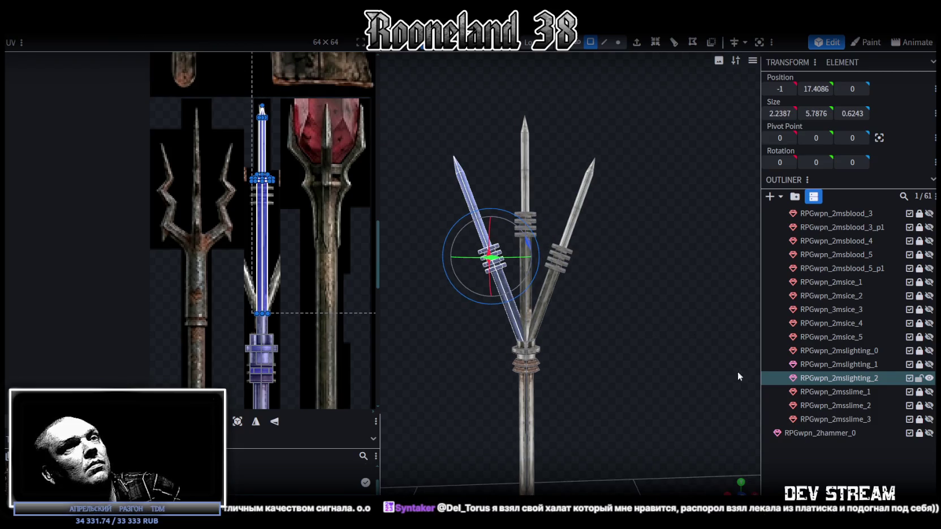
left_click(712, 348)
scroll(599, 356, "up", 2)
scroll(622, 261, "up", 2)
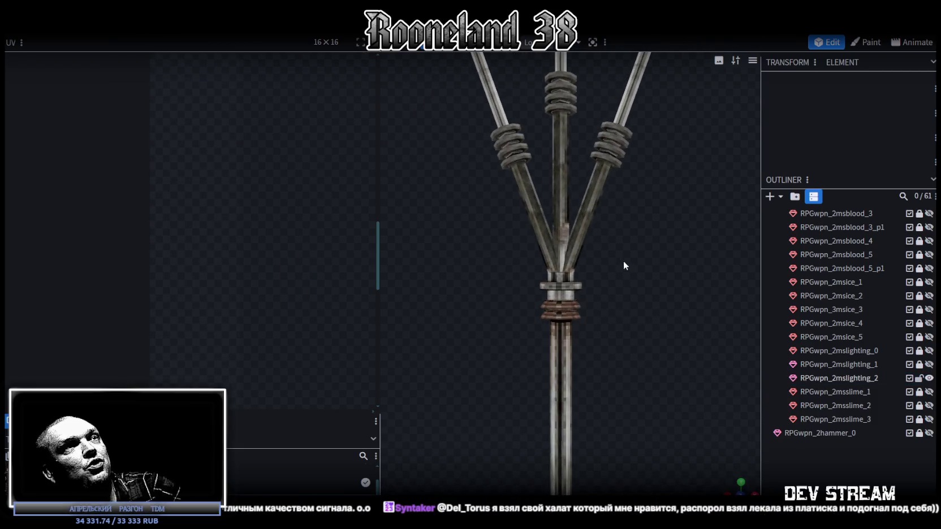
scroll(627, 272, "up", 2)
scroll(632, 274, "up", 2)
scroll(631, 277, "down", 3)
scroll(616, 287, "down", 1)
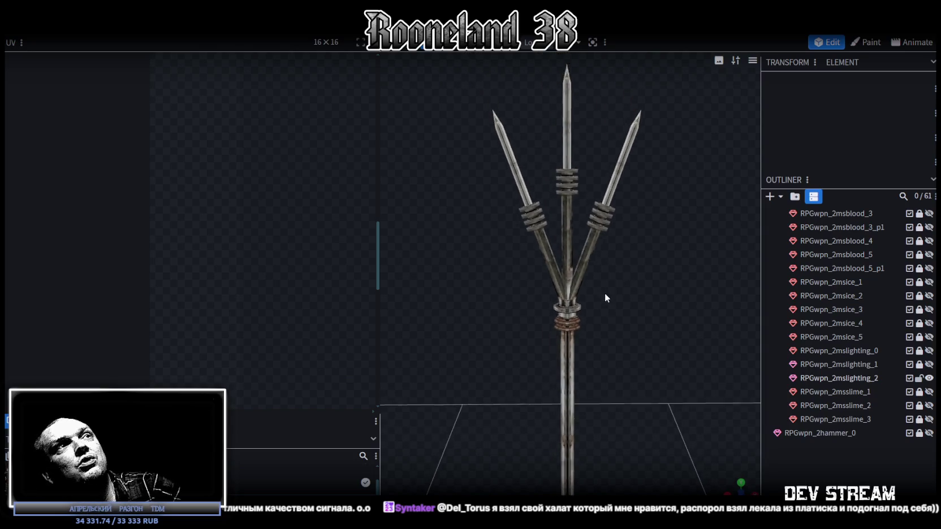
mouse_move(458, 89)
left_mouse_down("ctrl")
mouse_move(541, 245)
mouse_move(544, 238)
left_mouse_up("ctrl")
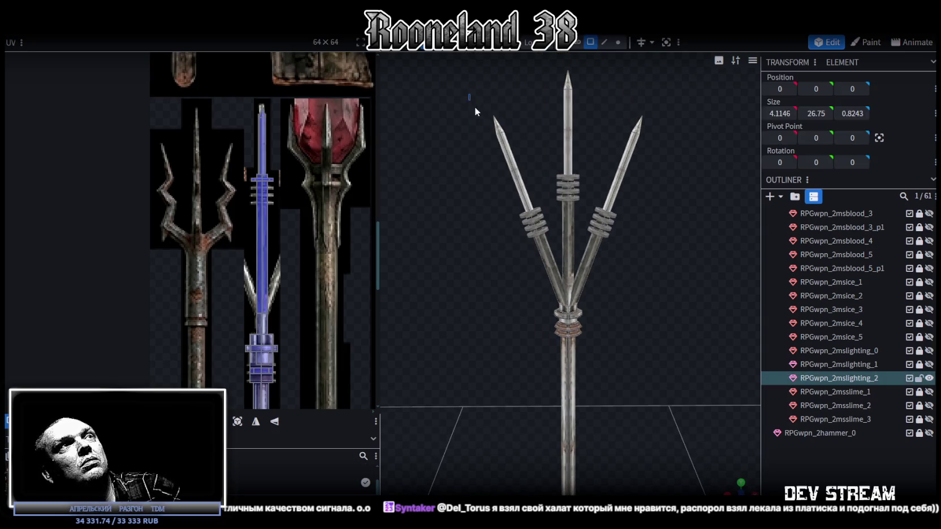
left_click_drag(475, 109, 553, 284, "ctrl")
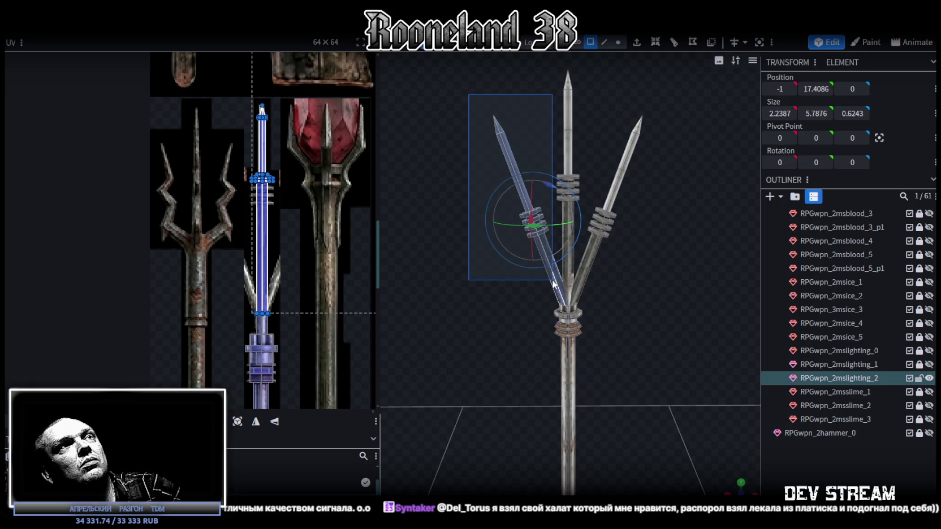
scroll(290, 297, "down", 2)
scroll(292, 295, "down", 2)
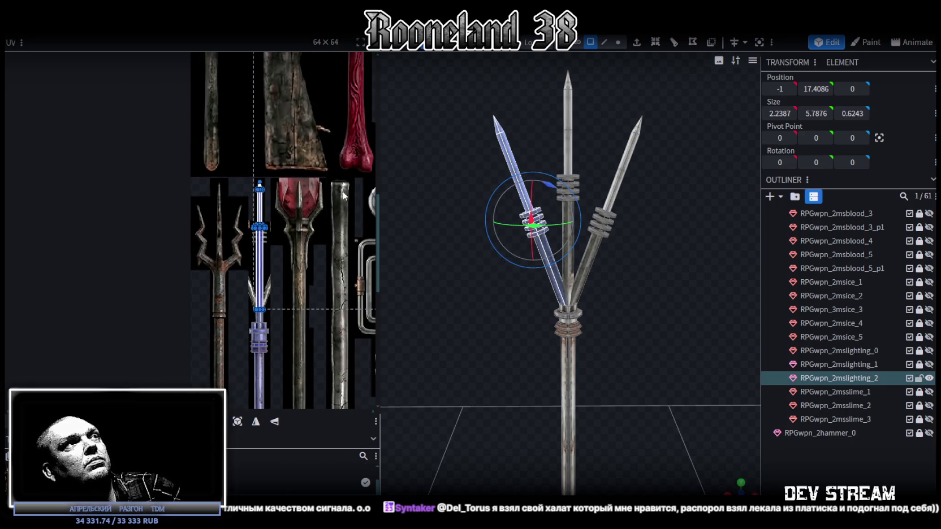
scroll(321, 178, "down", 2)
scroll(316, 192, "down", 2)
scroll(338, 168, "up", 5)
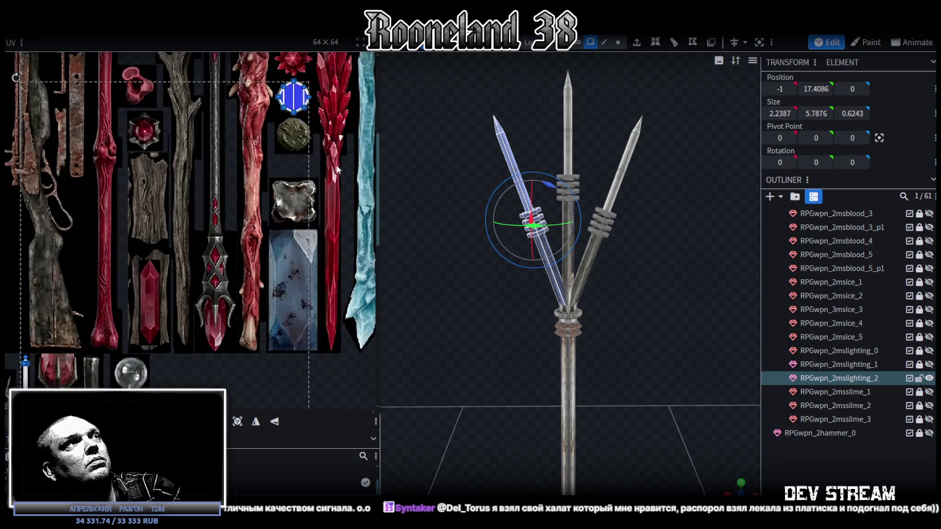
right_click(549, 281)
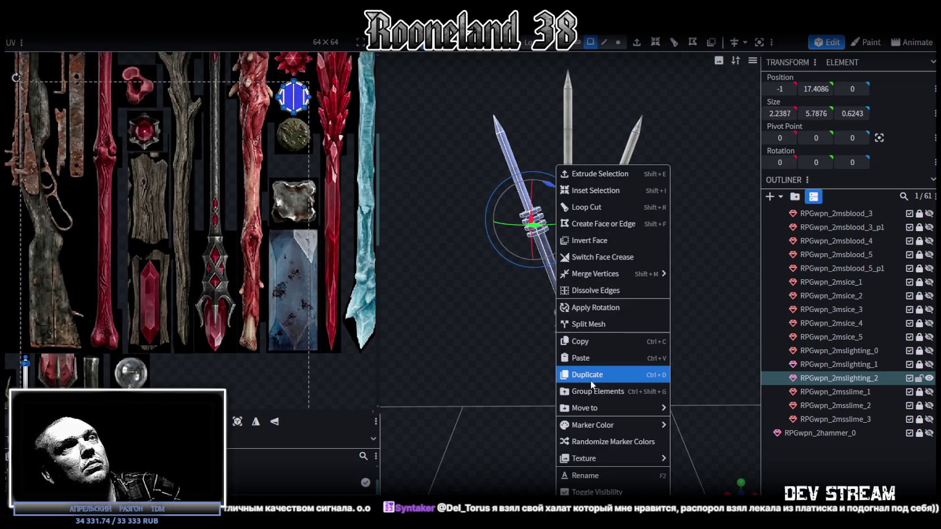
Step: Duplicate the selected left prong part
left_click(595, 323)
scroll(232, 288, "up", 2)
scroll(362, 339, "up", 2)
scroll(134, 130, "up", 2)
left_click_drag(326, 330, 128, 142)
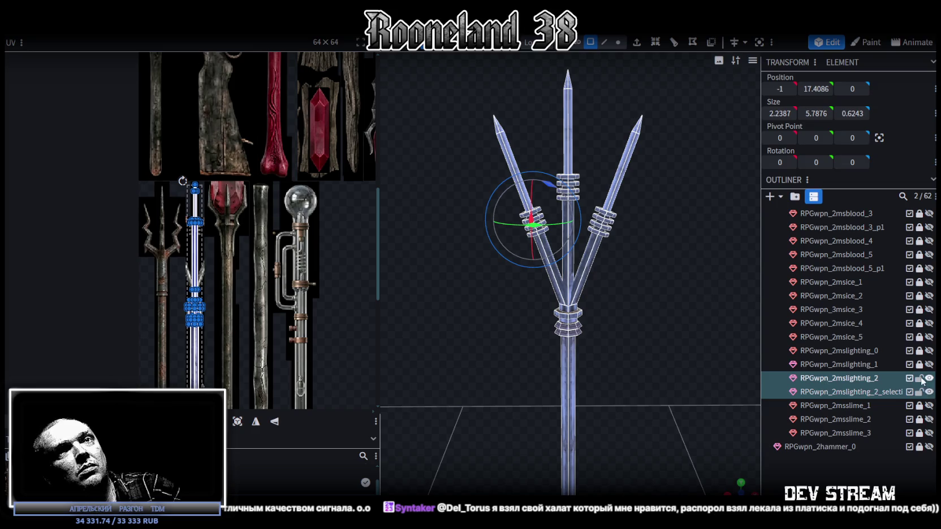
left_click(759, 321)
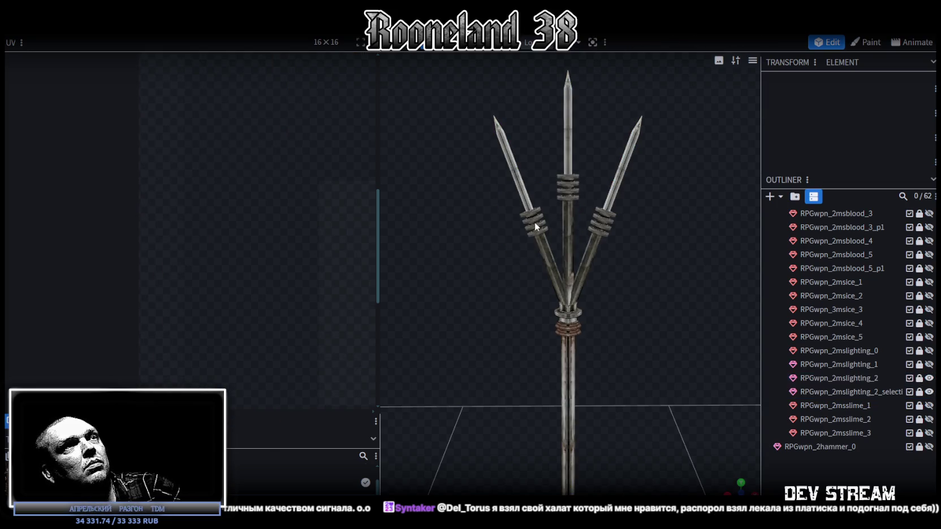
Step: Rotate the duplicated prong's round UV piece by 90 degrees in the UV editor
left_click(884, 392)
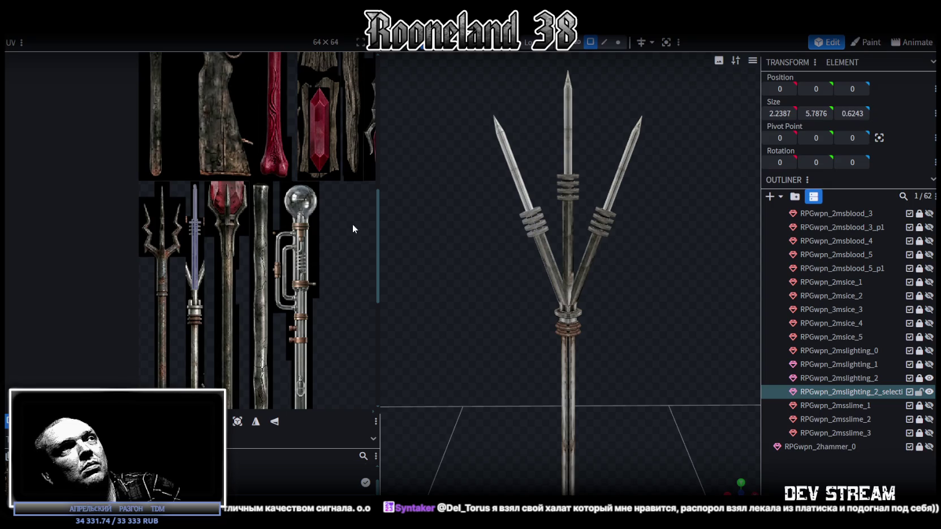
left_click_drag(254, 370, 170, 143)
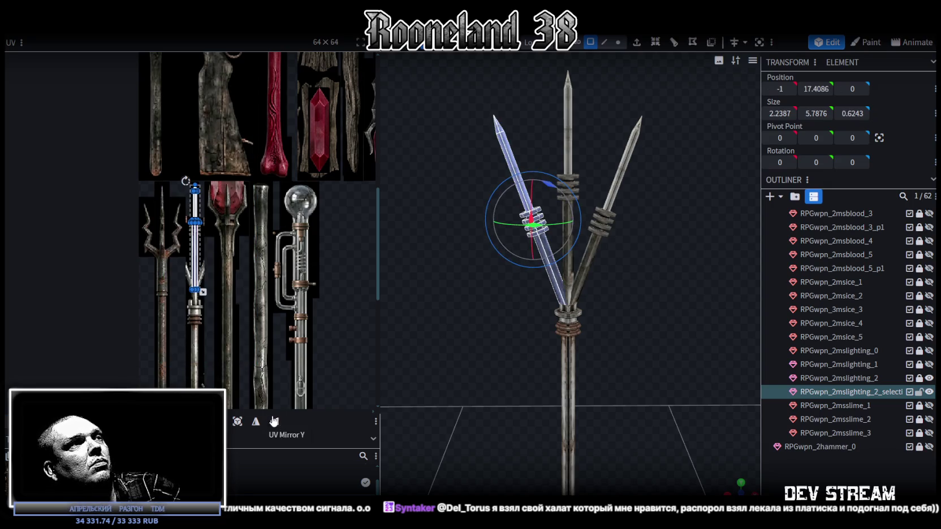
scroll(254, 332, "down", 2)
scroll(254, 332, "down", 2)
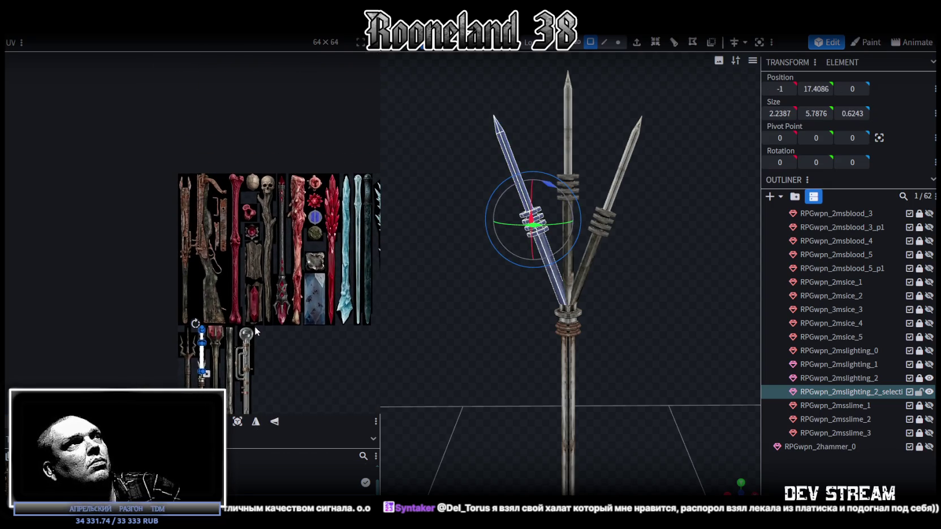
scroll(324, 251, "up", 2)
scroll(288, 178, "up", 2)
left_click_drag(182, 255, 321, 116)
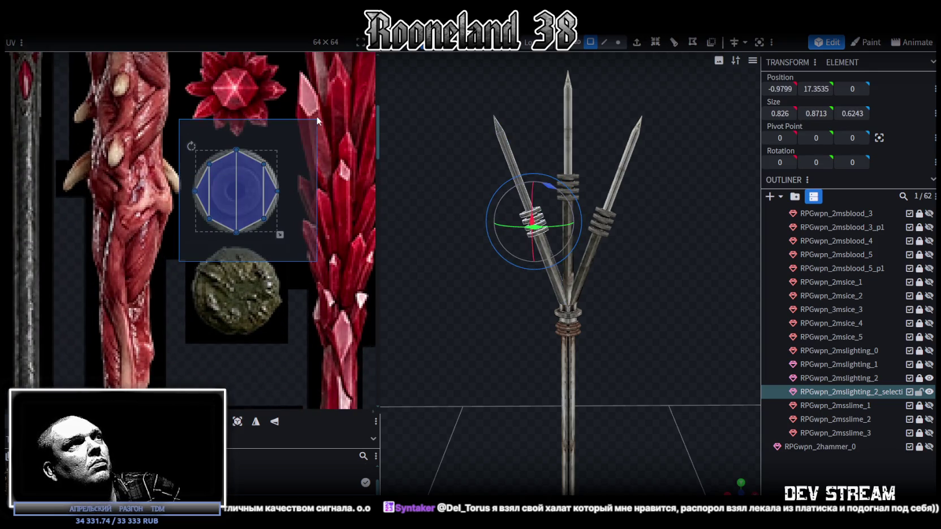
right_click(234, 194)
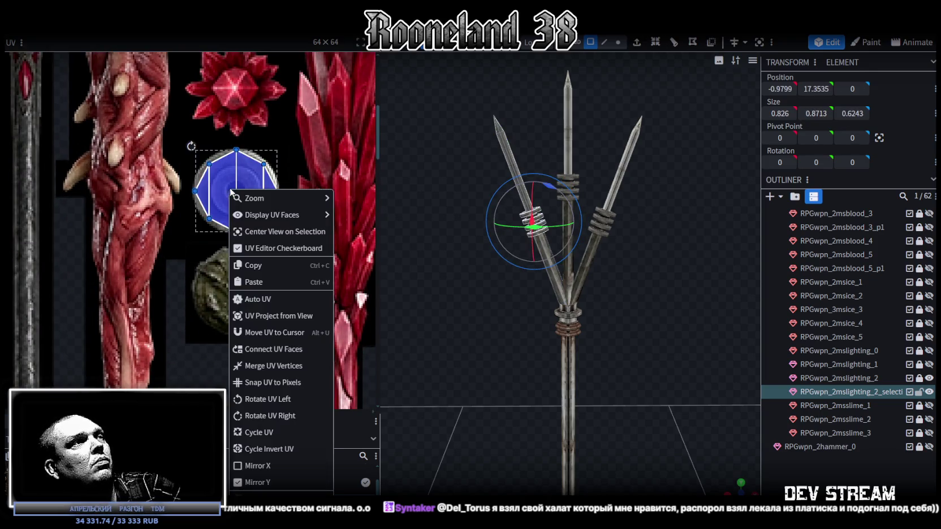
left_click(271, 400)
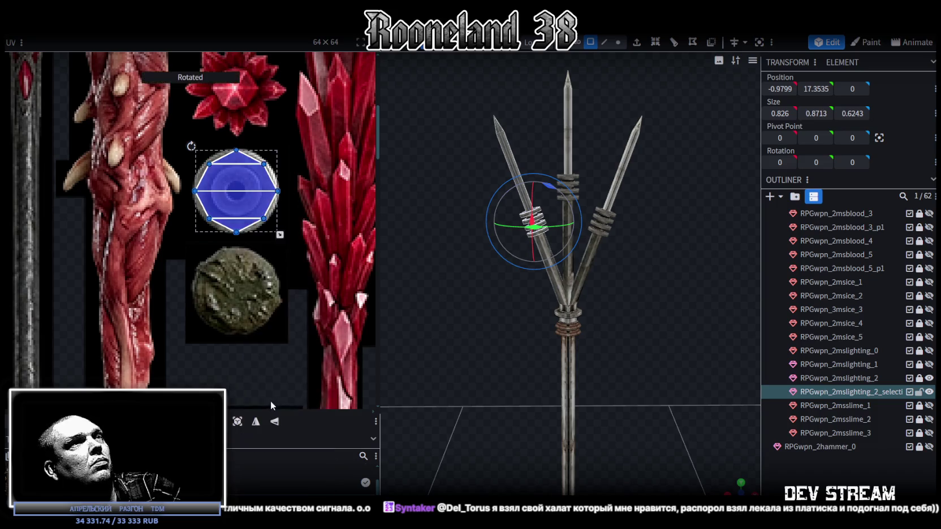
Step: Merge both lighting_2 meshes into the single RPGwpn_2mslighting_2 trident mesh
left_click(896, 378)
left_click(870, 397, "ctrl")
right_click(870, 397)
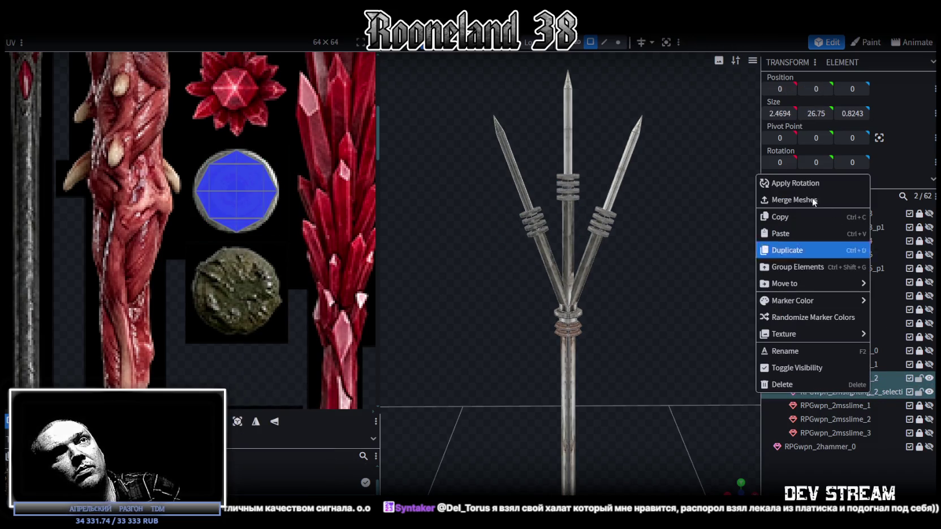
left_click(812, 196)
left_click(618, 42)
Step: Select the centre prong blade's faces on the trident mesh in face selection mode
key("v")
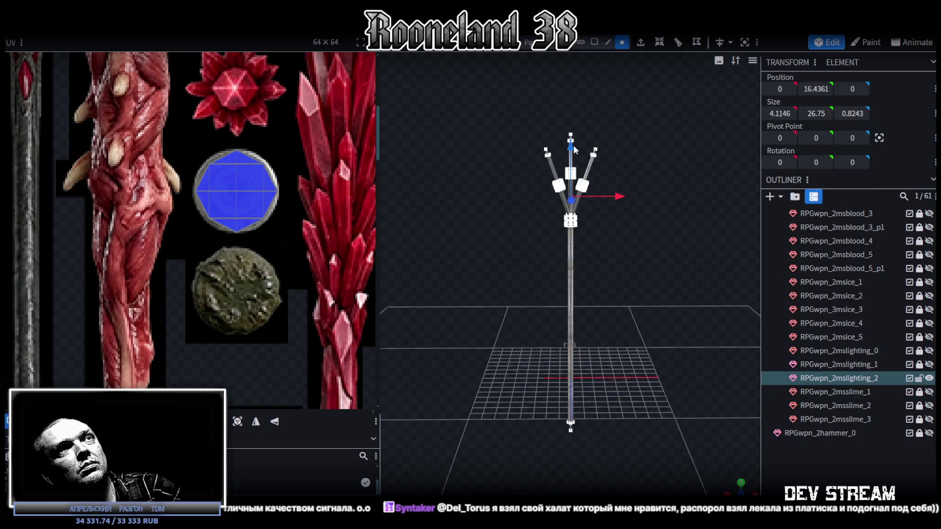
scroll(635, 244, "up", 3)
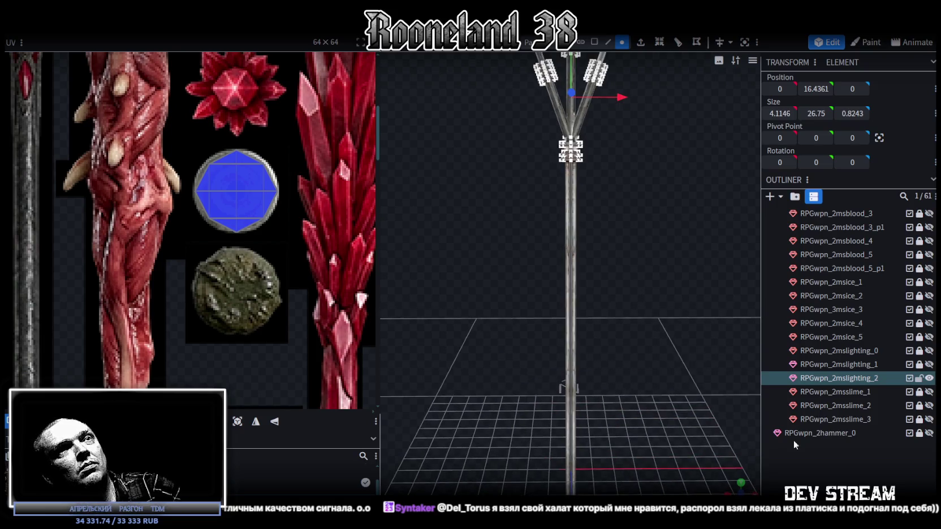
left_click(794, 442)
left_click_drag(701, 290, 694, 450)
scroll(668, 432, "up", 3)
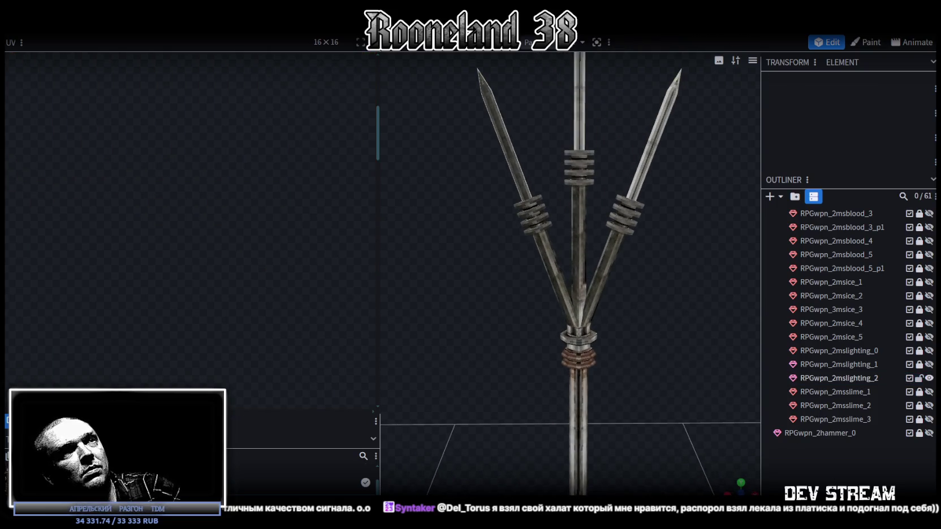
mouse_move(735, 487)
left_mouse_down()
mouse_move(606, 333)
mouse_move(574, 341)
mouse_move(649, 355)
mouse_move(612, 342)
mouse_move(526, 384)
mouse_move(586, 352)
mouse_move(503, 329)
mouse_move(512, 314)
mouse_move(776, 327)
mouse_move(556, 316)
mouse_move(546, 366)
mouse_move(600, 251)
left_mouse_up()
left_click(601, 252)
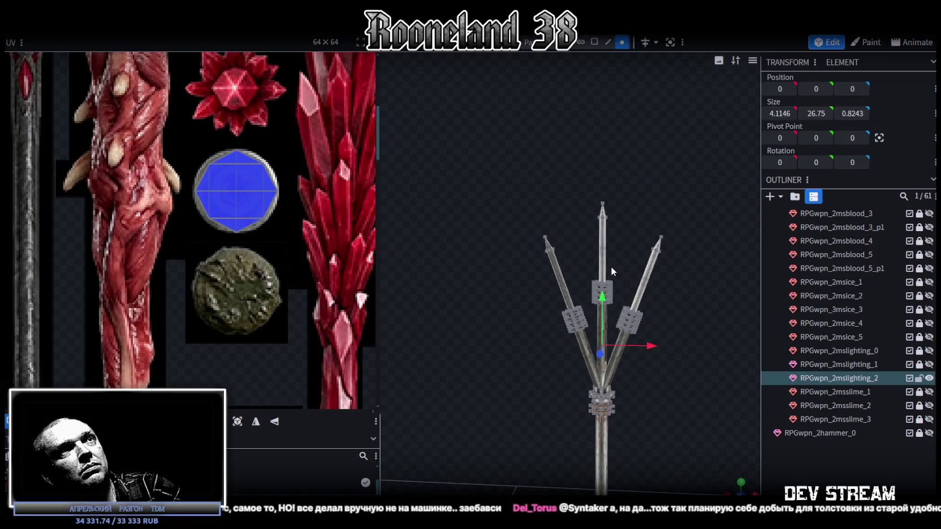
left_click(594, 42)
scroll(583, 134, "up", 2)
left_click_drag(583, 134, 673, 243)
Step: Mirror the UV mapping of the centre and left prong blades
scroll(178, 247, "down", 5)
scroll(178, 246, "up", 2)
scroll(209, 266, "up", 3)
scroll(205, 351, "up", 3)
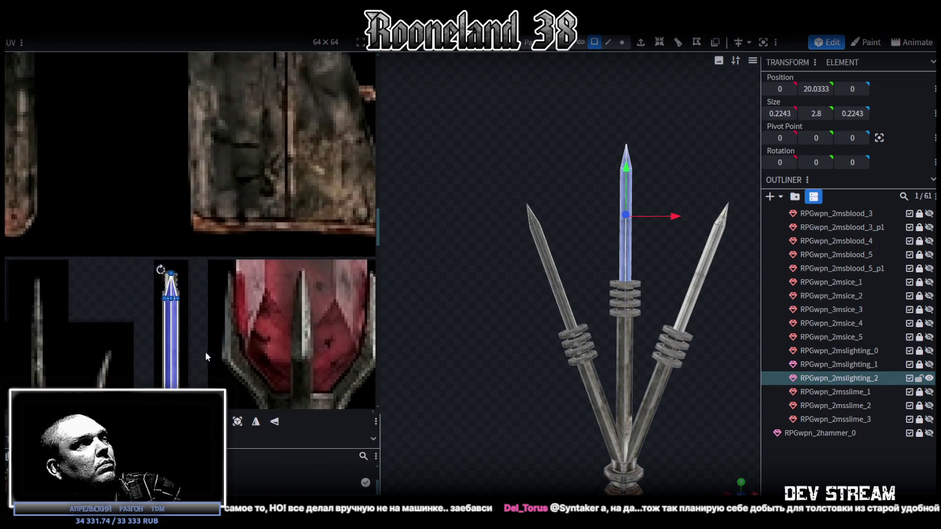
left_click(257, 420)
left_click_drag(499, 168, 564, 284)
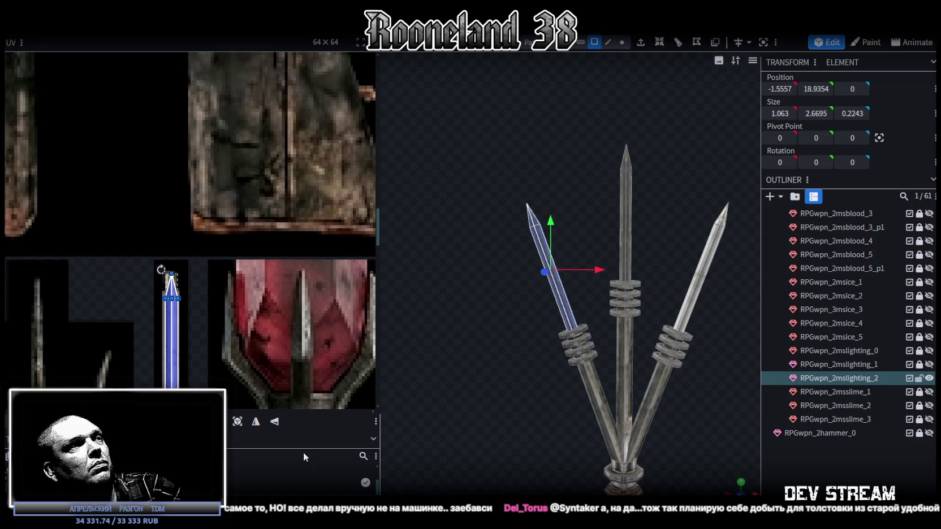
left_click(256, 421)
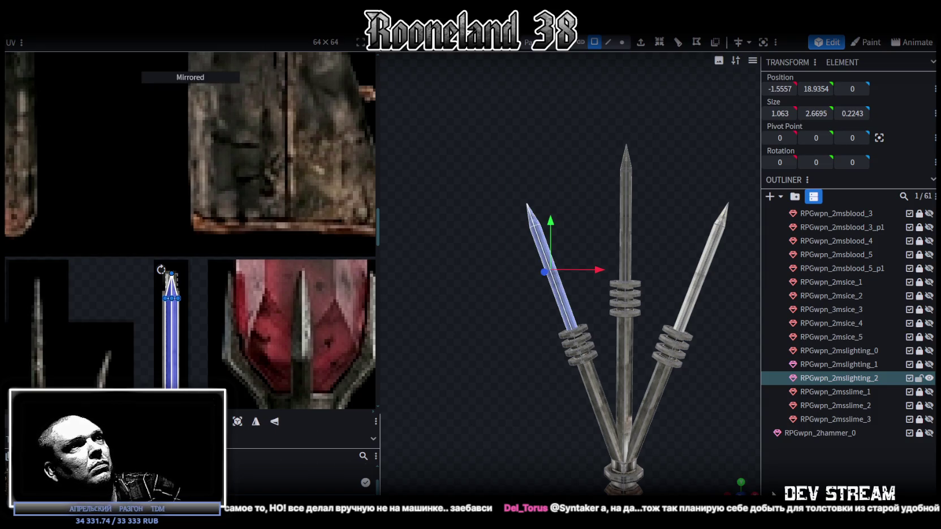
Step: Select the middle prong's blade element and frame the whole trident with its collar
left_click(789, 482)
right_click_drag(662, 411, 630, 424)
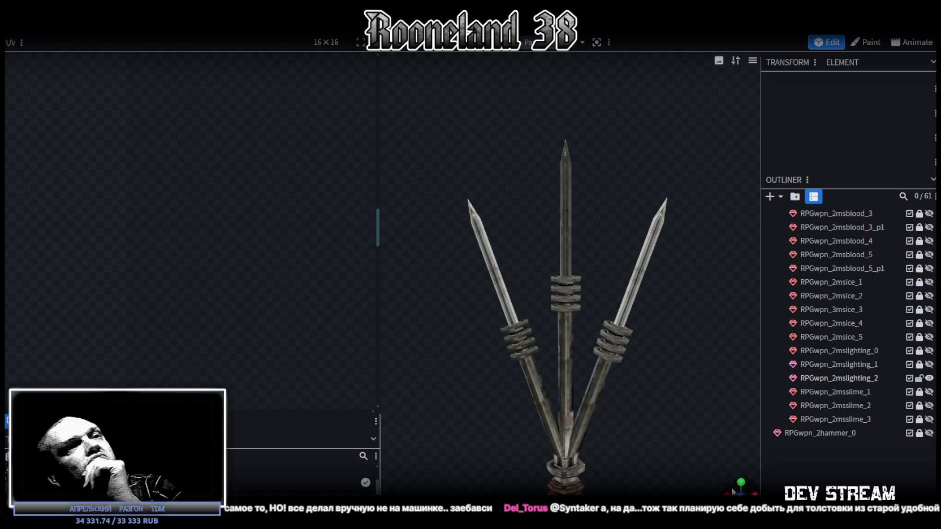
mouse_move(740, 485)
left_mouse_down()
mouse_move(616, 355)
mouse_move(609, 450)
mouse_move(534, 252)
left_mouse_up()
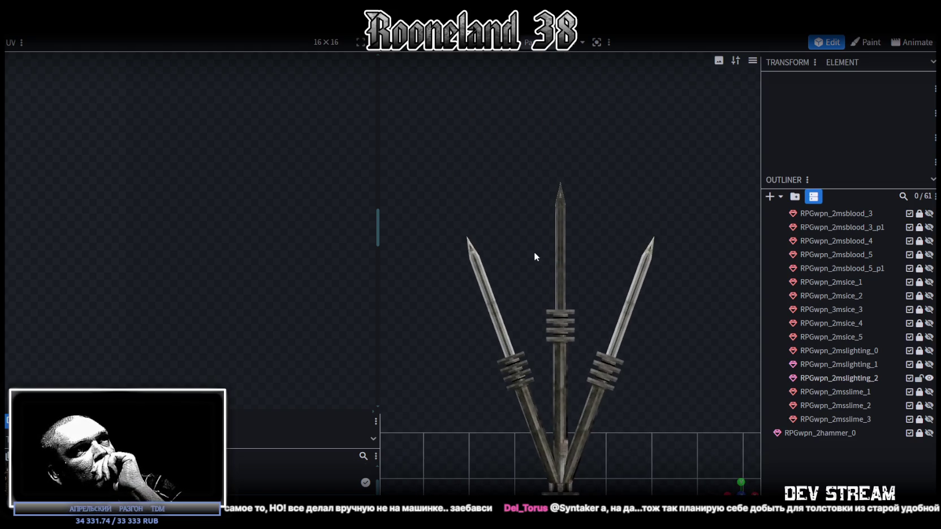
left_click(568, 340)
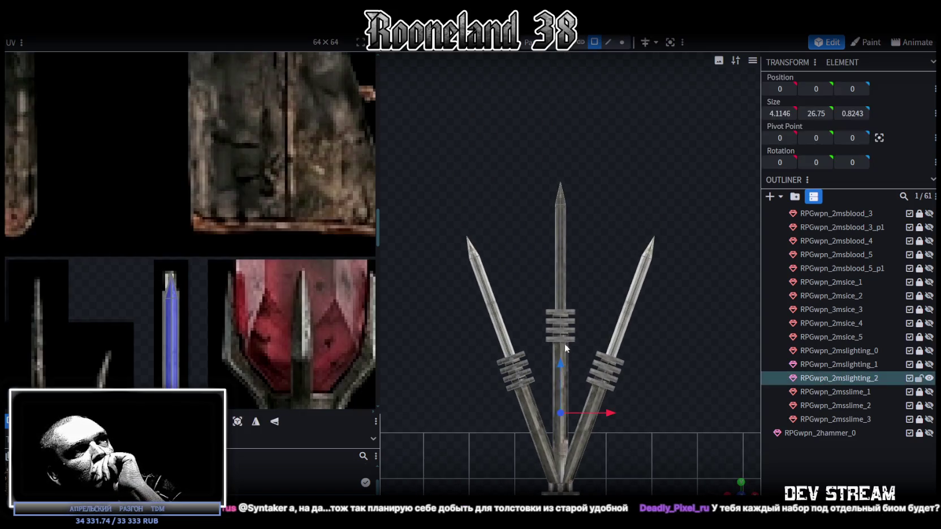
left_click(556, 245)
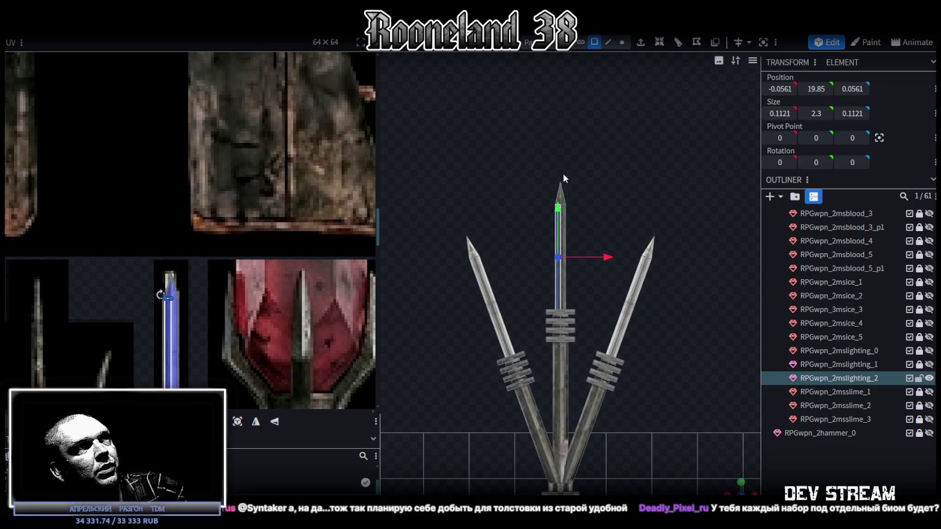
left_click(560, 190)
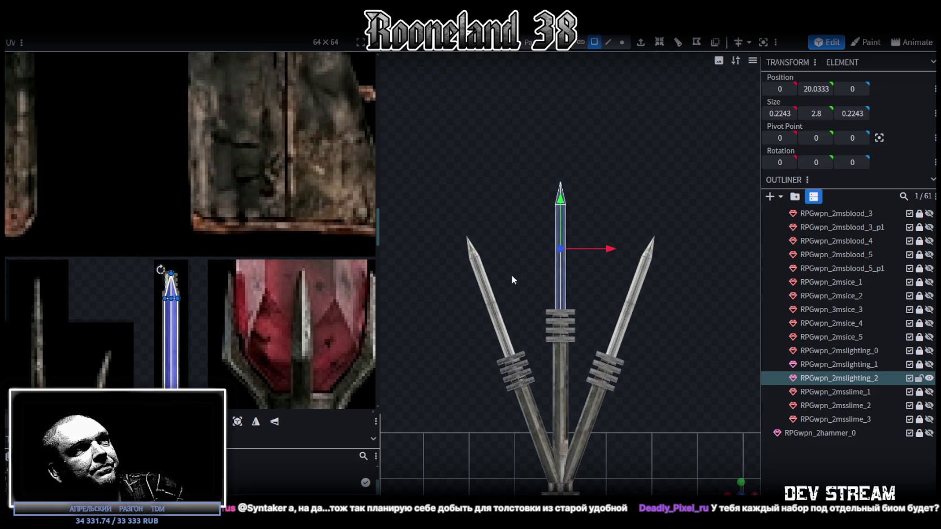
right_click_drag(511, 269, 535, 211)
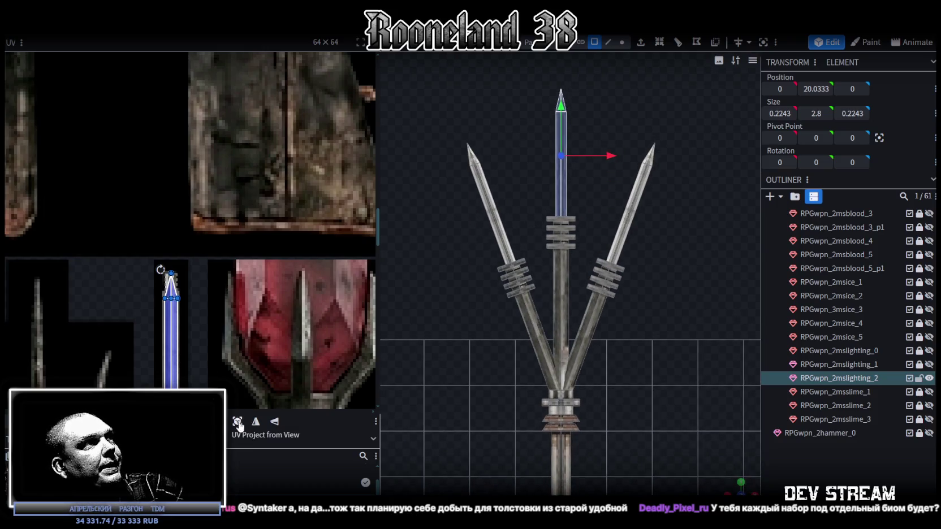
scroll(203, 270, "down", 3)
Step: Move the middle blade's UV island to the top-left of the texture atlas
scroll(233, 279, "down", 3)
scroll(234, 280, "down", 1)
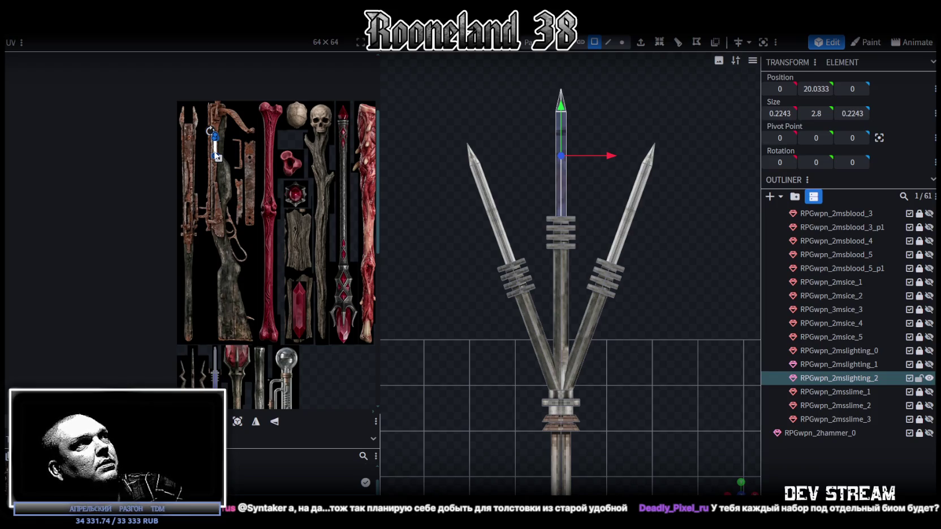
left_click_drag(216, 153, 215, 353)
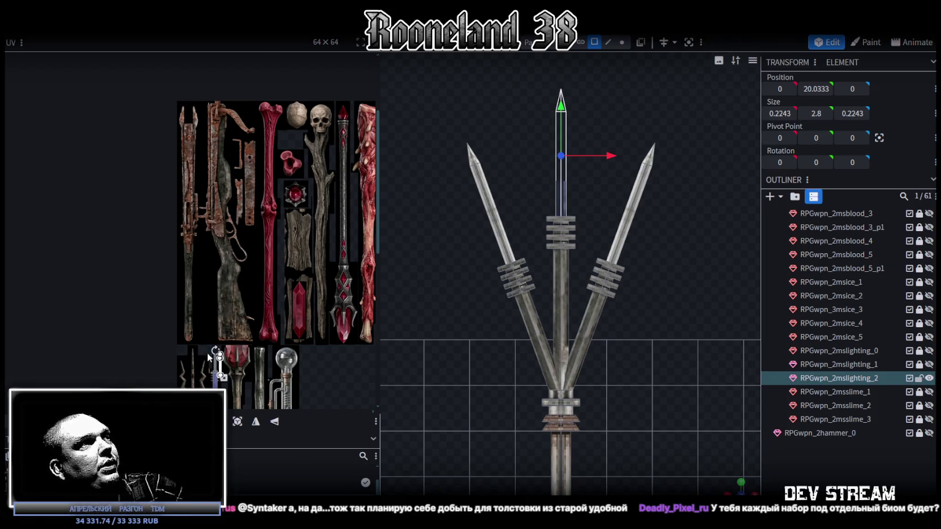
scroll(220, 345, "up", 3)
scroll(229, 348, "up", 2)
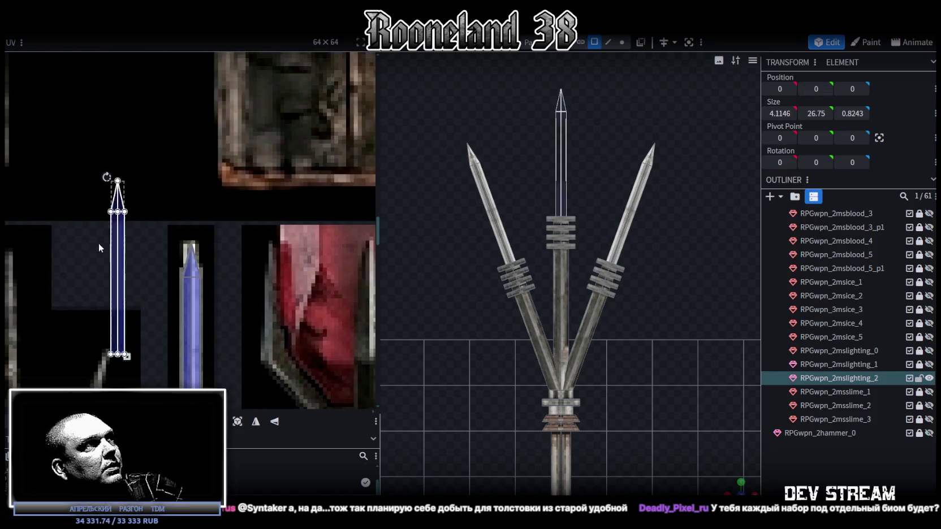
scroll(120, 246, "down", 3)
scroll(228, 327, "down", 2)
scroll(253, 378, "down", 2)
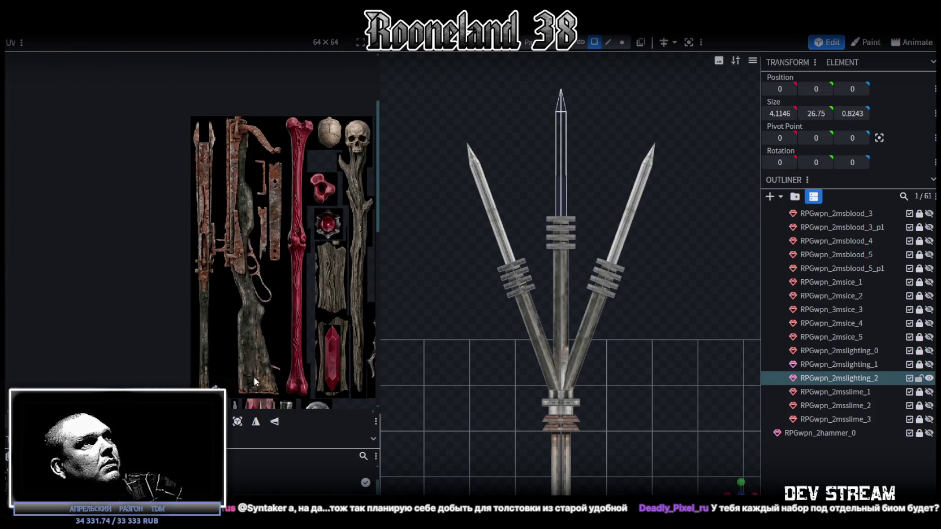
left_click_drag(216, 389, 191, 127)
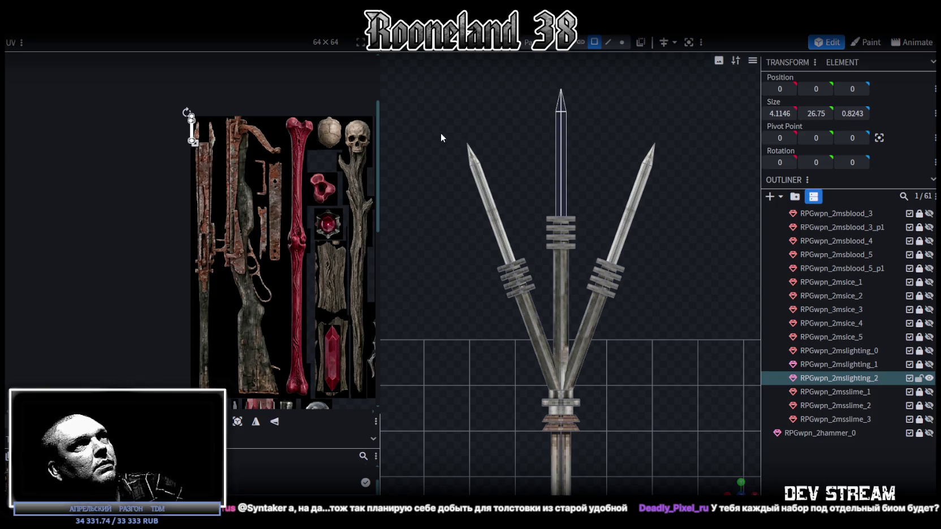
Step: Mirror the right prong blade's UV and place it onto the dark-blue blade island
left_click(486, 190)
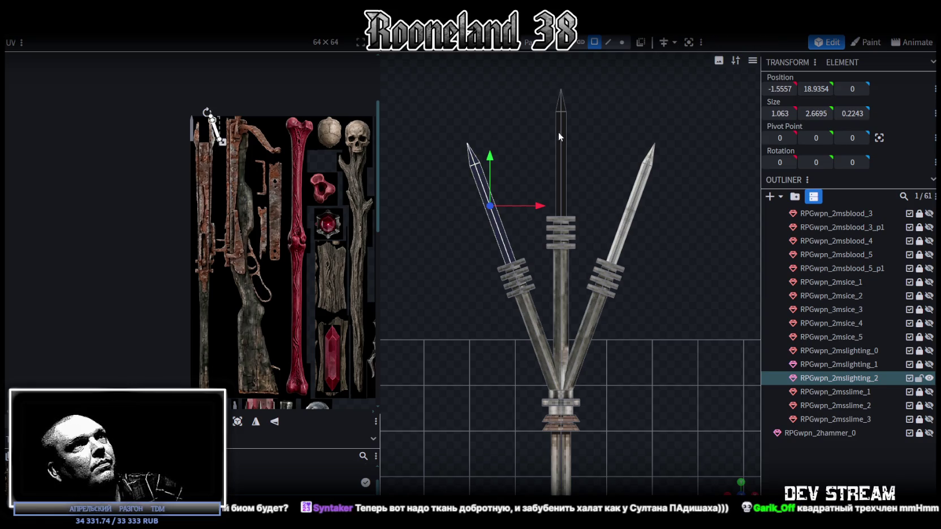
left_click(639, 186)
left_click_drag(234, 404, 241, 180)
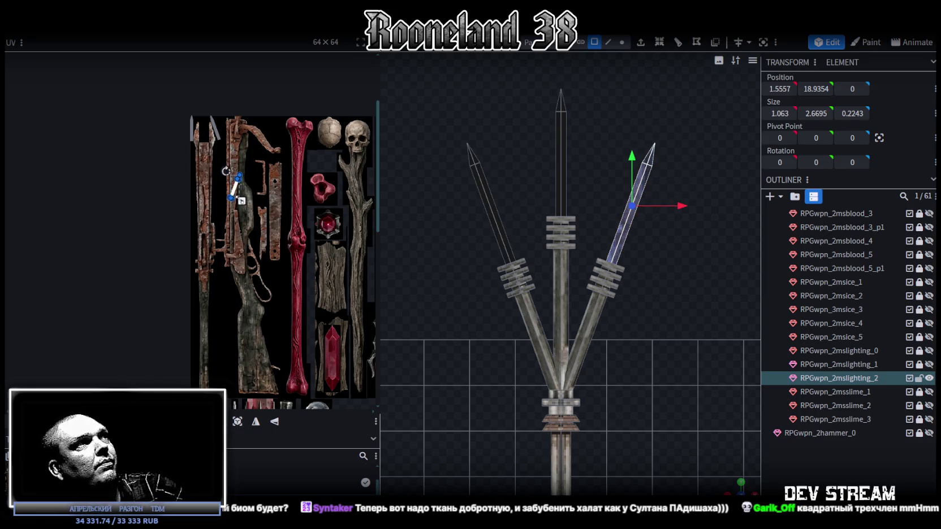
scroll(239, 169, "up", 3)
scroll(248, 174, "up", 3)
middle_click_drag(253, 176, 293, 355)
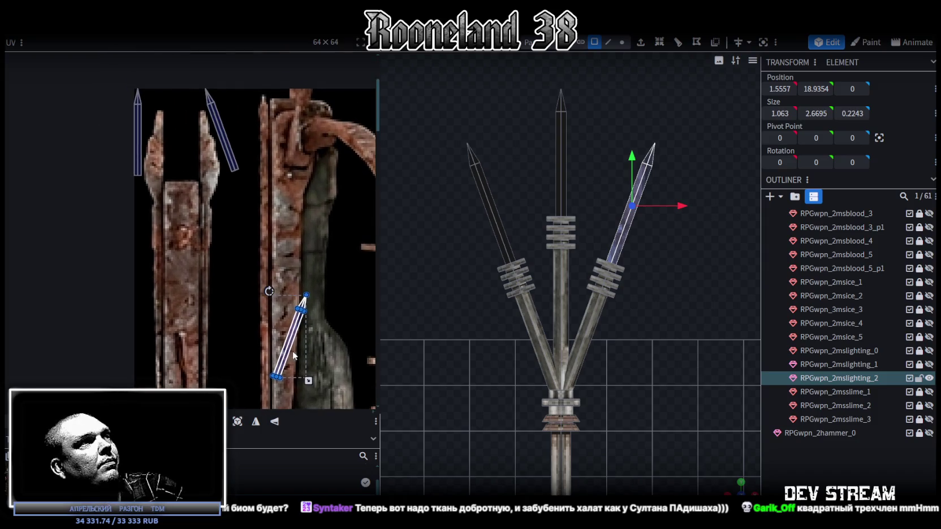
left_click(257, 424)
left_click_drag(292, 343, 219, 166)
middle_click_drag(218, 167, 236, 301)
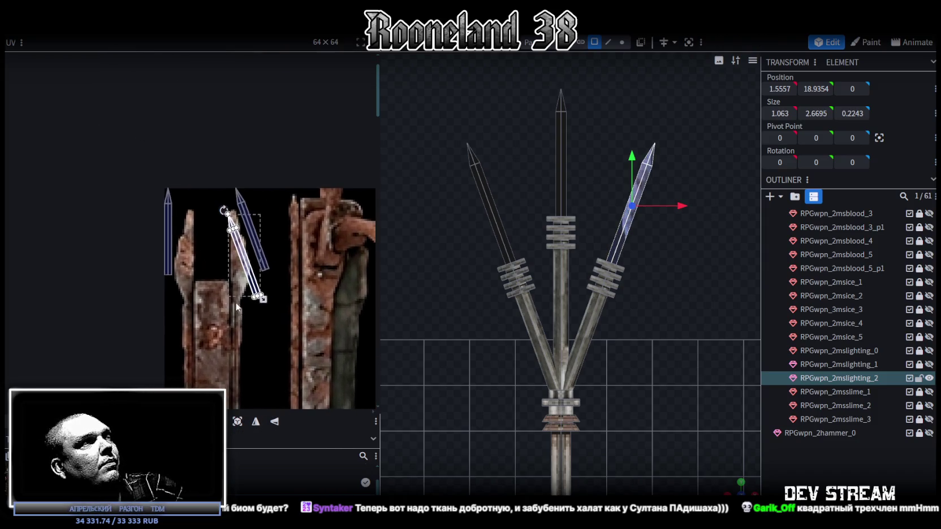
scroll(239, 222, "up", 2)
scroll(270, 284, "up", 1)
left_click_drag(270, 284, 295, 204)
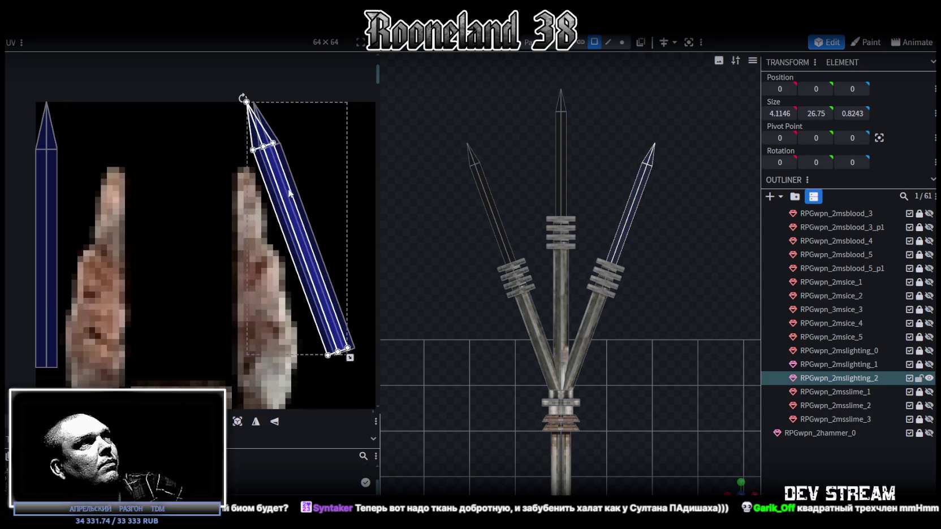
Step: Turn the right blade's UV mapping so it stands upright
left_click_drag(220, 210, 327, 112)
scroll(310, 169, "up", 3)
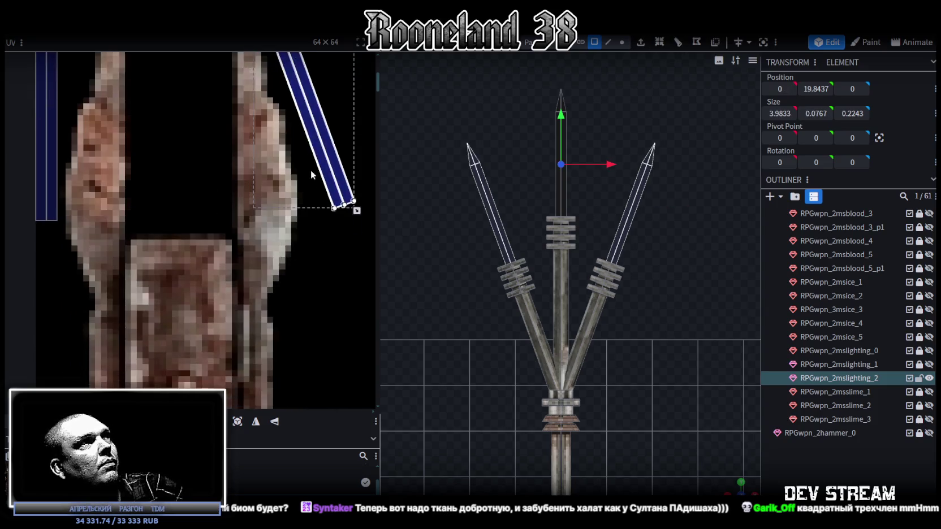
scroll(305, 204, "down", 2)
scroll(305, 204, "down", 1)
key("ctrl+z")
key("ctrl+z")
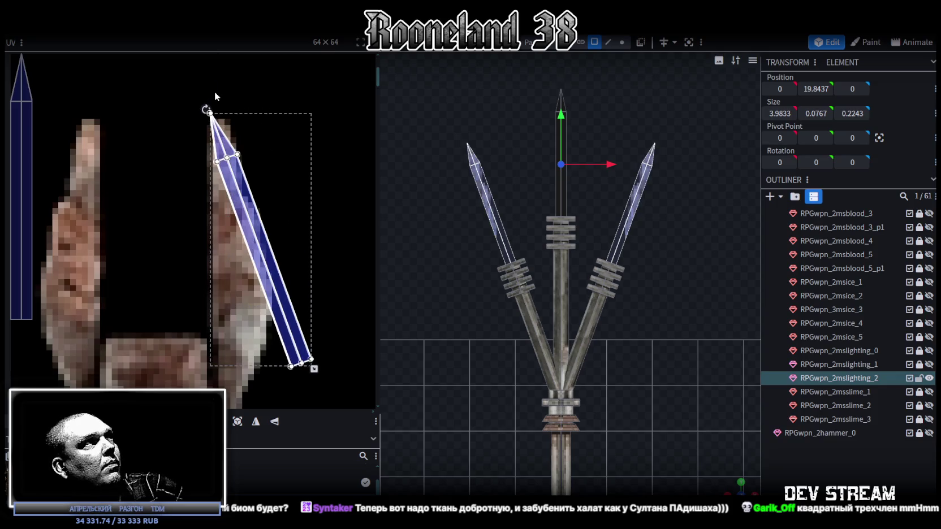
key("ctrl+y")
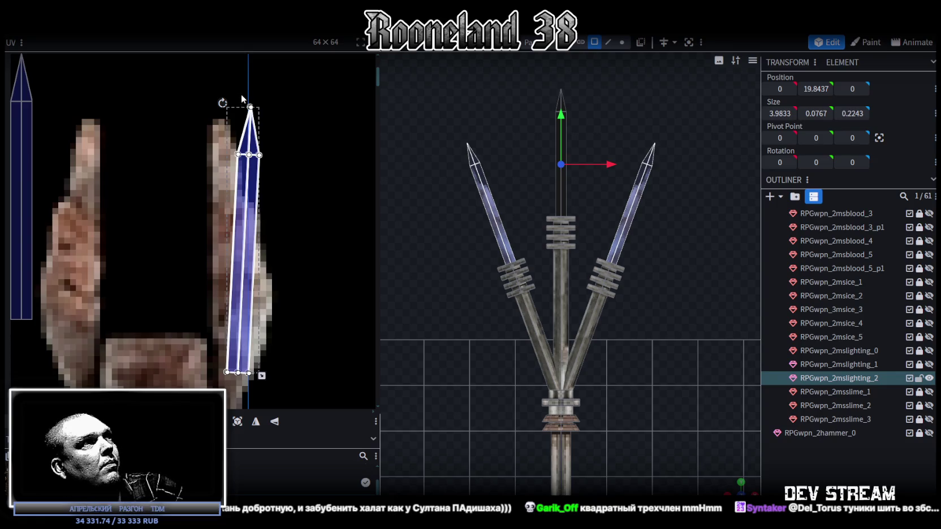
key("ctrl+y")
key("ctrl+z")
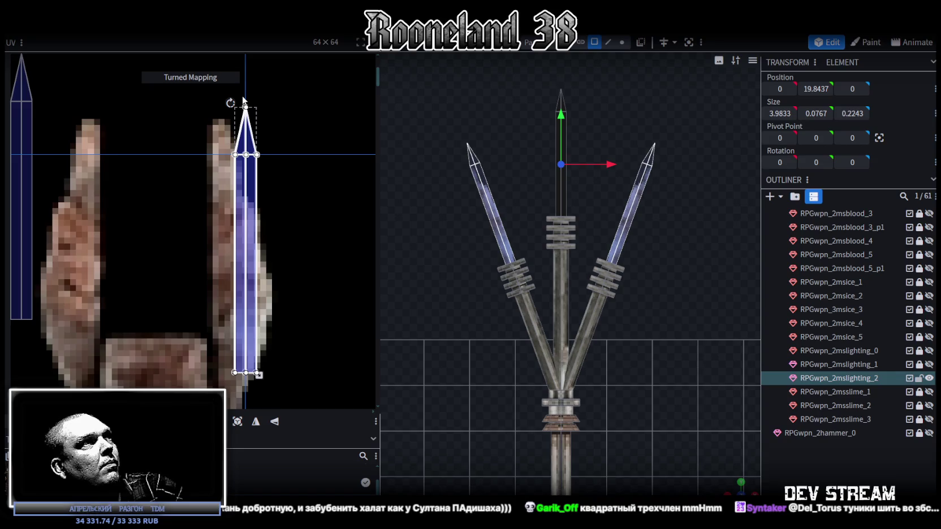
Step: Mirror the right prong blade's UV horizontally
scroll(284, 179, "left", 1)
left_click_drag(443, 114, 505, 201)
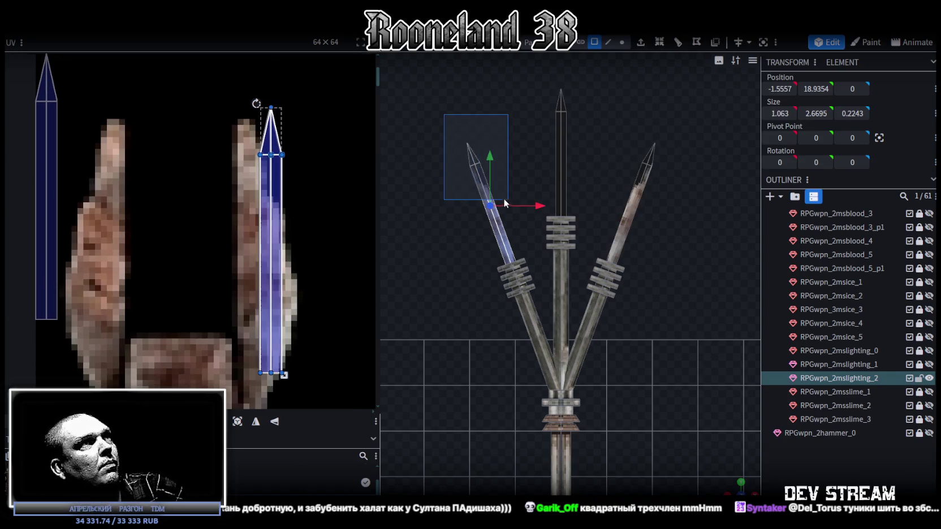
left_click_drag(240, 112, 307, 217)
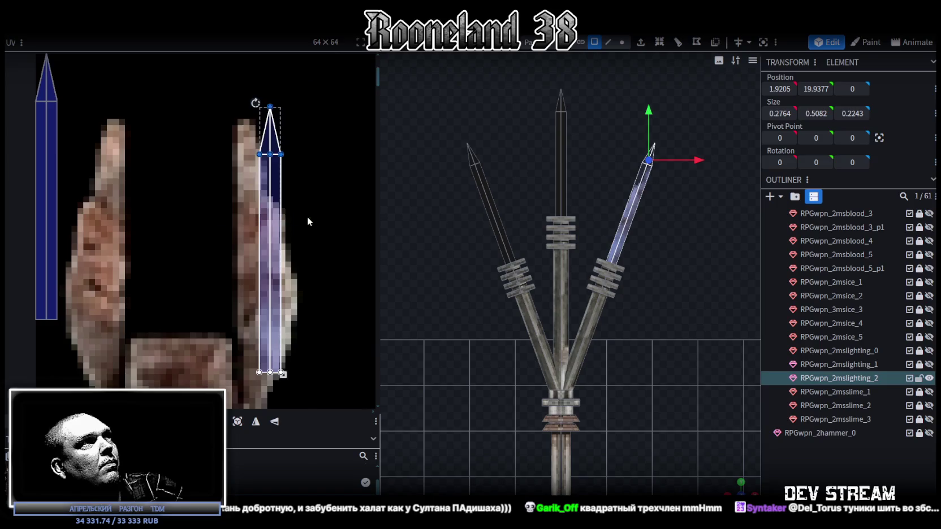
left_click(256, 421)
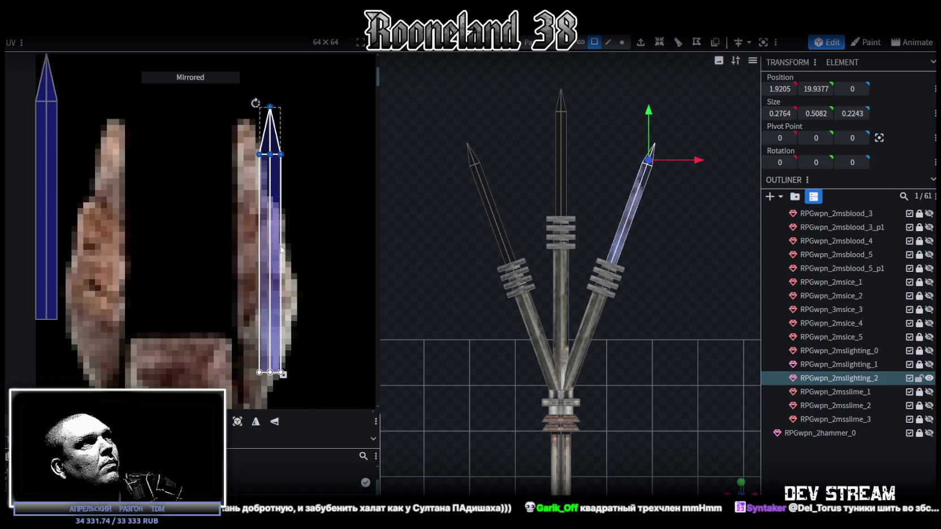
Step: Move the middle blade's UV onto the grey shaft texture and centre it there
left_click_drag(142, 188, 13, 72)
scroll(122, 156, "down", 3)
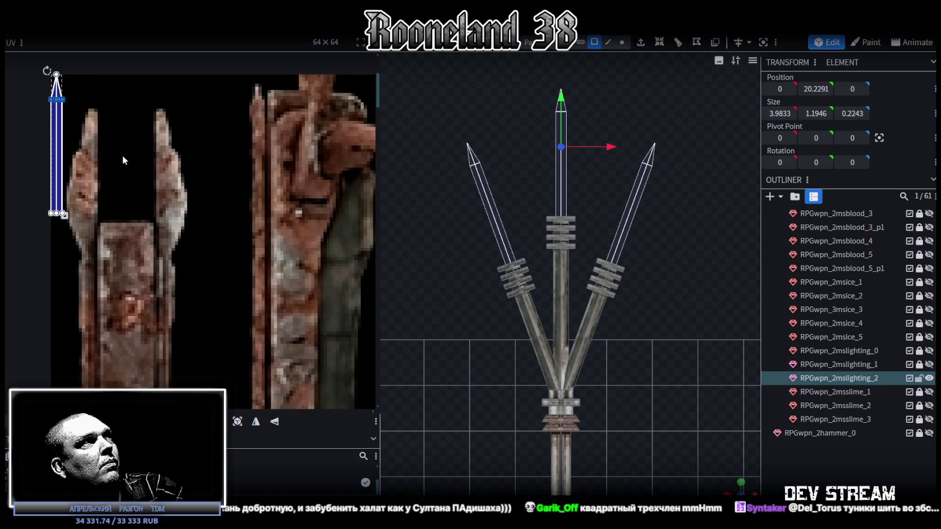
scroll(101, 113, "down", 3)
scroll(88, 90, "down", 1)
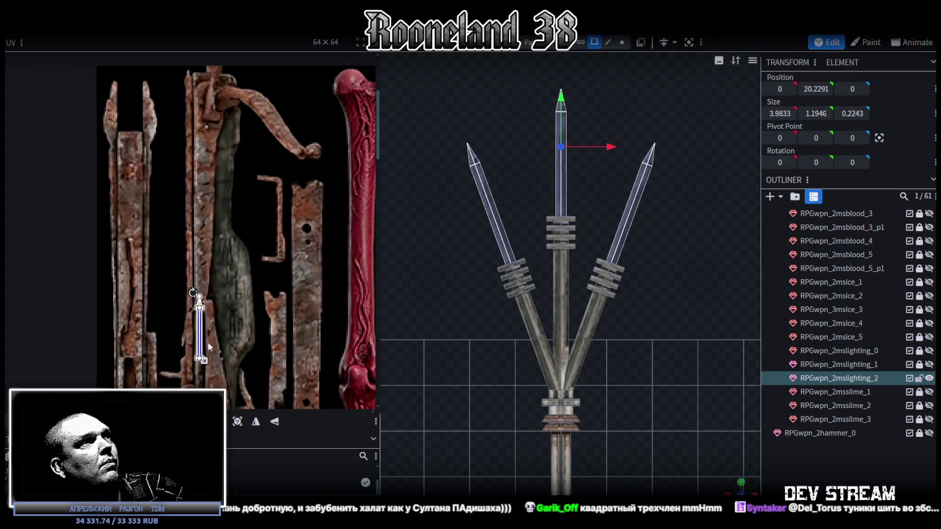
scroll(250, 112, "down", 2)
scroll(250, 182, "down", 2)
scroll(250, 181, "up", 2)
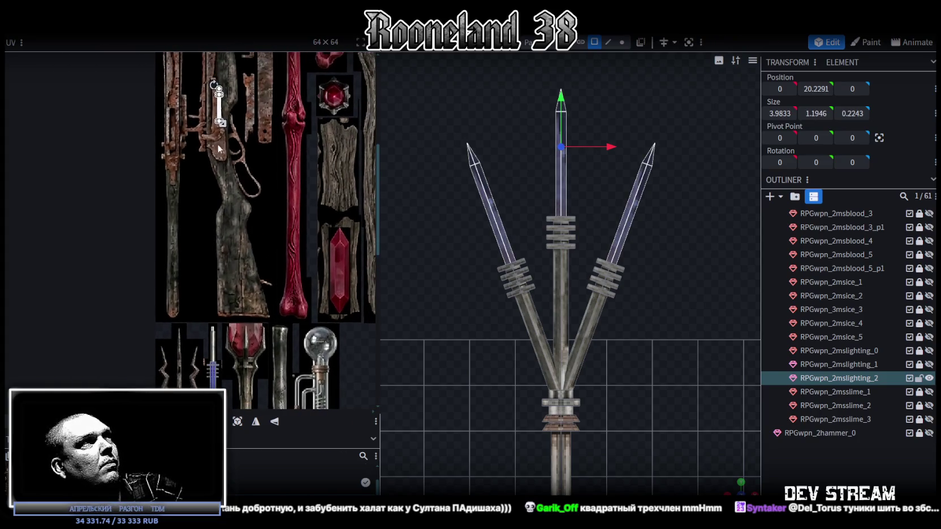
scroll(261, 323, "up", 3)
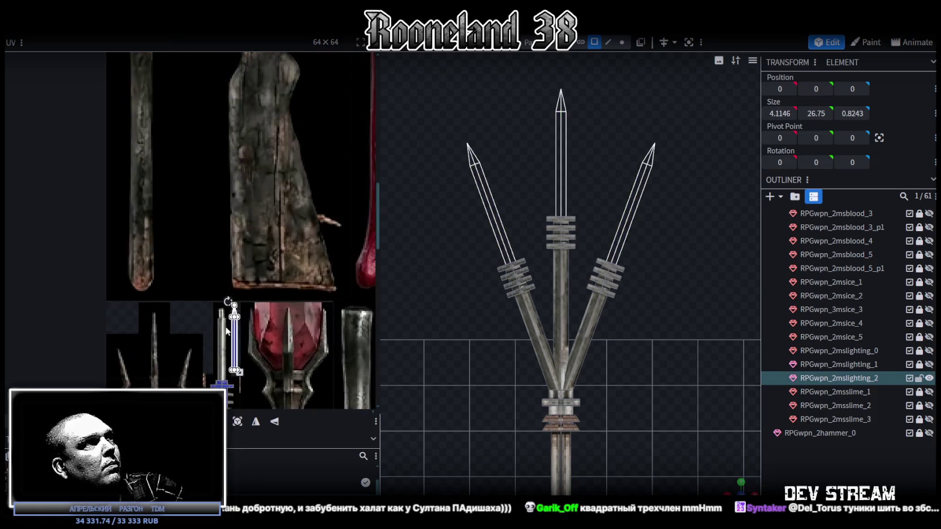
scroll(261, 323, "up", 3)
scroll(261, 322, "up", 3)
left_click_drag(306, 141, 270, 133)
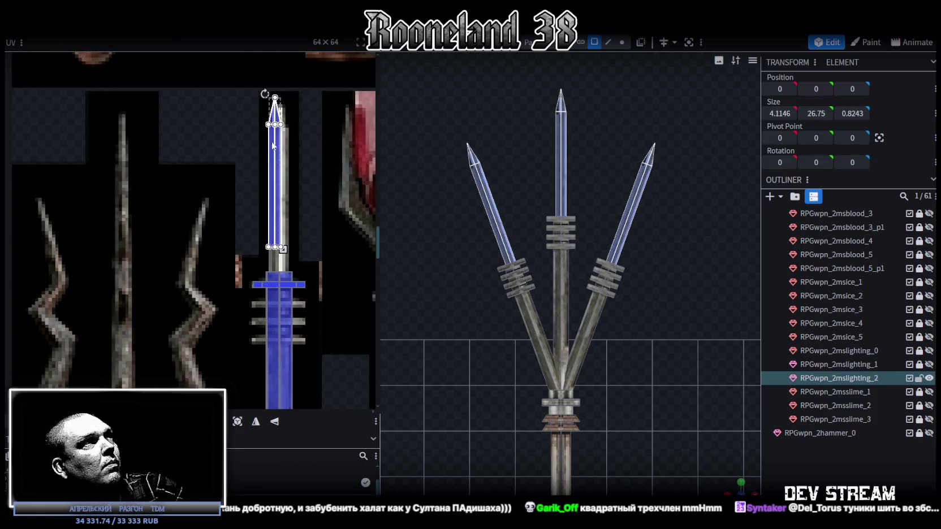
scroll(270, 130, "up", 2)
scroll(270, 131, "up", 2)
left_click_drag(252, 169, 258, 200)
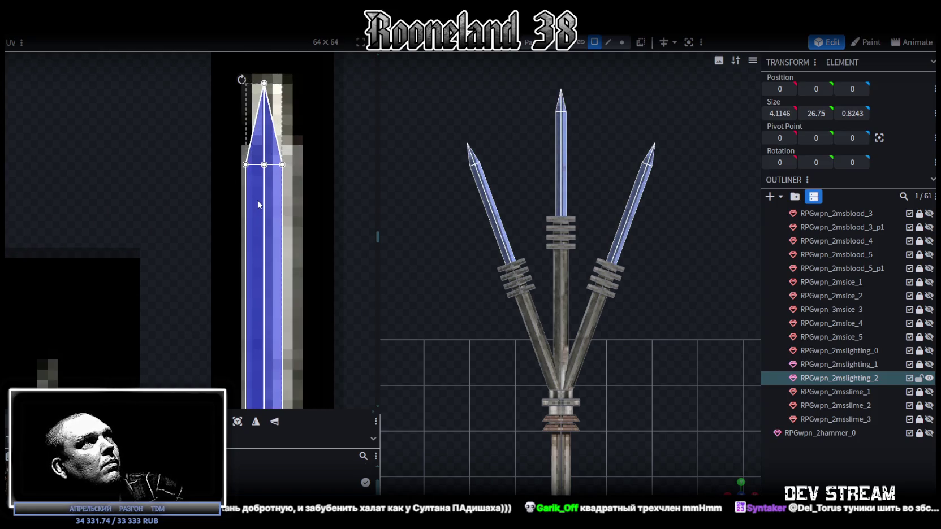
Step: Stretch the blade UV wider and longer down the grey shaft, then preview the textured trident
scroll(259, 205, "down", 3)
scroll(308, 228, "up", 3)
scroll(308, 228, "up", 2)
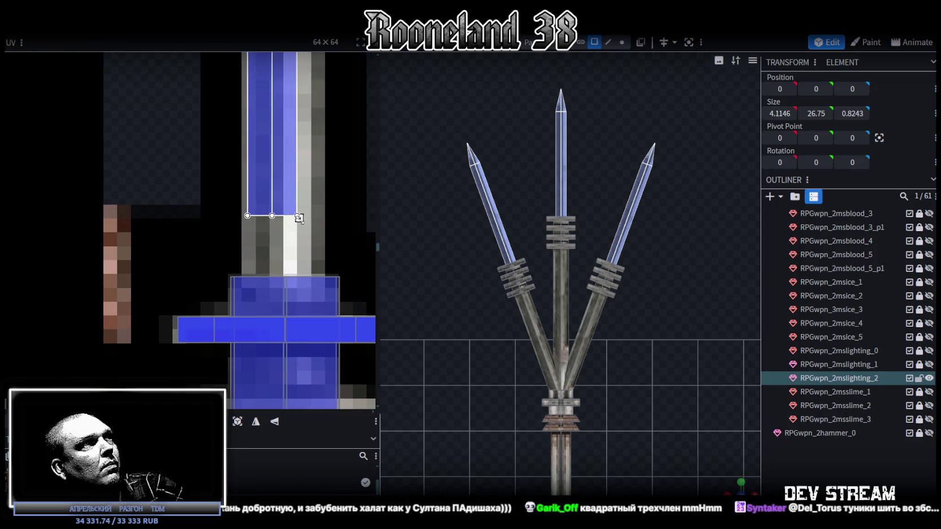
left_click_drag(299, 217, 321, 279)
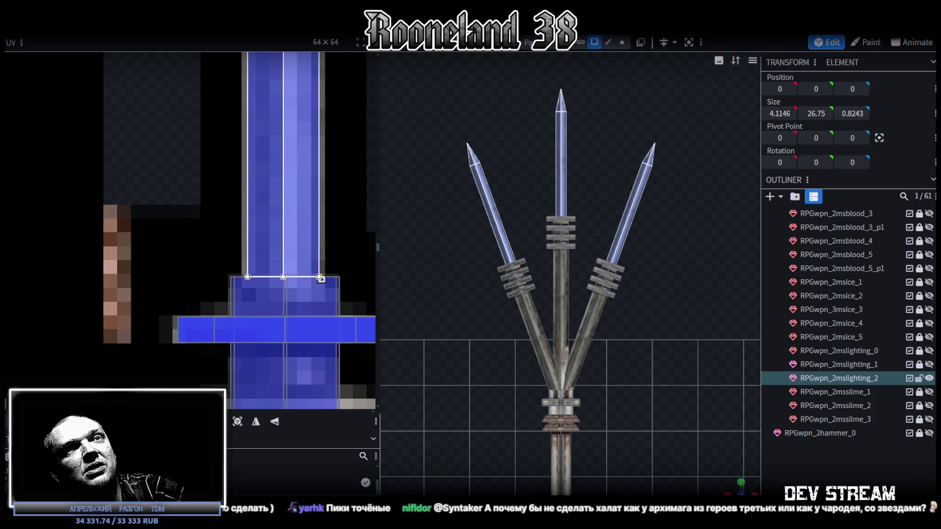
left_click(824, 481)
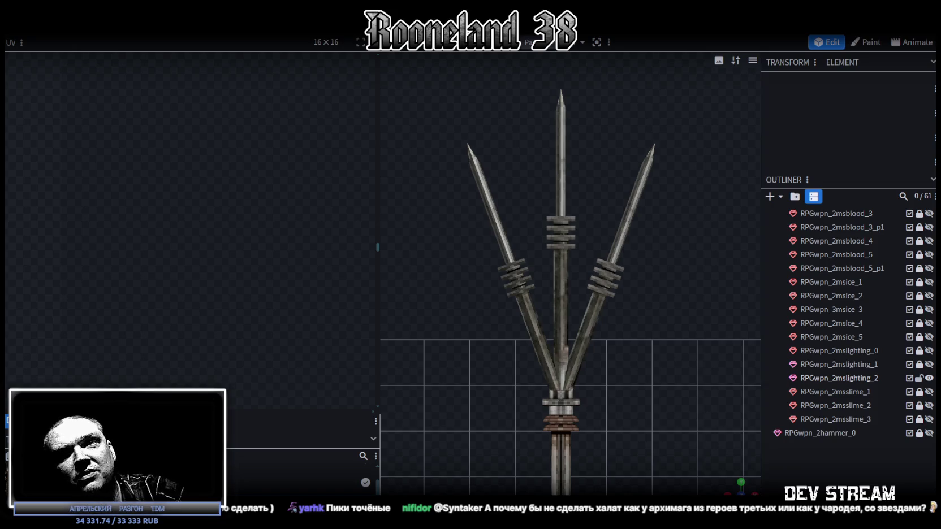
Step: Select the RPGwpn_2mslighting_2 mesh and view the whole trident from a high angle
left_click(598, 314)
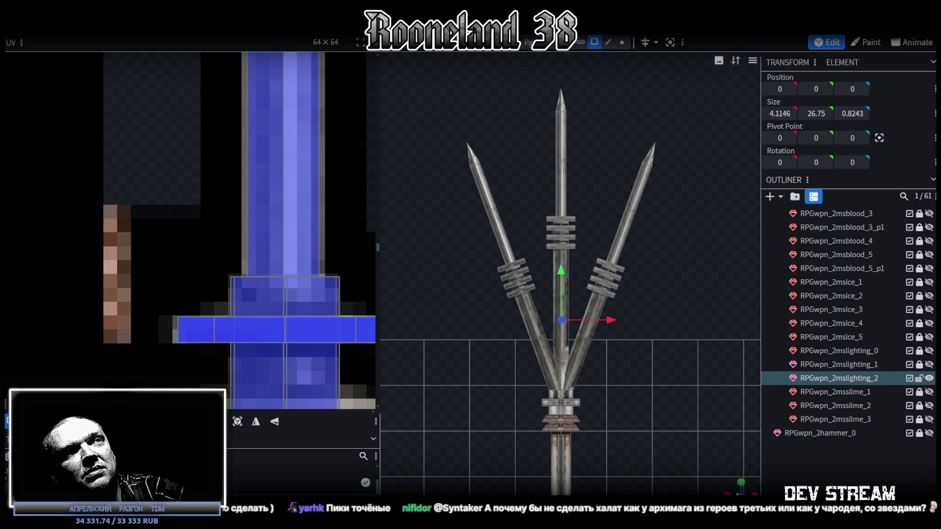
scroll(659, 333, "up", 2)
scroll(658, 332, "up", 2)
scroll(693, 341, "up", 2)
scroll(672, 331, "up", 2)
mouse_move(672, 330)
left_mouse_down()
mouse_move(472, 333)
mouse_move(515, 330)
left_mouse_up()
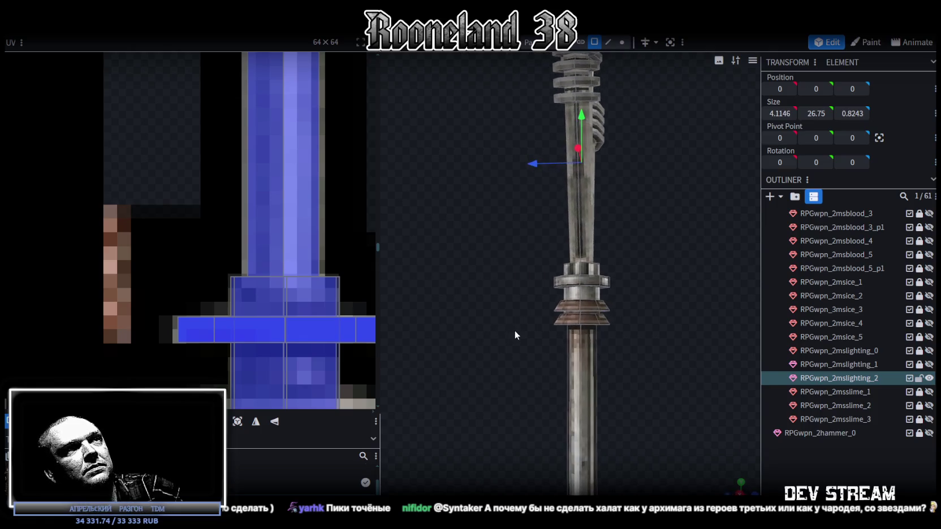
scroll(540, 367, "down", 3)
scroll(572, 388, "down", 2)
mouse_move(590, 400)
left_mouse_down()
mouse_move(613, 259)
mouse_move(629, 302)
mouse_move(507, 317)
left_mouse_up()
scroll(504, 331, "up", 2)
scroll(592, 298, "up", 2)
scroll(634, 308, "up", 2)
scroll(634, 308, "down", 4)
left_click_drag(688, 317, 720, 311)
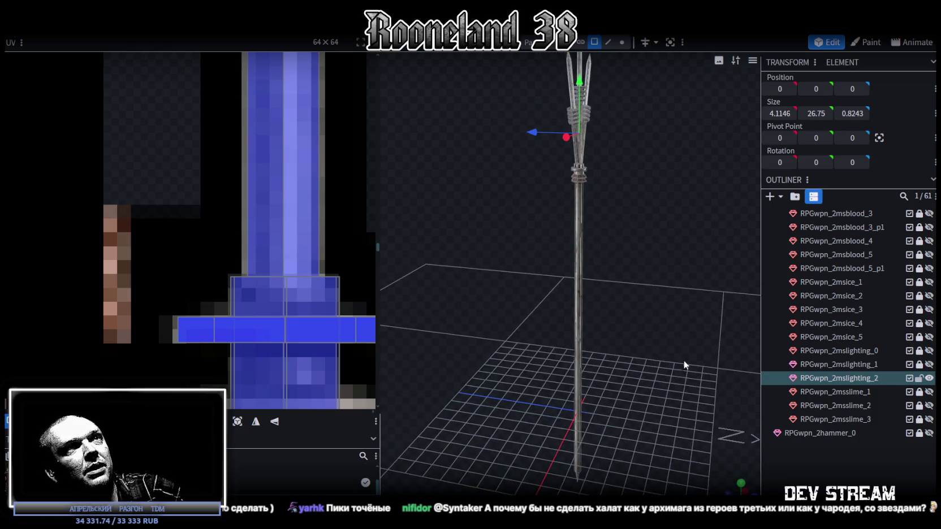
Step: Box-select the three ringed prongs of the trident head
right_click_drag(636, 220, 642, 313)
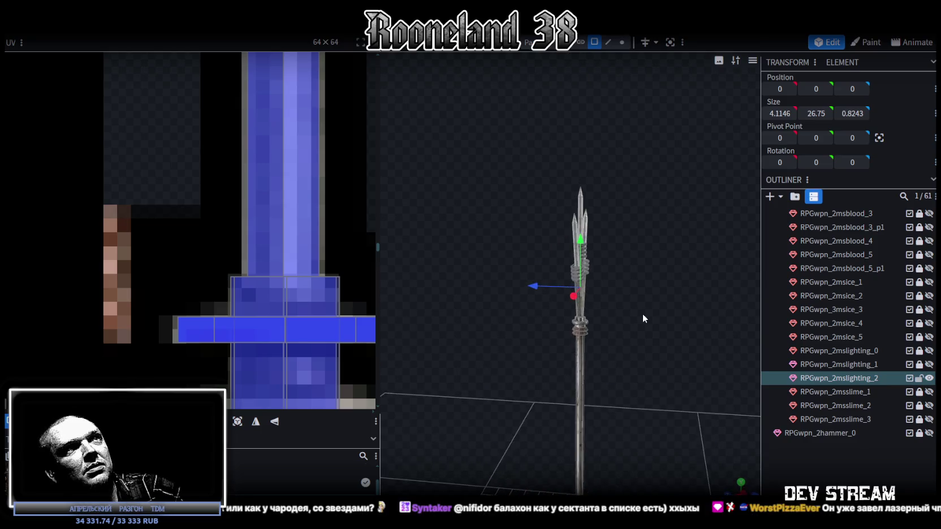
left_click_drag(470, 124, 626, 308)
scroll(579, 299, "up", 5)
Step: Split the selected prongs off into their own mesh with Split Mesh
right_click(537, 166)
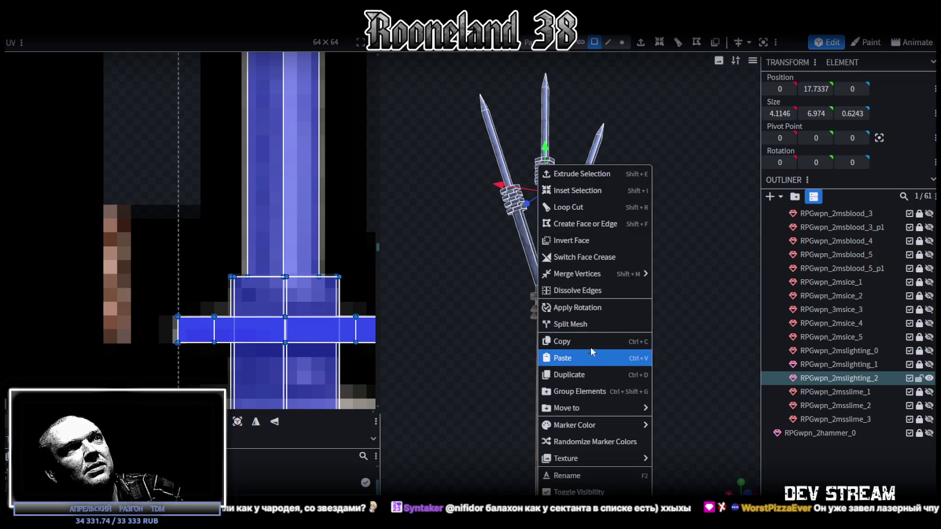
left_click(571, 324)
right_click_drag(573, 328, 614, 223)
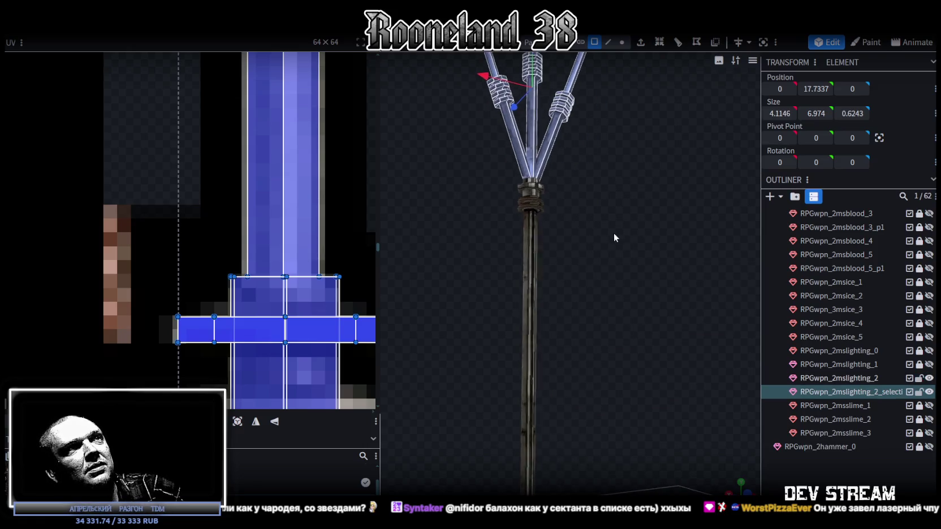
Step: Rotate the original shaft mesh a quarter turn (90°)
left_click(838, 379)
left_click_drag(614, 253, 602, 305)
scroll(645, 290, "up", 3)
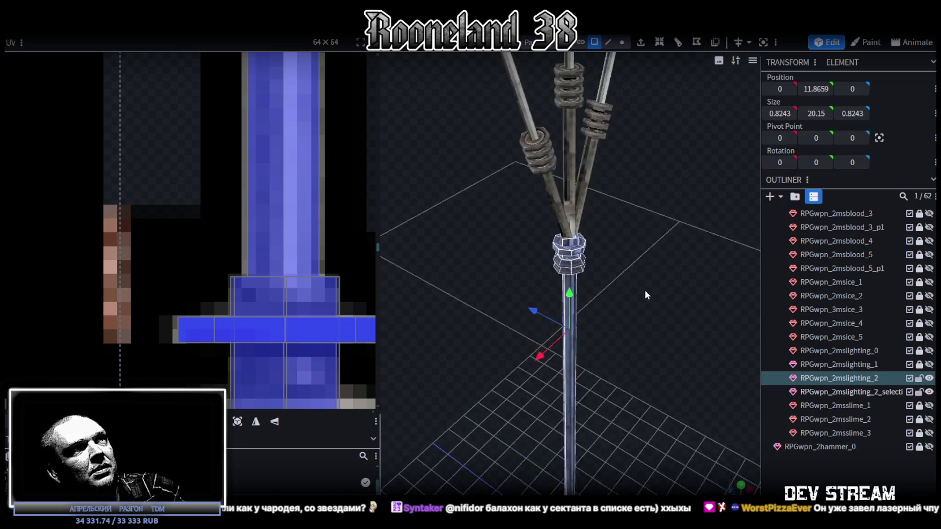
scroll(674, 296, "up", 3)
scroll(586, 289, "down", 3)
left_click_drag(586, 288, 639, 283)
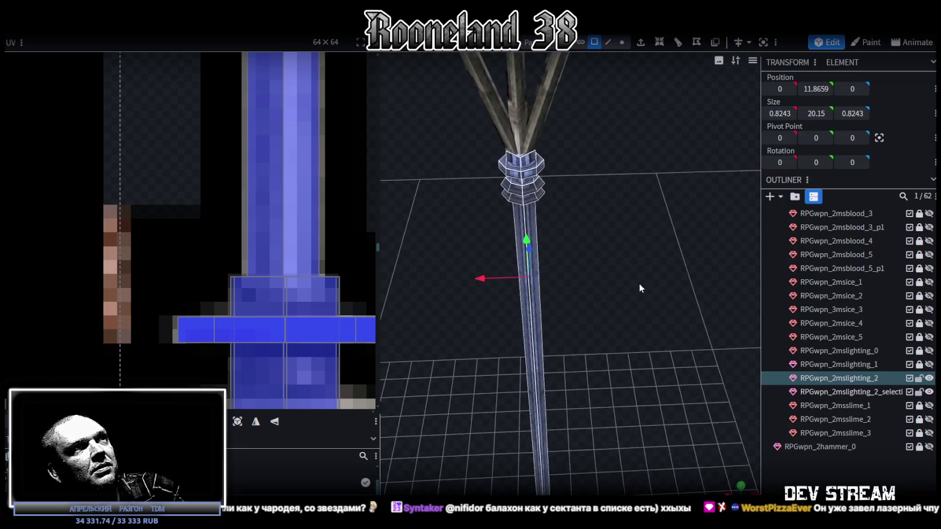
key("r")
mouse_move(535, 305)
left_mouse_down()
mouse_move(580, 276)
mouse_move(615, 274)
mouse_move(647, 306)
left_mouse_up()
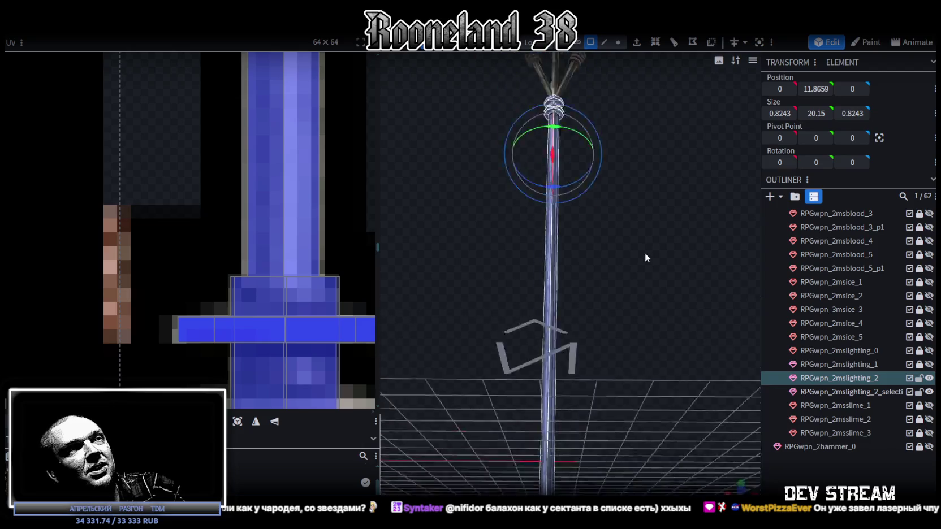
mouse_move(647, 307)
left_mouse_down()
mouse_move(621, 327)
mouse_move(662, 277)
mouse_move(631, 434)
mouse_move(685, 329)
left_mouse_up()
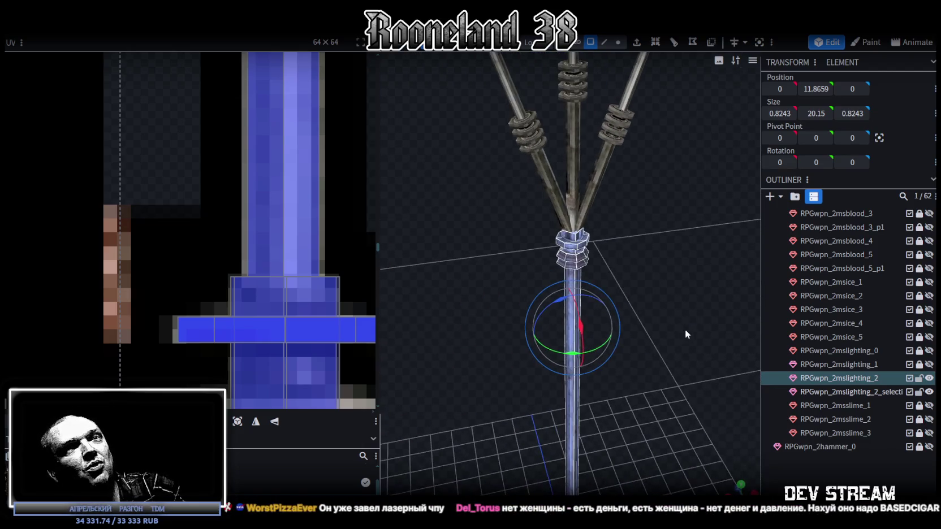
Step: Merge the split-off prongs and the shaft back into one trident mesh
left_click(855, 392, "ctrl")
right_click(855, 392)
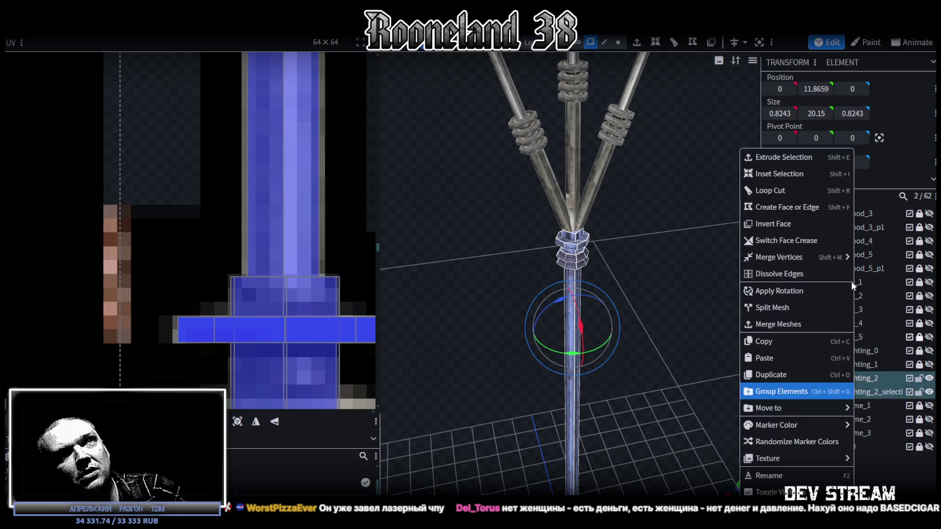
left_click(782, 323)
scroll(640, 247, "down", 3)
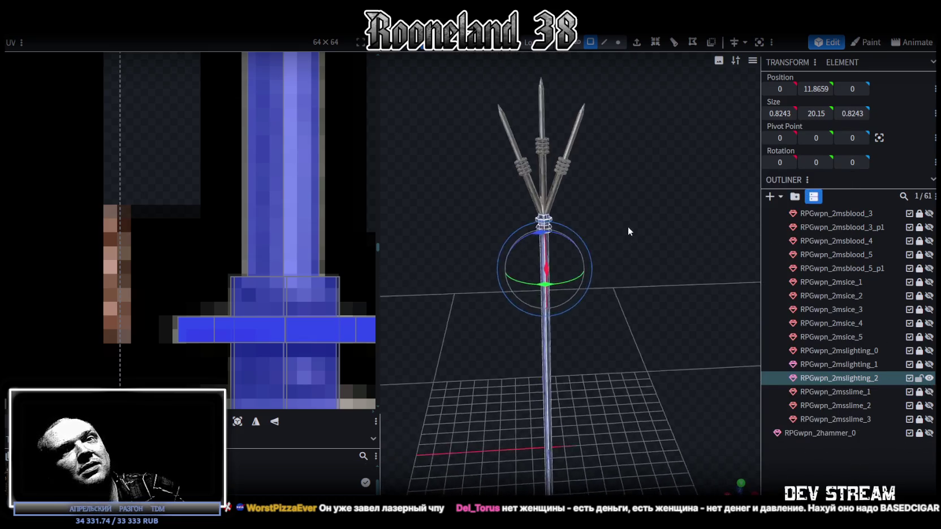
Step: Inspect the merged trident from several angles including below, then switch to vertex selection mode
scroll(628, 226, "down", 3)
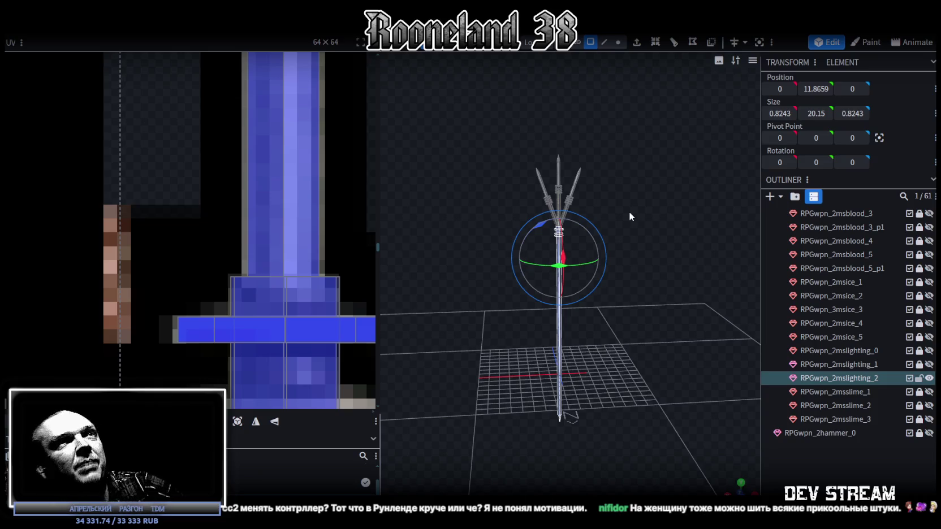
scroll(620, 206, "up", 3)
scroll(615, 139, "up", 3)
scroll(578, 171, "up", 2)
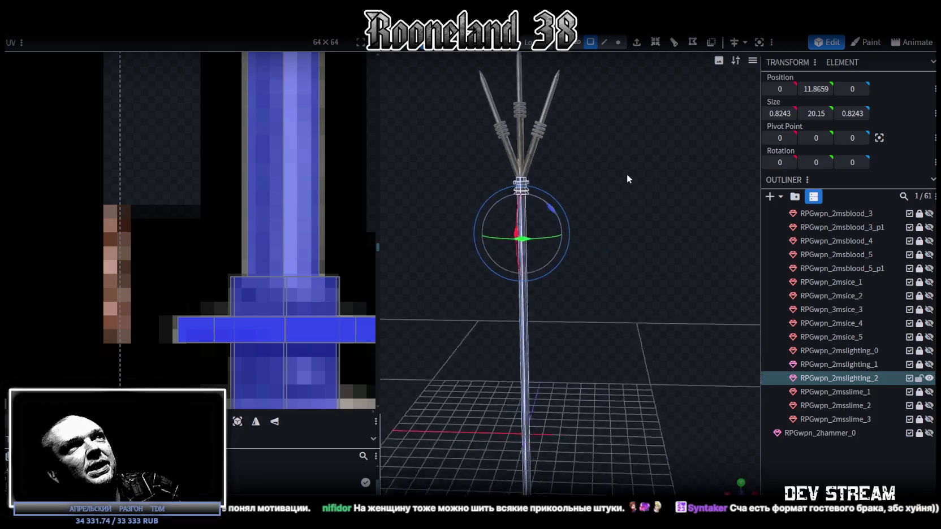
scroll(672, 171, "down", 5)
scroll(667, 170, "up", 4)
scroll(656, 164, "down", 2)
mouse_move(650, 160)
left_mouse_down()
mouse_move(647, 147)
mouse_move(633, 189)
mouse_move(647, 187)
mouse_move(614, 213)
mouse_move(540, 218)
mouse_move(639, 189)
left_mouse_up()
scroll(645, 220, "up", 3)
scroll(664, 235, "up", 3)
mouse_move(655, 237)
left_mouse_down()
mouse_move(723, 233)
mouse_move(549, 198)
mouse_move(600, 204)
mouse_move(522, 180)
left_mouse_up()
scroll(521, 180, "down", 5)
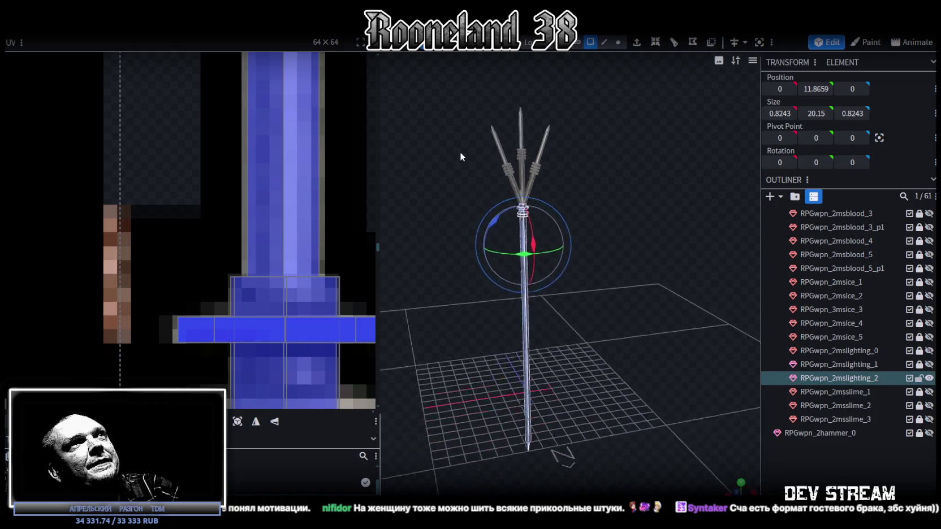
left_click(618, 42)
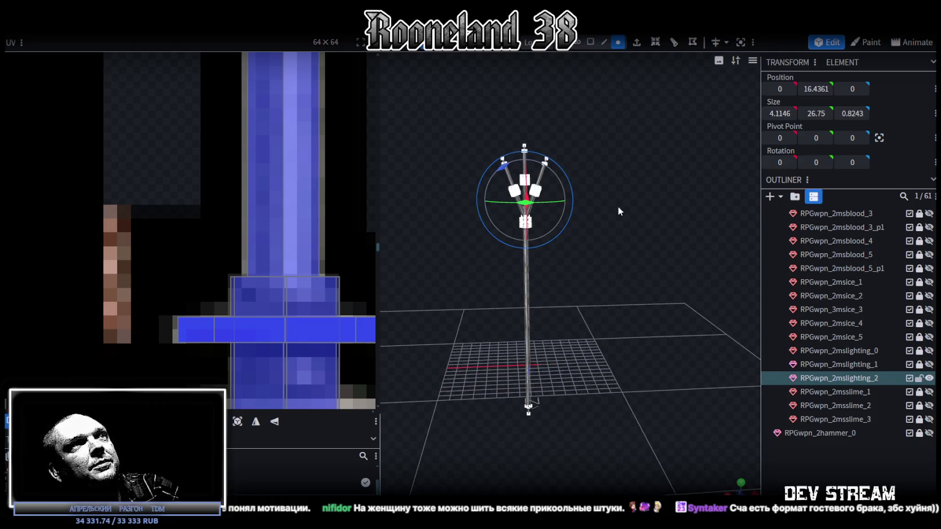
left_click(515, 158)
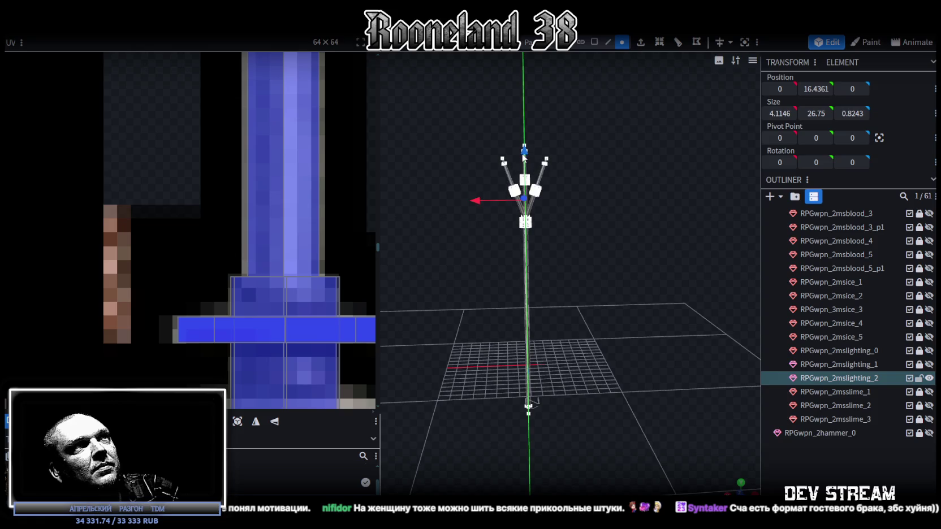
mouse_move(581, 188)
left_mouse_down()
mouse_move(610, 222)
mouse_move(639, 325)
mouse_move(686, 263)
mouse_move(639, 261)
mouse_move(668, 277)
left_mouse_up()
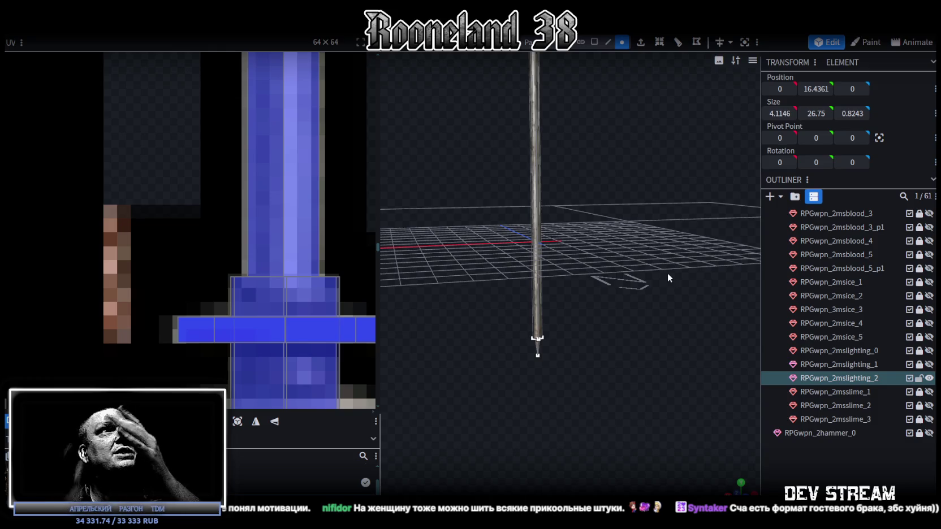
mouse_move(667, 272)
left_mouse_down()
mouse_move(593, 233)
mouse_move(634, 297)
left_mouse_up()
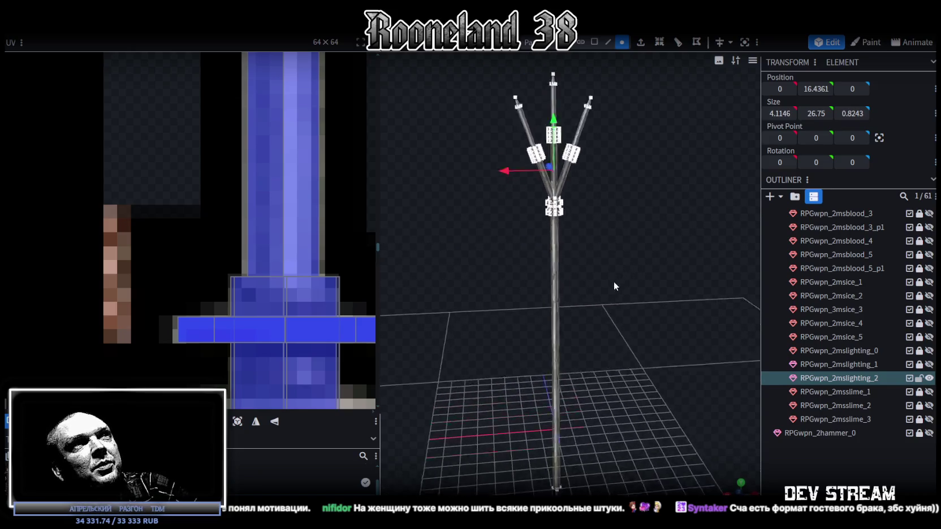
scroll(615, 279, "up", 3)
left_click(675, 258)
left_click_drag(675, 260, 622, 279)
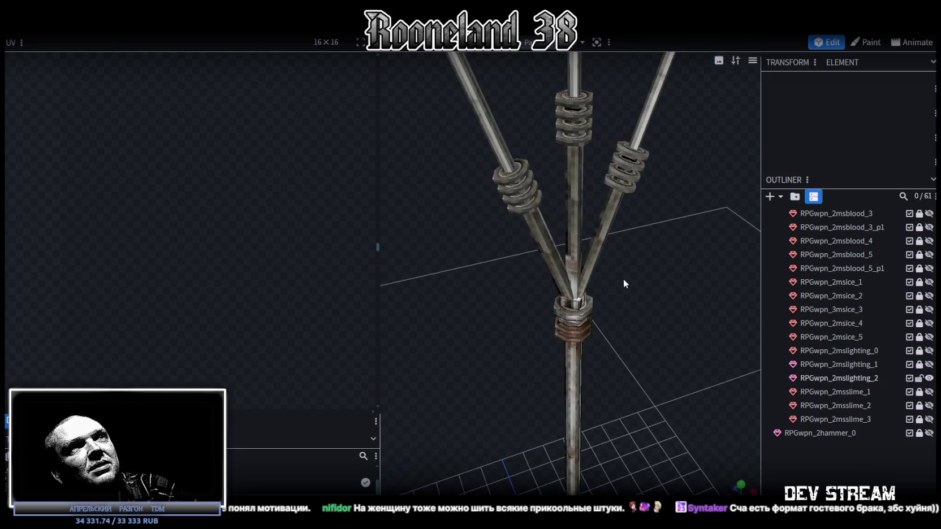
left_click(582, 307)
scroll(638, 278, "up", 2)
scroll(639, 279, "down", 2)
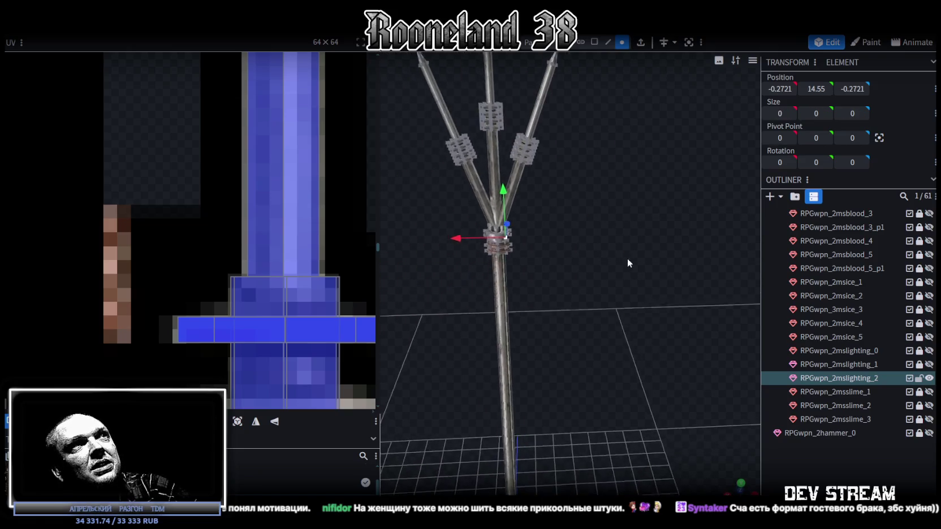
left_click_drag(627, 257, 658, 297)
left_click(806, 437)
scroll(564, 249, "down", 2)
mouse_move(566, 234)
left_mouse_down()
mouse_move(472, 261)
mouse_move(679, 312)
left_mouse_up()
scroll(530, 299, "up", 2)
mouse_move(528, 296)
left_mouse_down()
mouse_move(520, 291)
mouse_move(612, 307)
mouse_move(442, 314)
mouse_move(647, 341)
mouse_move(688, 312)
mouse_move(622, 283)
left_mouse_up()
scroll(638, 246, "down", 2)
mouse_move(638, 246)
left_mouse_down()
mouse_move(648, 358)
mouse_move(626, 268)
mouse_move(624, 347)
mouse_move(506, 215)
mouse_move(678, 307)
mouse_move(586, 199)
mouse_move(606, 329)
mouse_move(629, 186)
left_mouse_up()
scroll(605, 247, "up", 2)
scroll(627, 257, "up", 2)
left_click(578, 194)
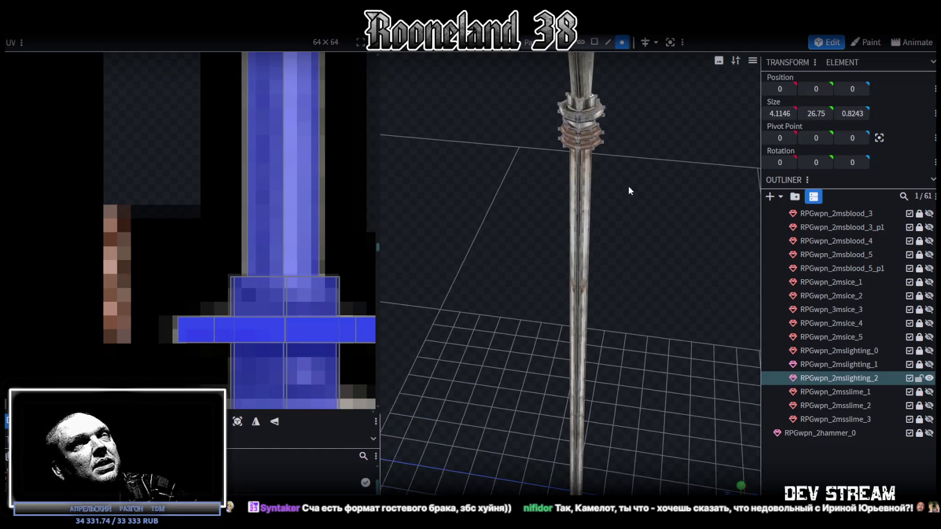
left_click(594, 41)
Step: Select the shaft face whose UV mapping needs fixing
left_click(578, 246)
scroll(313, 227, "down", 2)
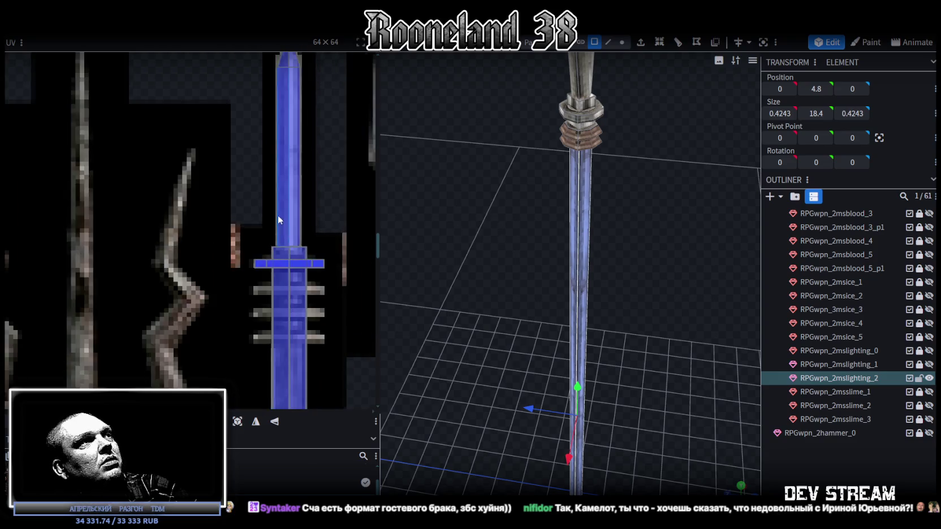
scroll(277, 214, "down", 2)
scroll(291, 355, "up", 2)
scroll(308, 174, "up", 2)
scroll(295, 257, "up", 2)
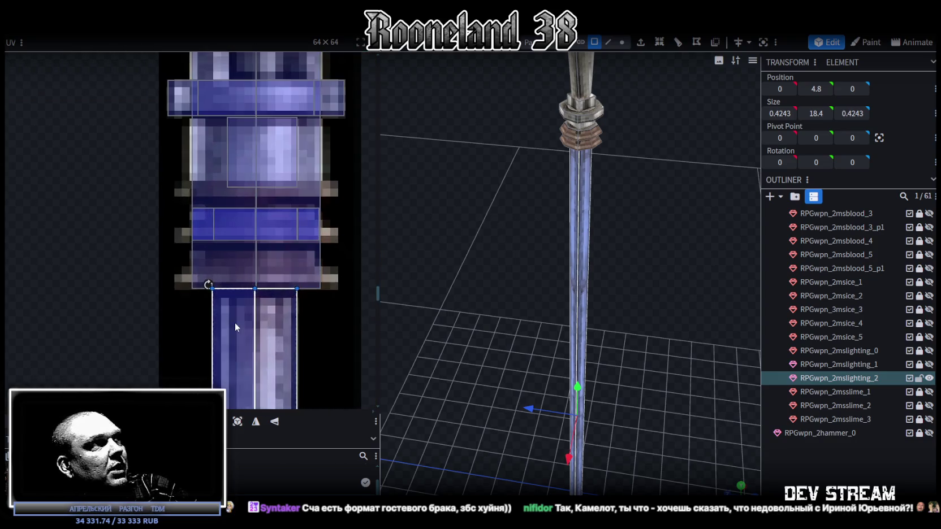
scroll(233, 325, "up", 3)
left_click(208, 303)
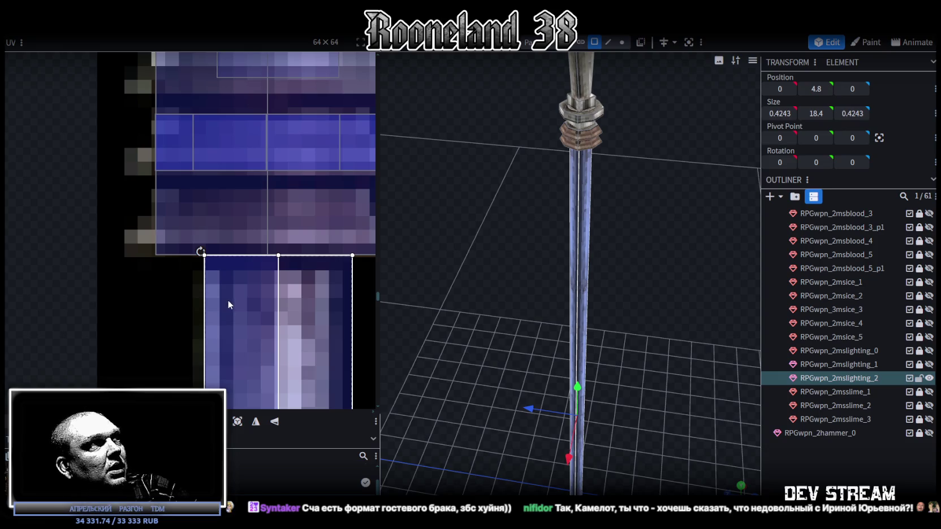
Step: Try nudging the shaft's UV face right on the texture, then undo it
scroll(221, 289, "up", 2)
left_click_drag(199, 274, 204, 273)
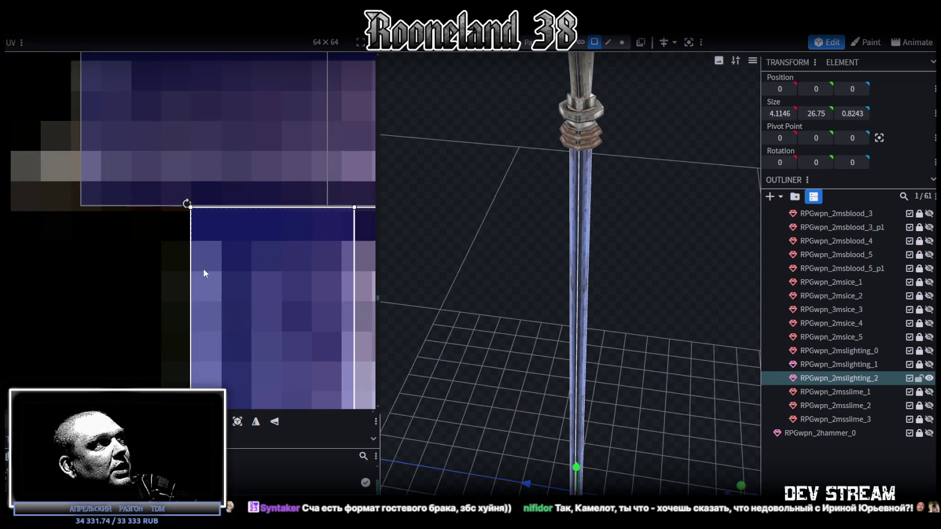
key("ctrl+z")
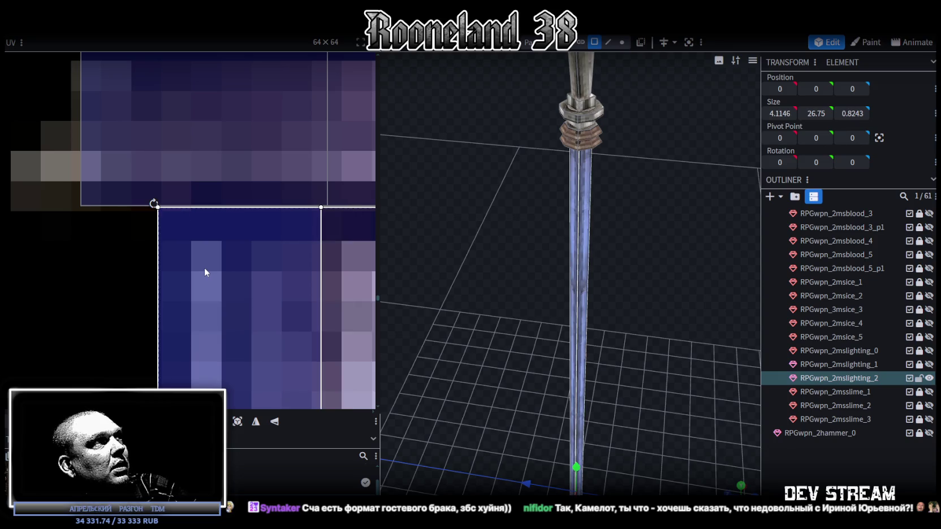
scroll(180, 256, "down", 3)
scroll(201, 314, "down", 2)
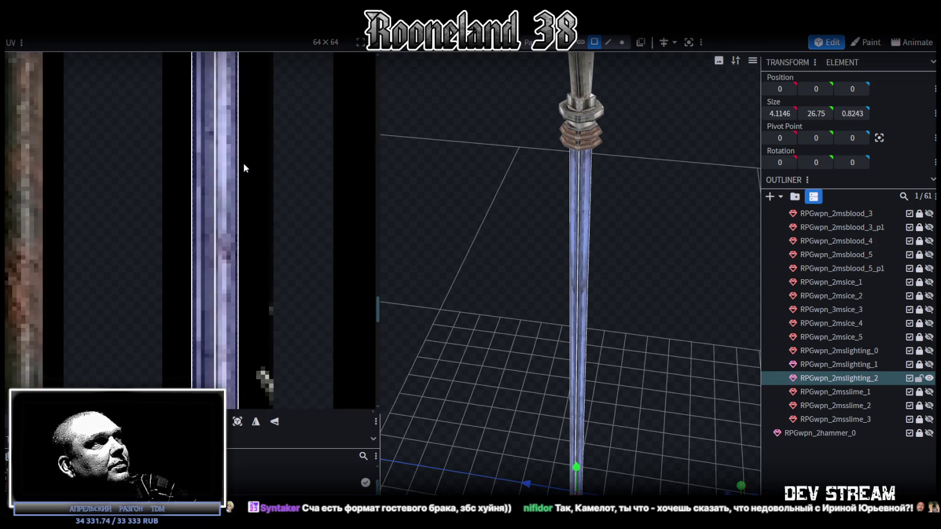
scroll(253, 222, "up", 1)
scroll(254, 225, "down", 3)
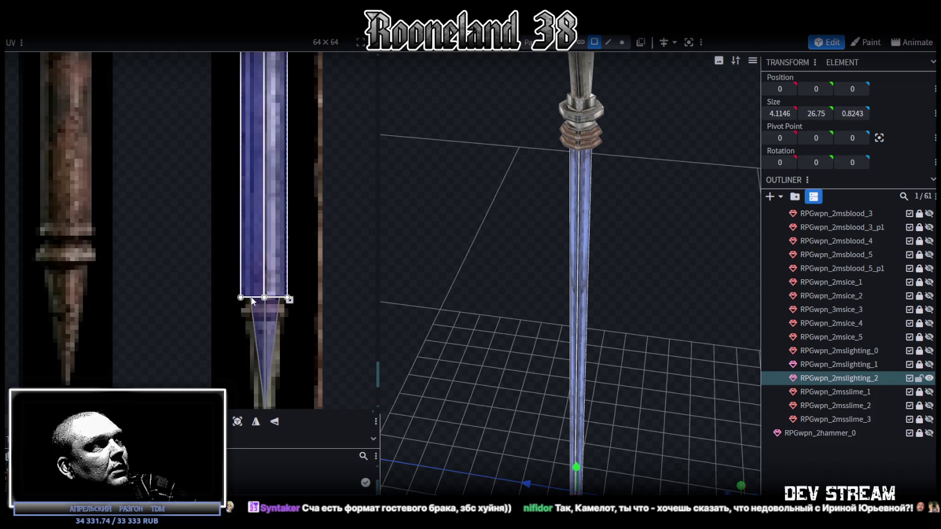
scroll(251, 295, "up", 5)
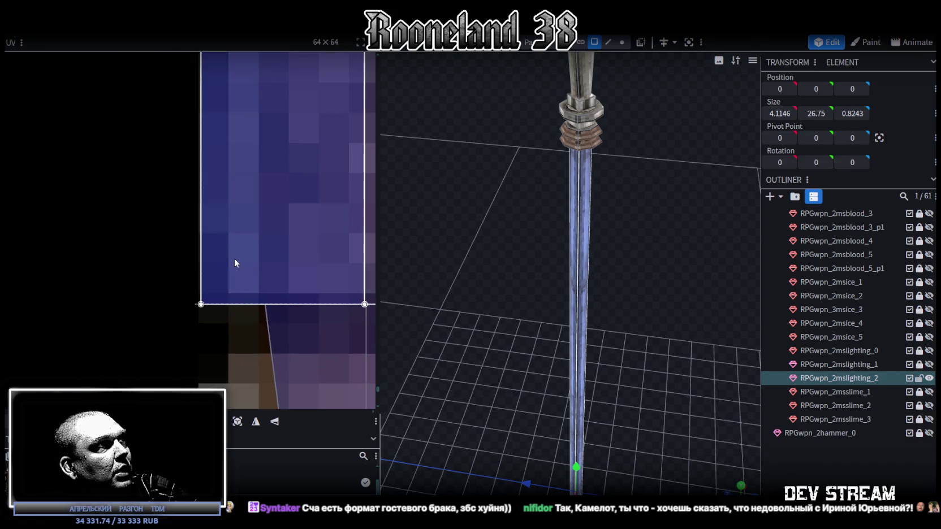
Step: Shrink the shaft's UV box slightly at its corner along the blue shaft strip
middle_click_drag(262, 263, 101, 253)
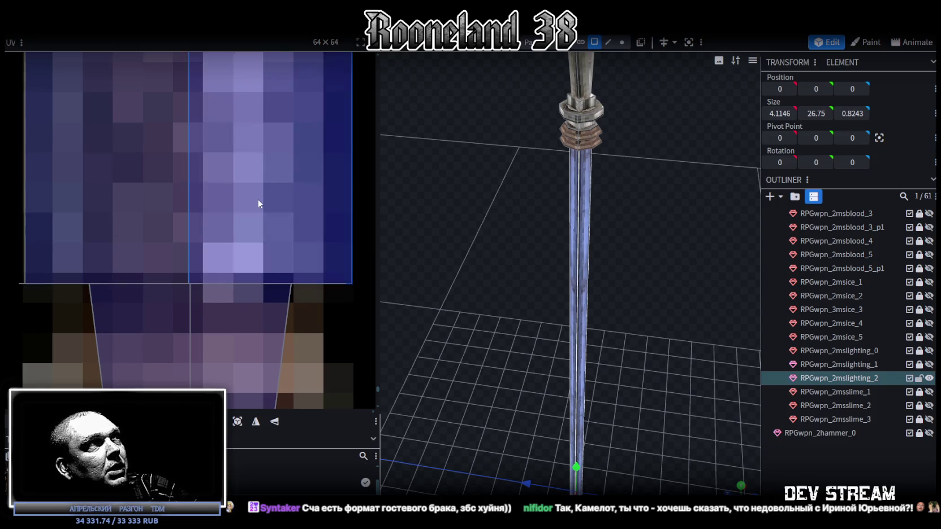
scroll(100, 202, "down", 3)
scroll(226, 237, "up", 3)
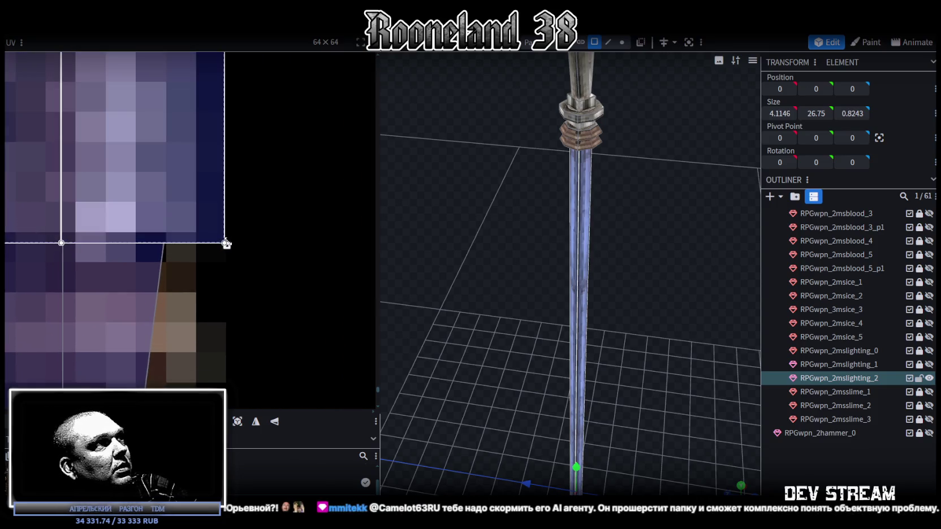
left_click_drag(227, 244, 223, 245)
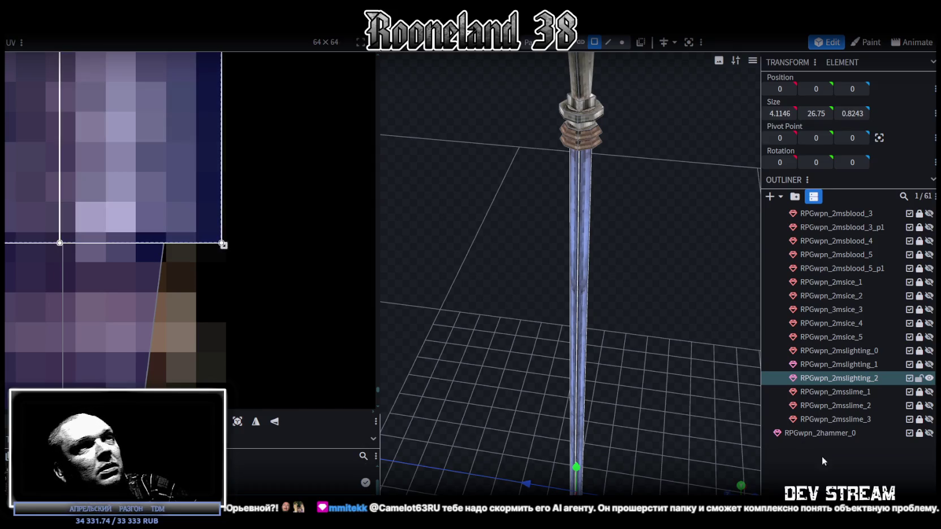
Step: Deselect everything and orbit to view the whole textured trident
left_click(821, 456)
scroll(621, 287, "down", 3)
mouse_move(621, 288)
left_mouse_down()
mouse_move(570, 298)
mouse_move(586, 306)
left_mouse_up()
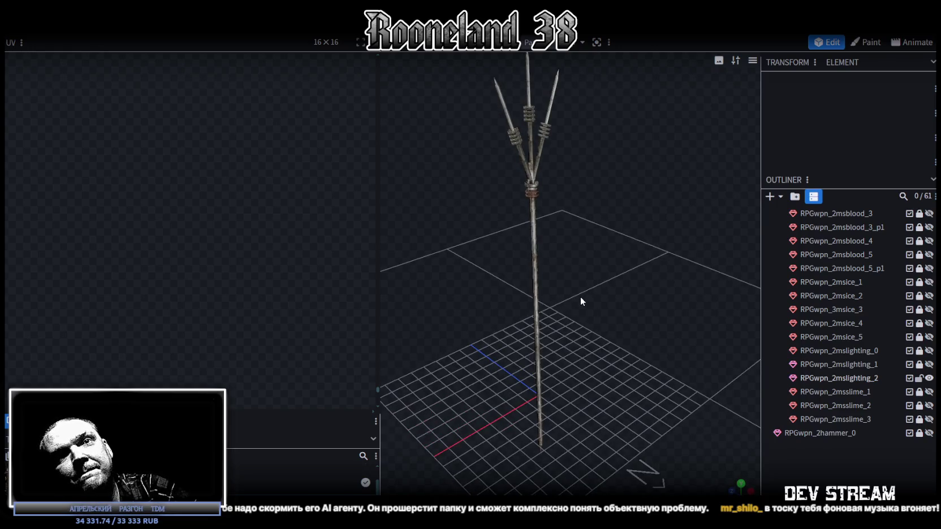
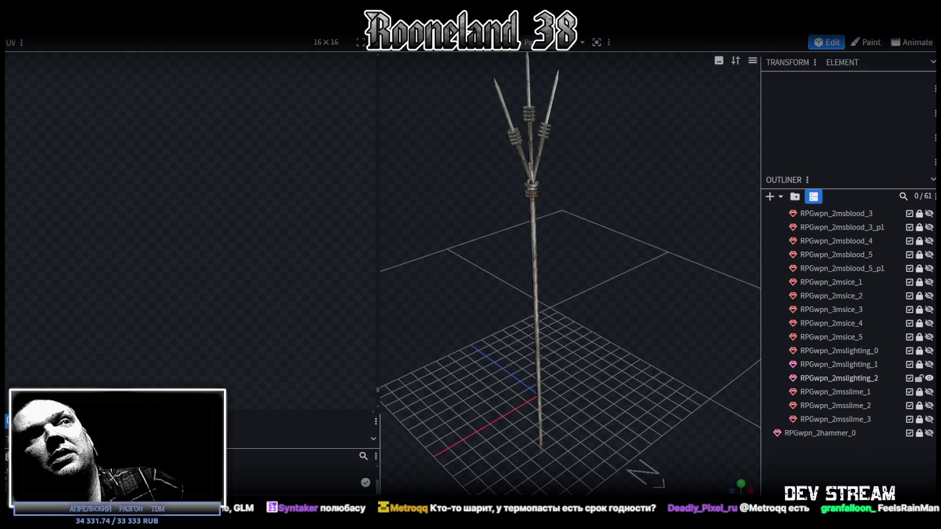
Step: Select parts of the trident and inspect them from several angles
scroll(614, 243, "up", 3)
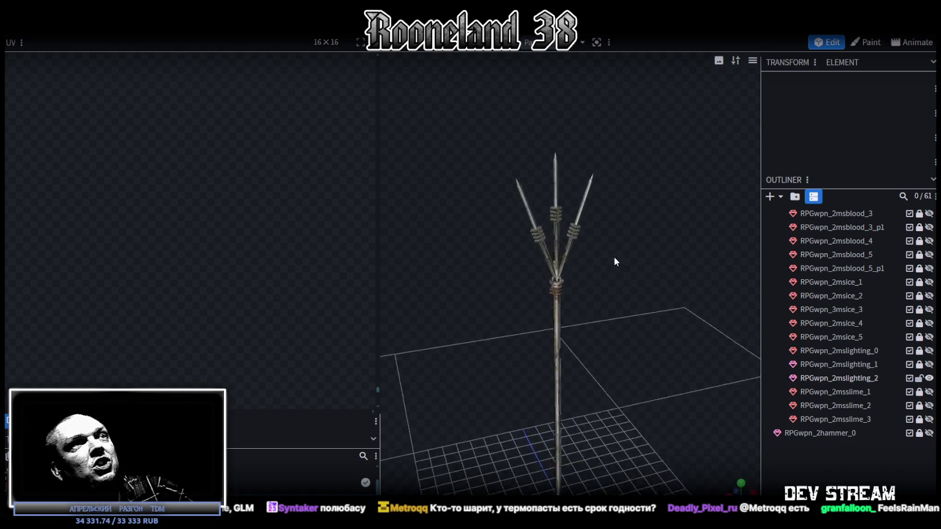
scroll(610, 255, "up", 3)
left_click(528, 267)
left_click_drag(615, 290, 580, 270)
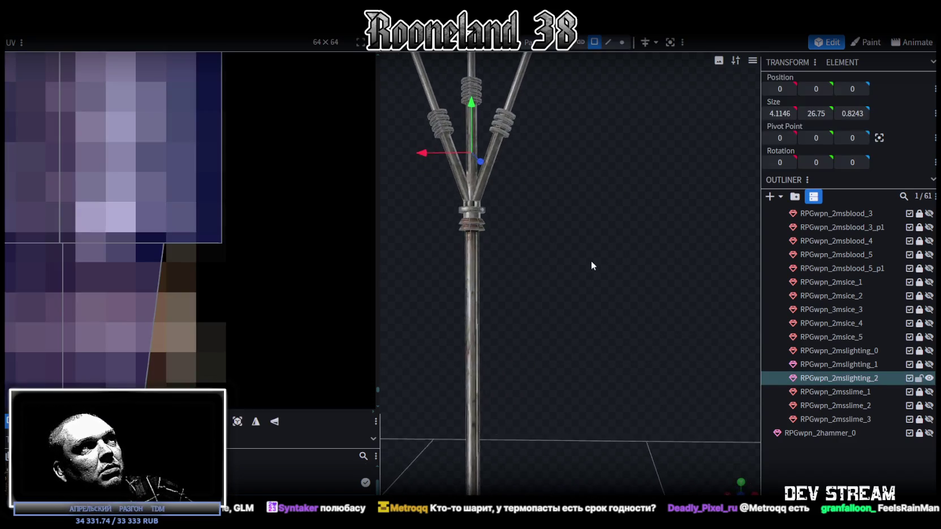
left_click(546, 273)
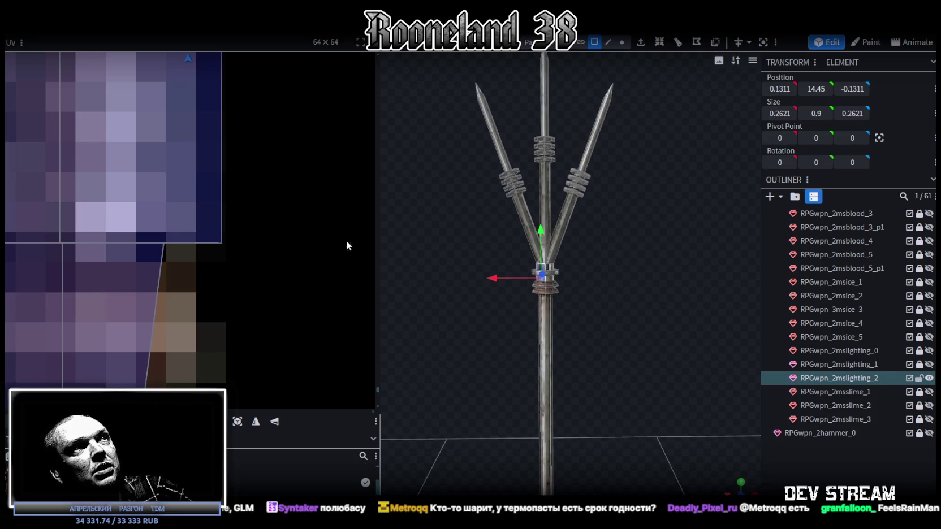
scroll(273, 267, "down", 5)
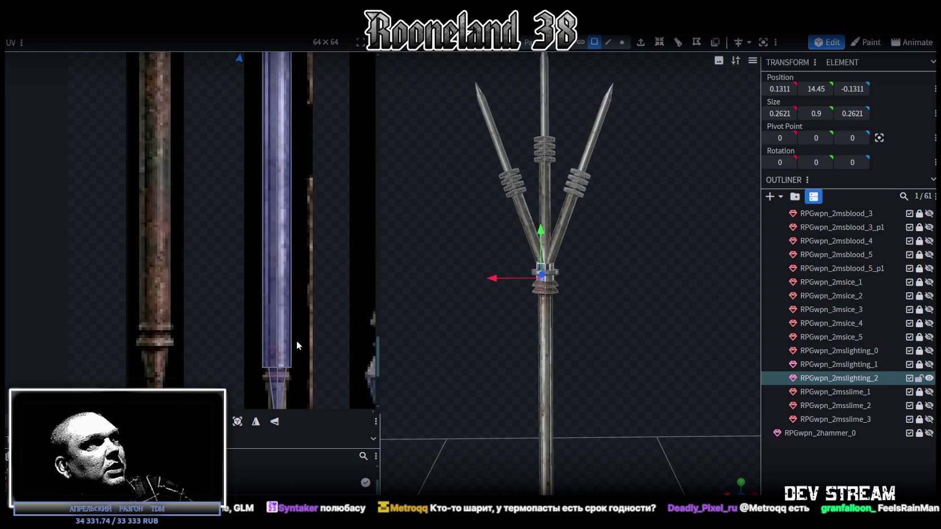
scroll(235, 266, "up", 3)
scroll(254, 281, "up", 3)
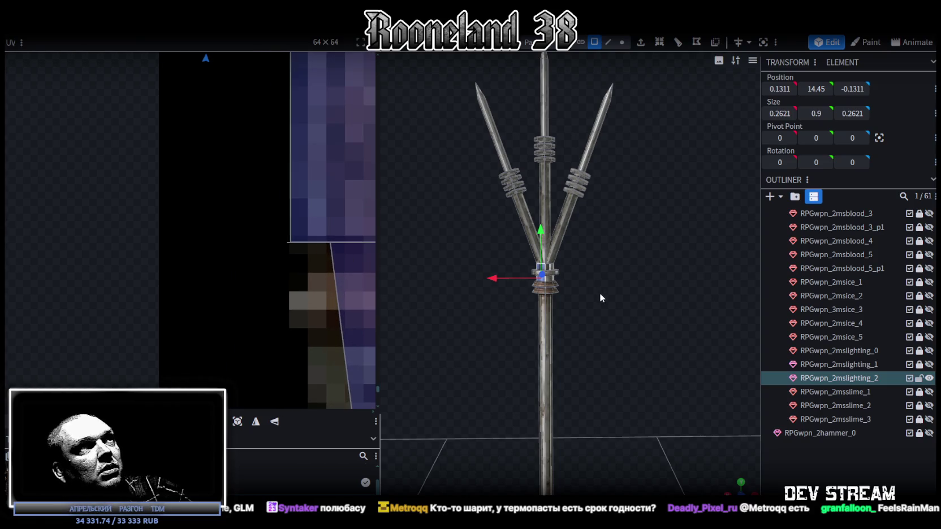
left_click(833, 442)
mouse_move(665, 320)
left_mouse_down()
mouse_move(607, 314)
mouse_move(563, 287)
left_mouse_up()
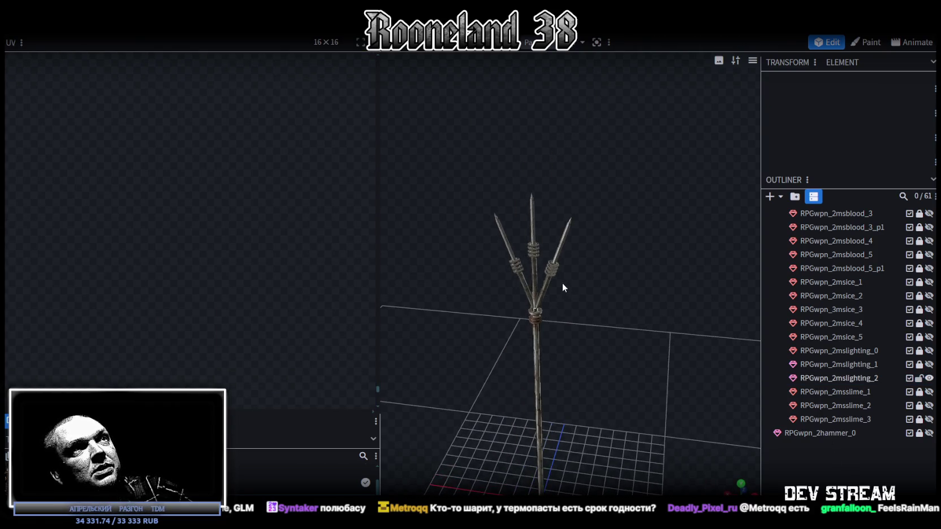
left_click(550, 267)
Step: Lock and hide the RPGwpn_2mslighting_2 trident in the Outliner
scroll(286, 267, "down", 2)
scroll(284, 262, "down", 3)
scroll(293, 258, "down", 2)
scroll(262, 316, "down", 2)
mouse_move(463, 303)
left_mouse_down()
mouse_move(685, 341)
mouse_move(667, 369)
left_mouse_up()
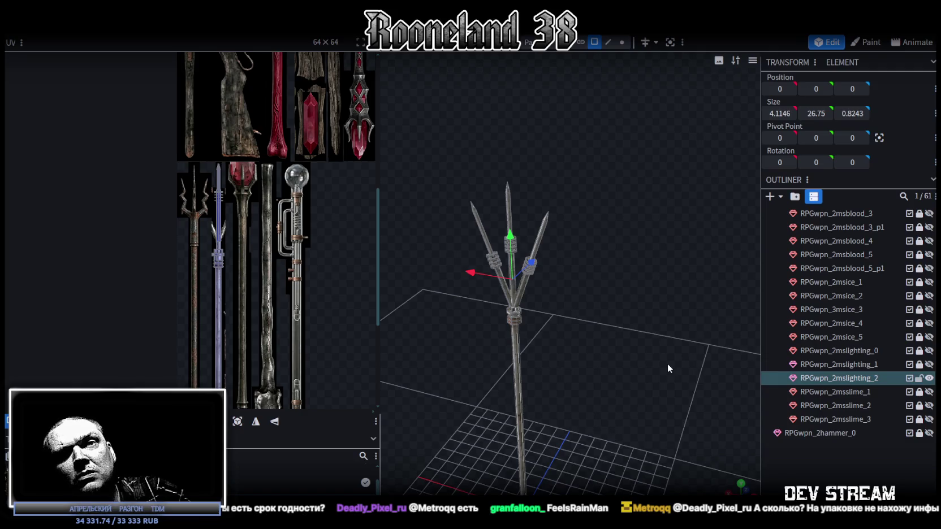
left_click_drag(667, 367, 679, 343)
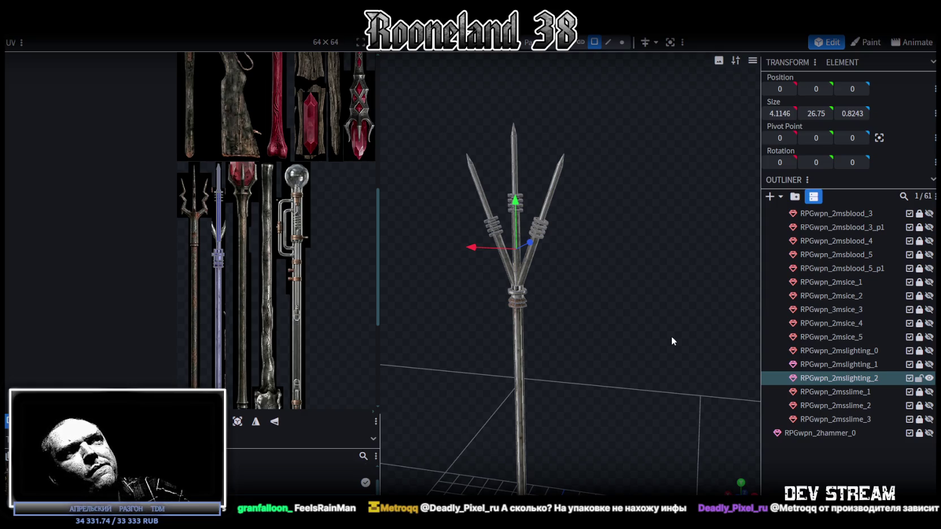
scroll(596, 325, "up", 1)
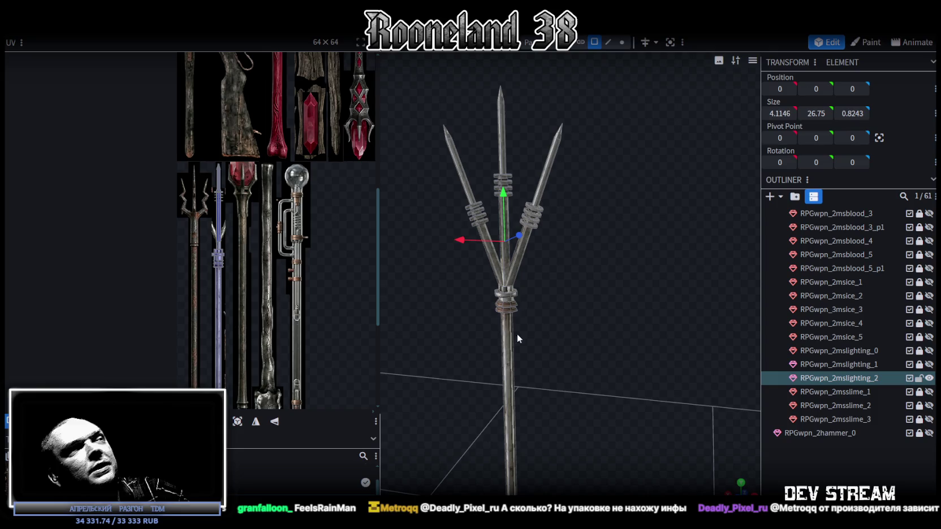
left_click(919, 378)
left_click(929, 378)
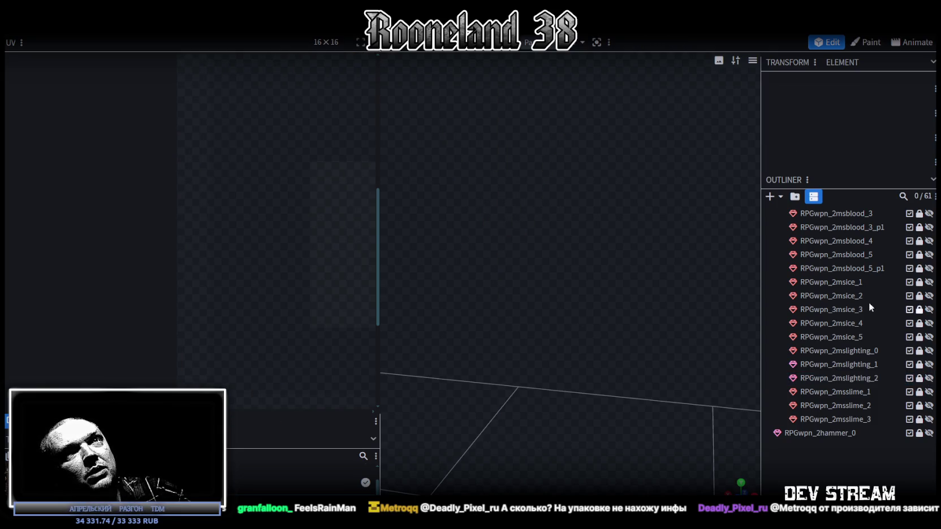
Step: Toggle Outliner visibility to reveal the spiked RPGwpn_2msblood_3 staff
scroll(928, 311, "up", 3)
left_click(930, 298)
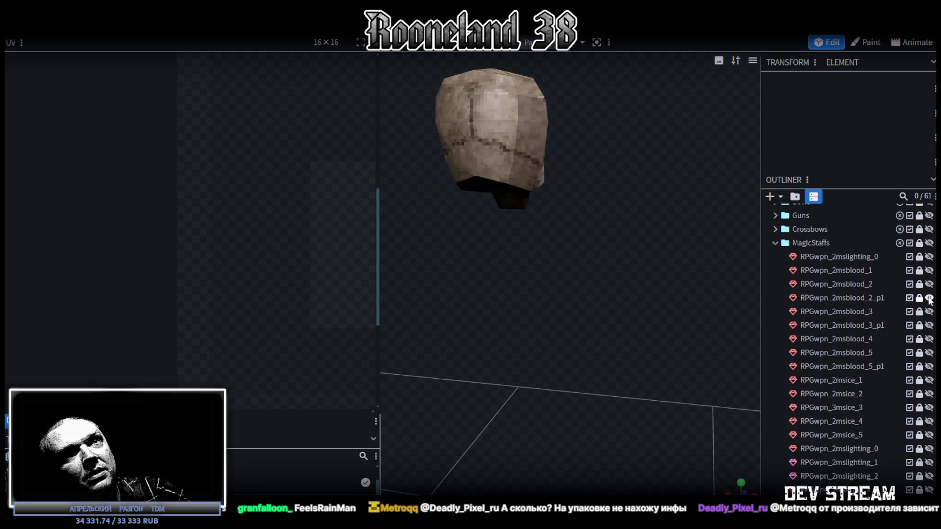
left_click(929, 297)
left_click(929, 325)
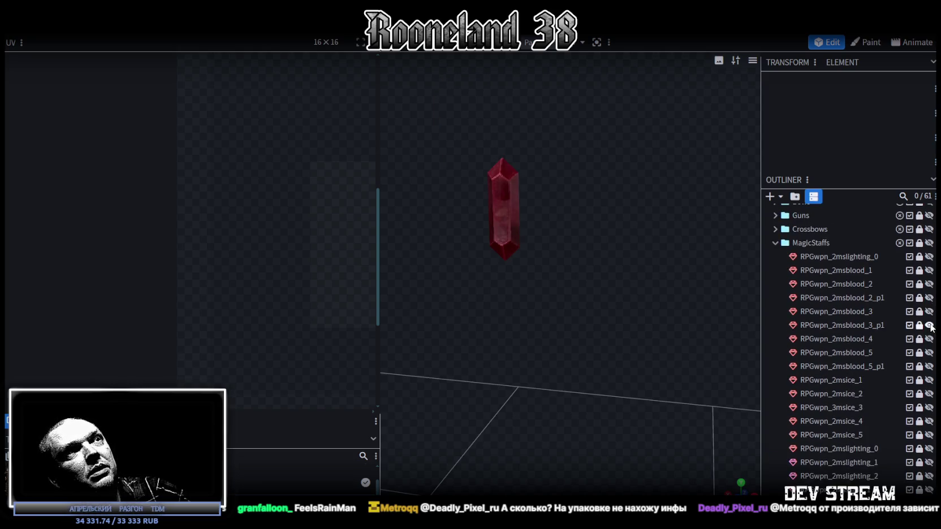
left_click(929, 325)
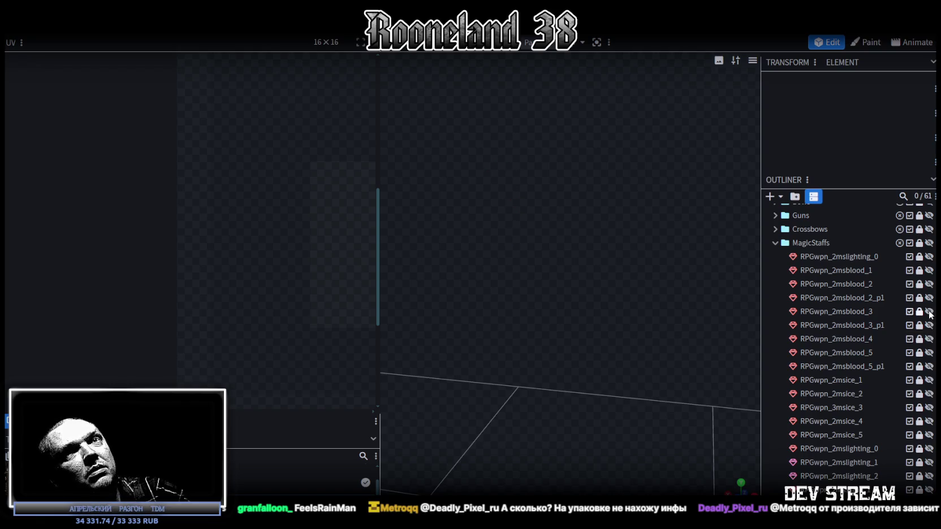
left_click(929, 311)
Step: Duplicate the RPGwpn_2msblood_3 staff, hide the original, and move the copy below RPGwpn_2mslighting_2
left_click(849, 312)
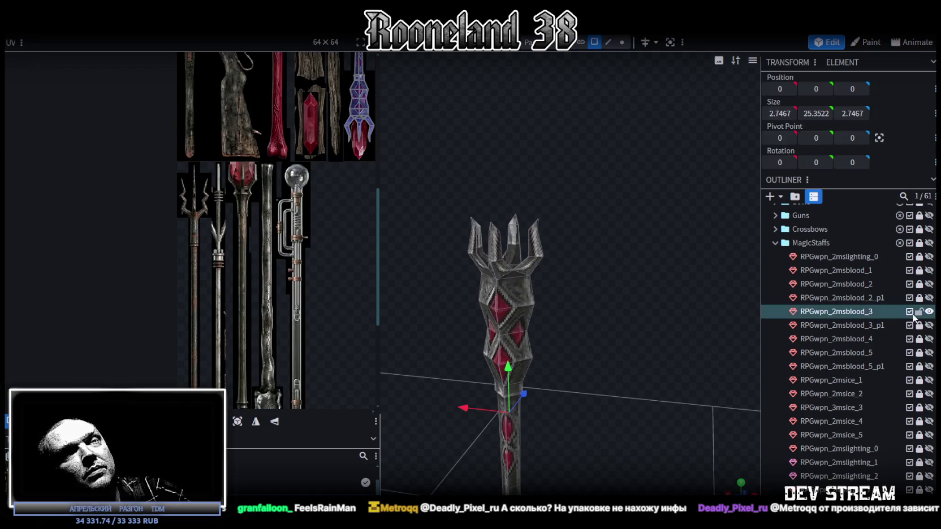
key("ctrl+d")
left_click(929, 311)
left_click_drag(853, 326, 873, 389)
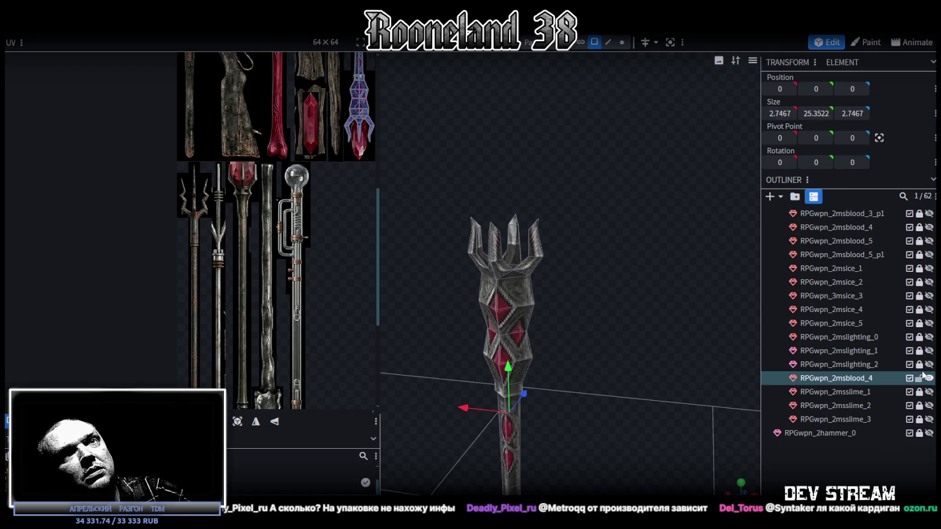
Step: Rename the copy to RPGwpn_2mslighting_3 and select the top block of its head
left_click(850, 368)
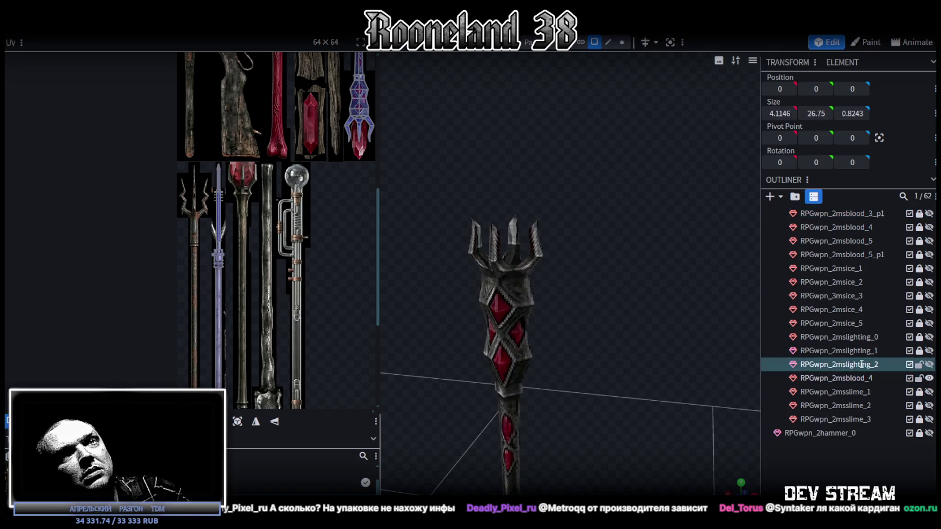
double_click(861, 364)
key("ctrl+c")
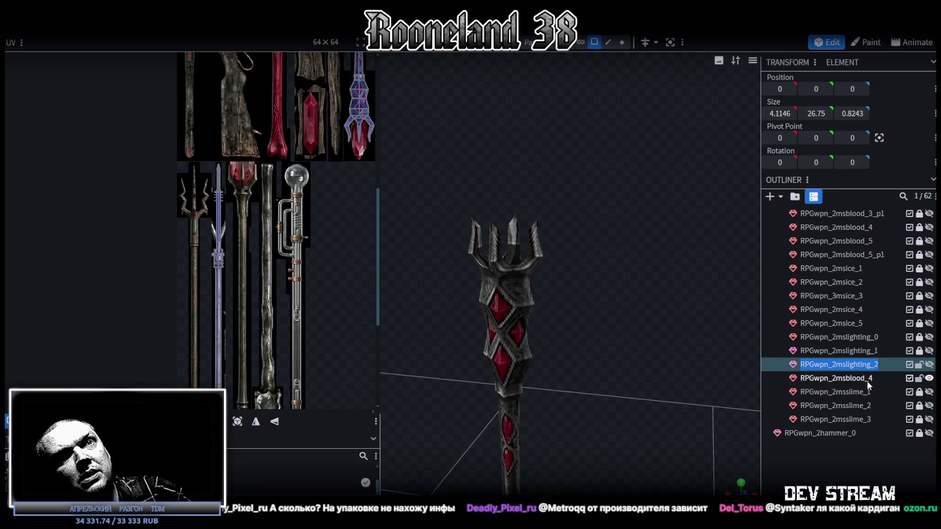
double_click(877, 377)
key("ctrl+v")
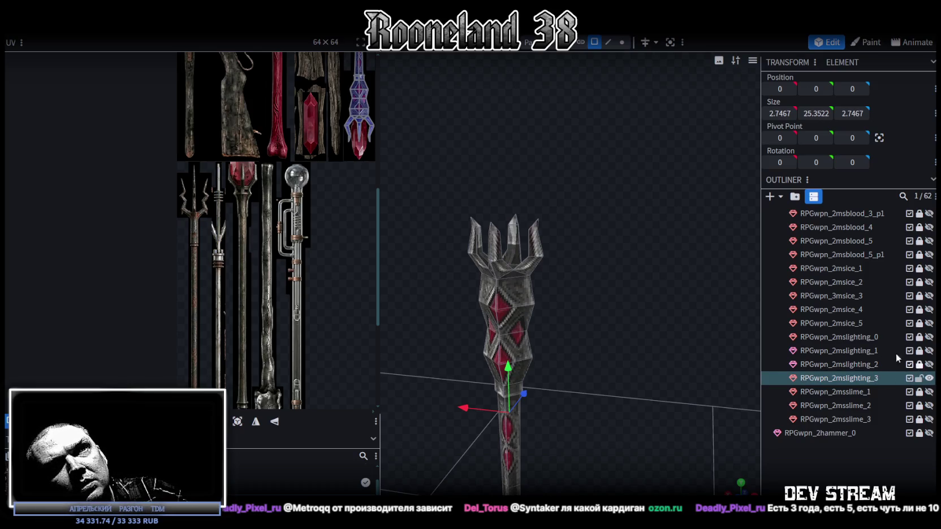
scroll(873, 343, "up", 2)
scroll(875, 344, "up", 3)
scroll(875, 344, "up", 2)
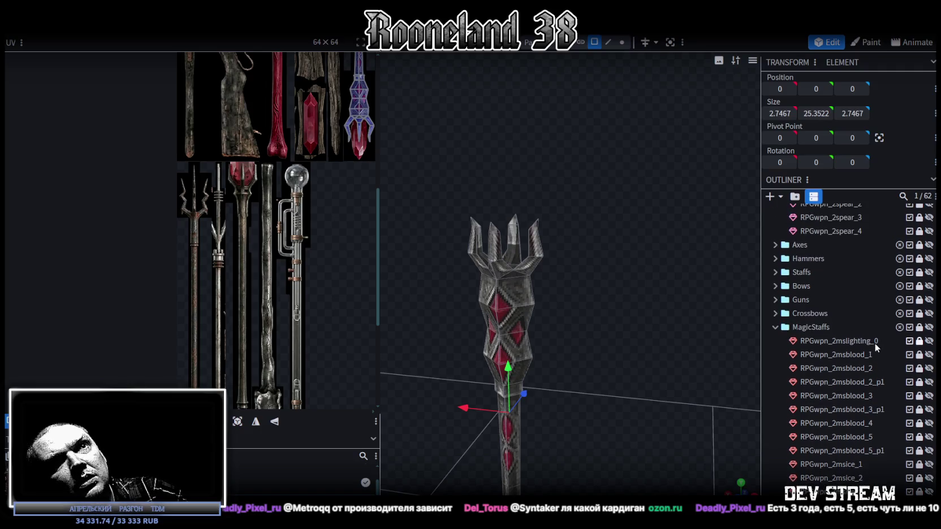
left_click(502, 293)
mouse_move(600, 312)
left_mouse_down()
mouse_move(593, 306)
mouse_move(617, 291)
left_mouse_up()
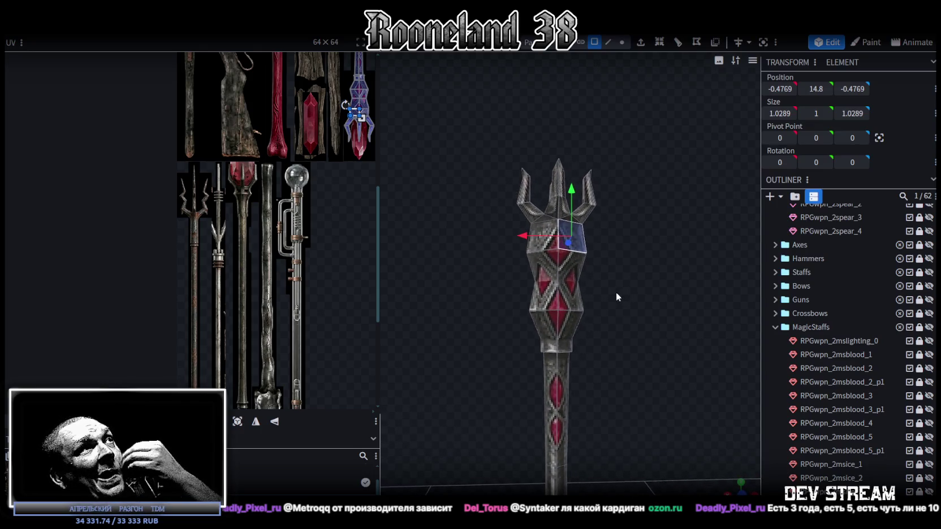
left_click_drag(616, 291, 612, 292)
left_click_drag(593, 250, 540, 276)
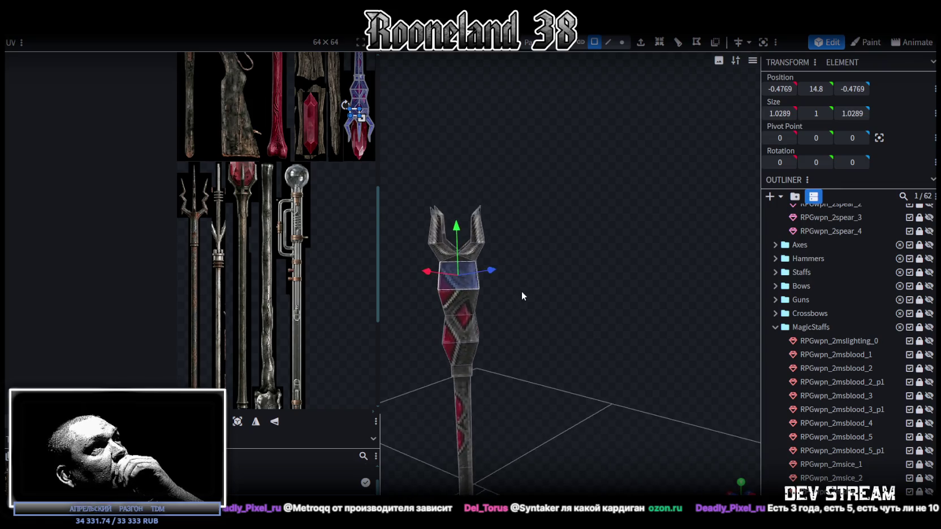
scroll(575, 270, "up", 3)
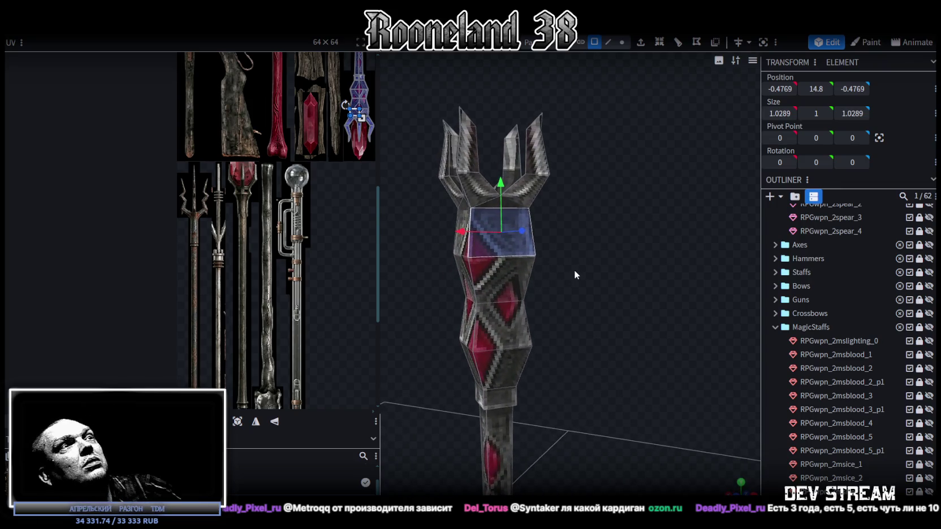
left_click_drag(561, 271, 593, 272)
scroll(586, 269, "down", 2)
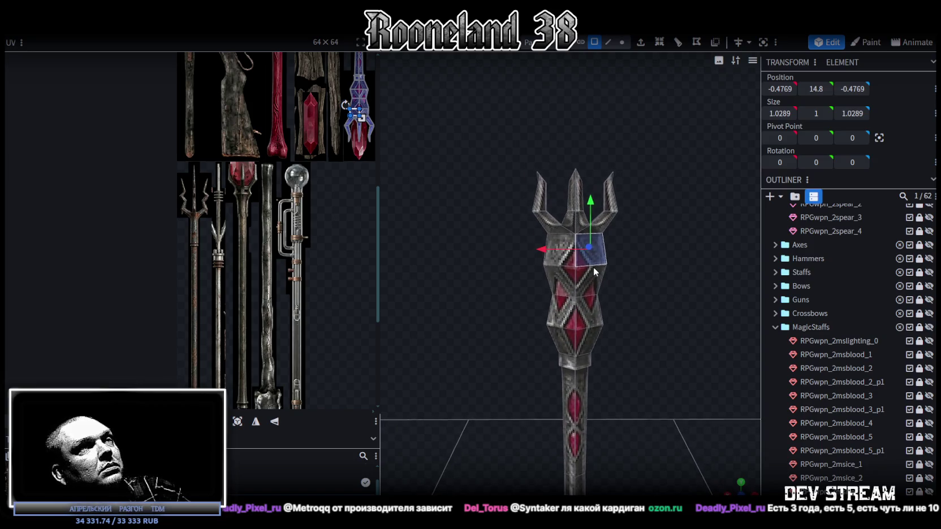
mouse_move(593, 272)
left_mouse_down()
mouse_move(552, 277)
mouse_move(556, 284)
mouse_move(571, 275)
mouse_move(504, 263)
mouse_move(430, 231)
left_mouse_up()
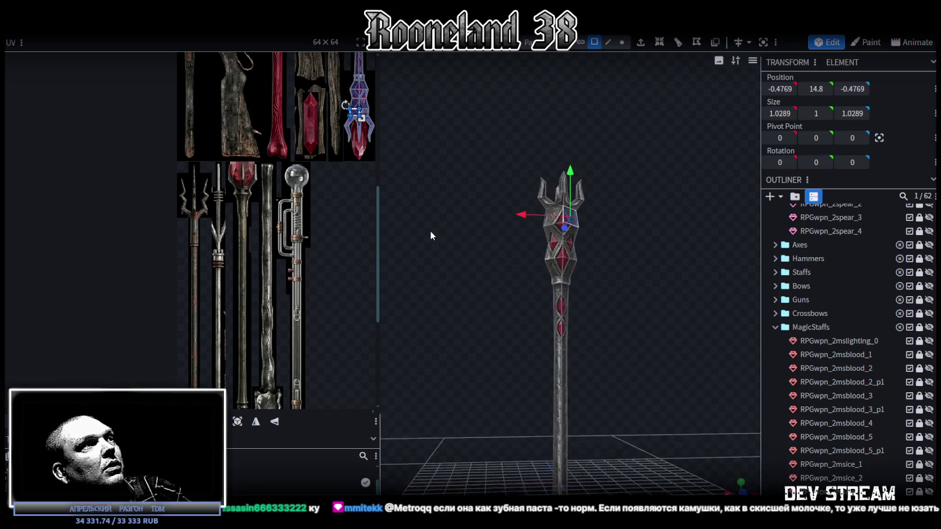
scroll(237, 224, "up", 3)
scroll(233, 222, "up", 2)
scroll(233, 222, "down", 3)
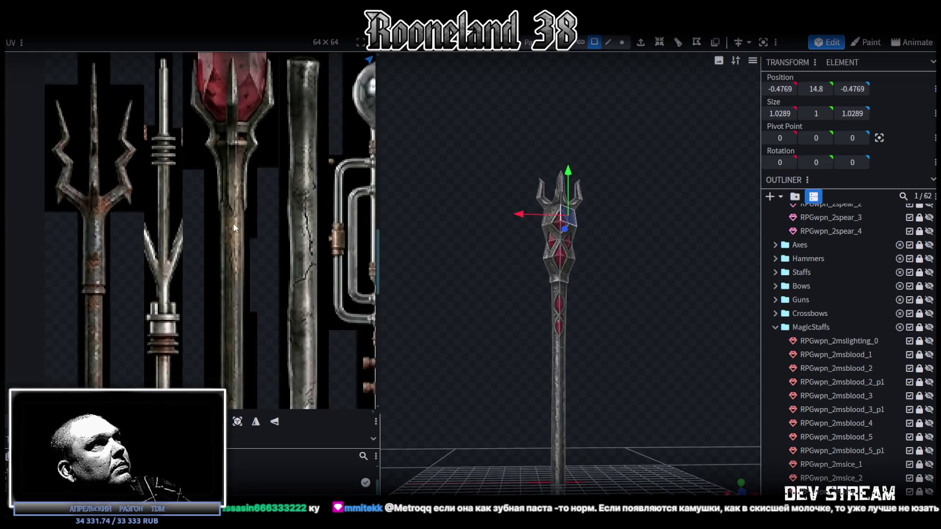
scroll(265, 228, "down", 2)
middle_click_drag(265, 228, 274, 145)
mouse_move(624, 355)
left_mouse_down()
mouse_move(582, 277)
mouse_move(480, 394)
mouse_move(547, 367)
mouse_move(542, 384)
mouse_move(538, 353)
mouse_move(534, 370)
mouse_move(577, 355)
left_mouse_up()
left_click(608, 42)
Step: Loop-cut the lower shaft from a vertical edge and slide the cut to offset 0.4774
mouse_move(529, 318)
left_mouse_down()
mouse_move(565, 290)
mouse_move(533, 322)
mouse_move(548, 302)
mouse_move(556, 317)
left_mouse_up()
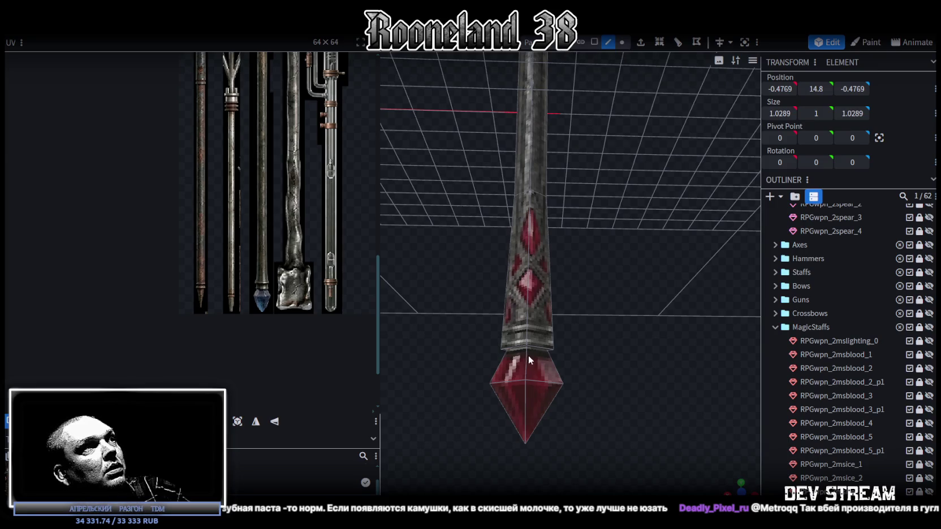
left_click_drag(529, 356, 528, 342)
left_click(517, 341)
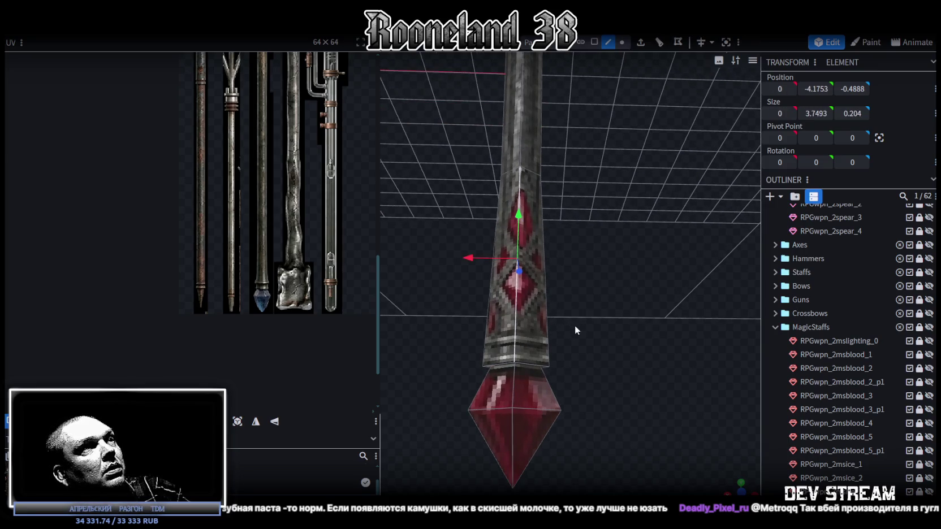
left_click_drag(586, 301, 585, 291)
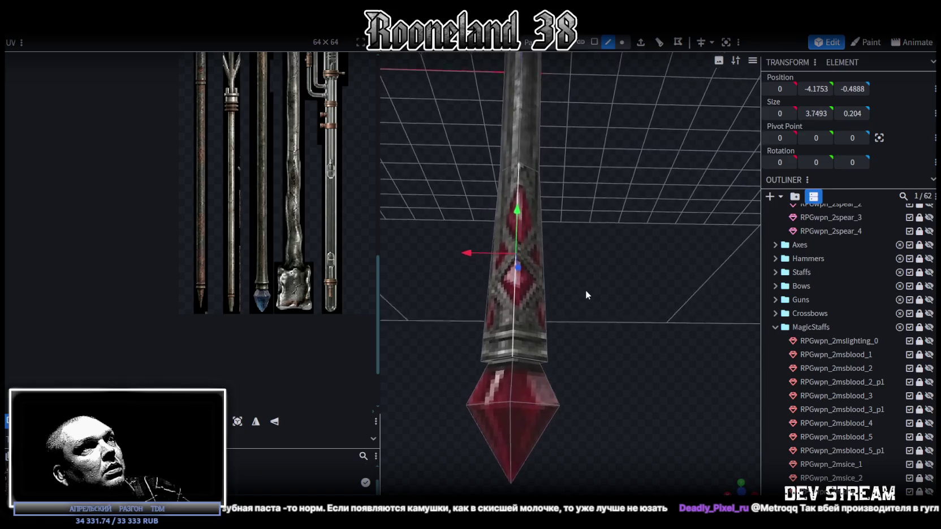
left_click(660, 44)
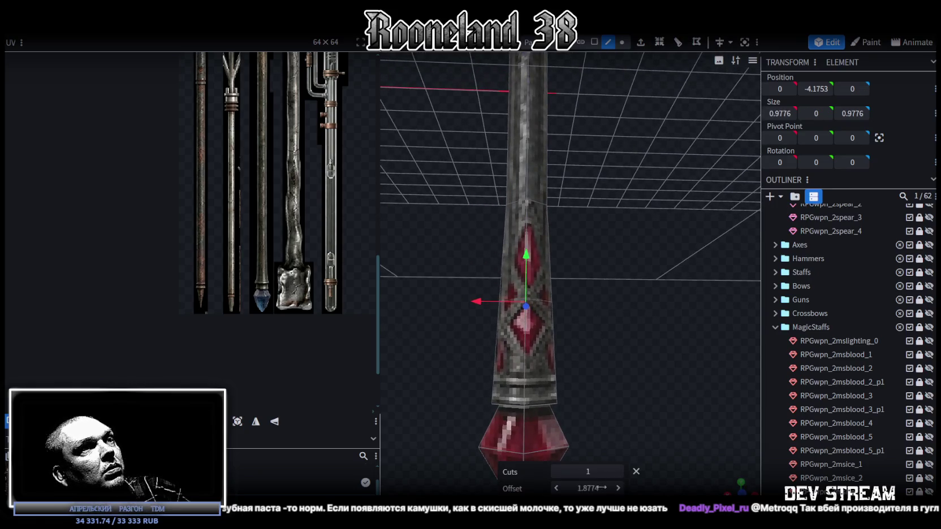
left_click_drag(584, 487, 560, 487)
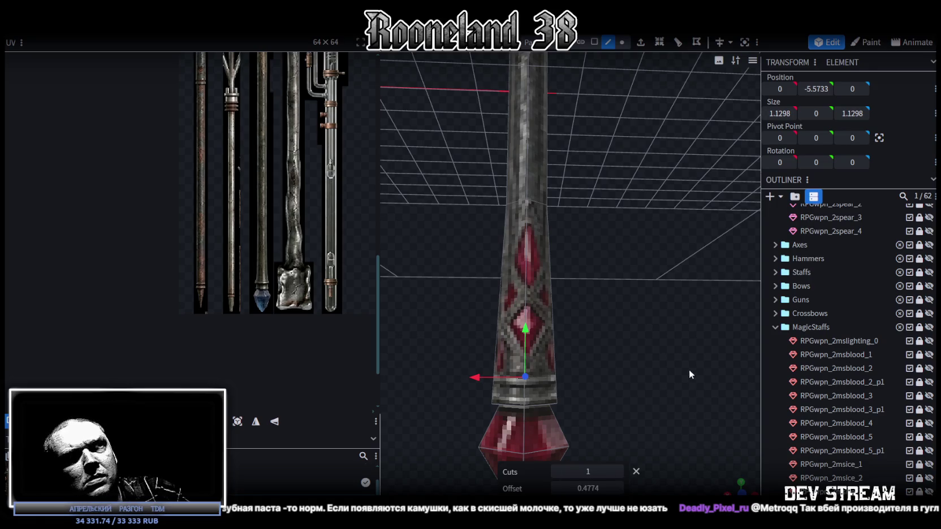
left_click_drag(689, 369, 658, 307)
mouse_move(654, 56)
left_mouse_down()
mouse_move(615, 221)
mouse_move(615, 275)
mouse_move(650, 227)
mouse_move(647, 189)
mouse_move(641, 231)
left_mouse_up()
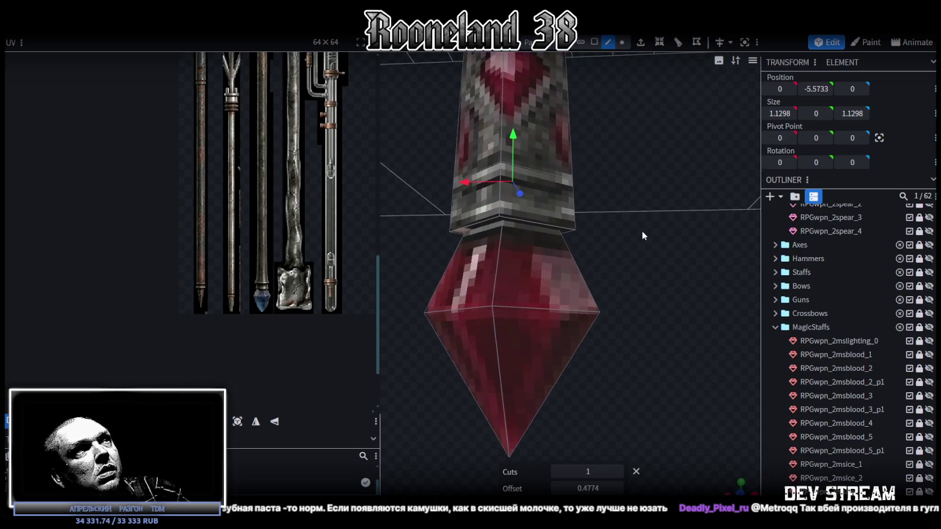
Step: In Vertex mode, merge the first two vertex pairs at the collar–gem joint
left_click(622, 42)
left_click(488, 218)
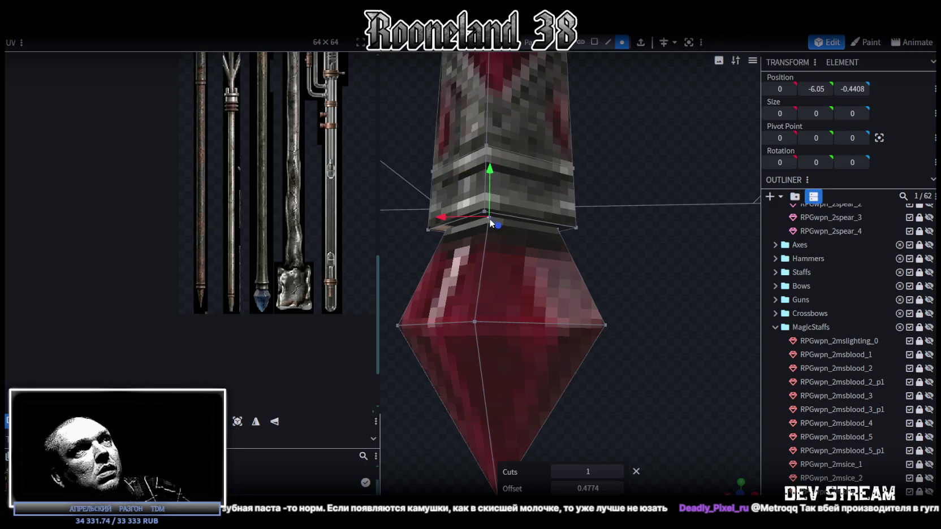
left_click(483, 209, "shift")
right_click(482, 209)
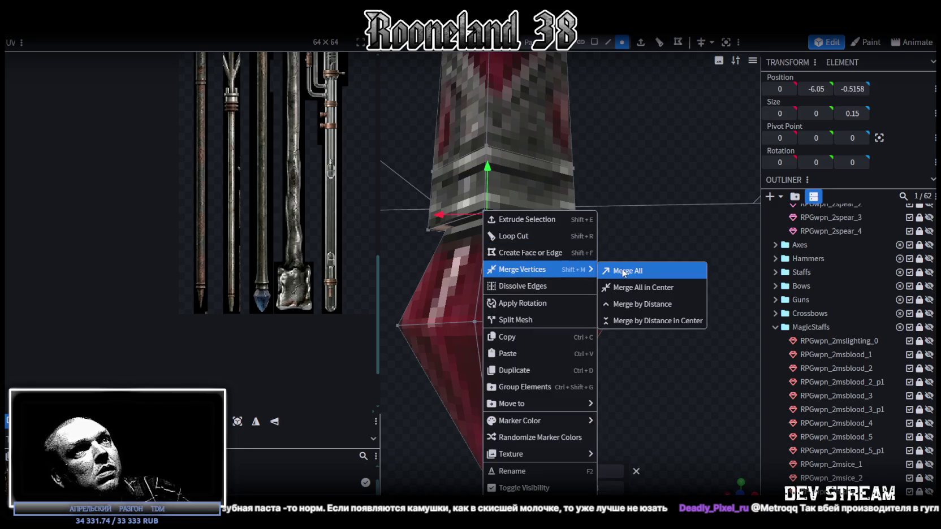
mouse_move(522, 269)
left_click(653, 269)
left_click(559, 228)
right_click(576, 232)
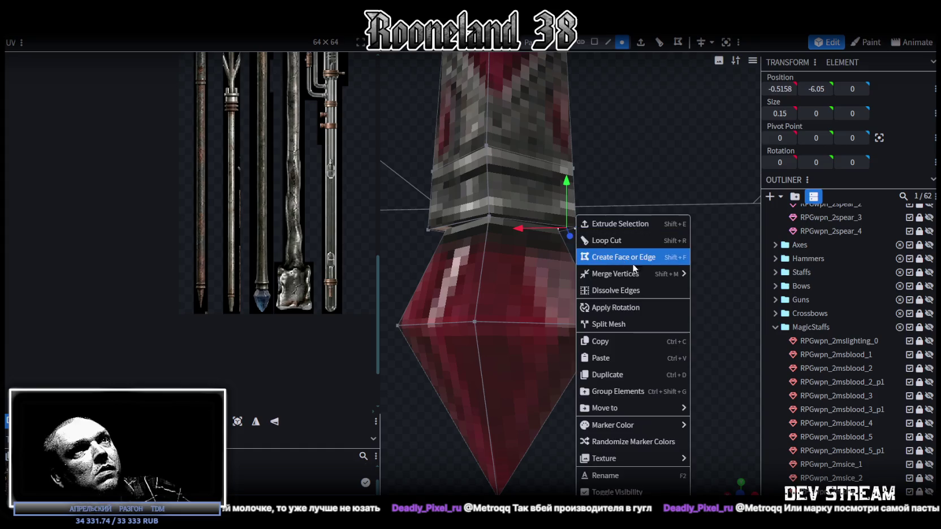
left_click(712, 272)
left_click(448, 230)
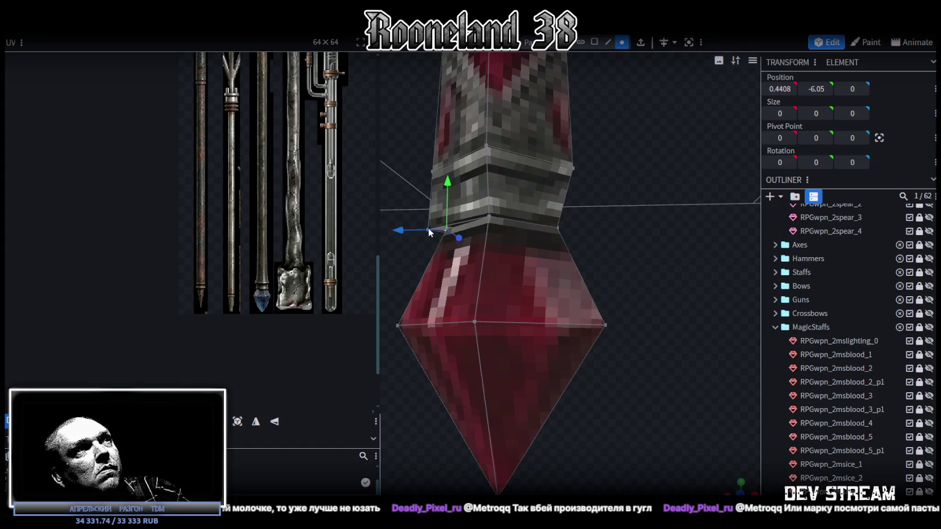
Step: Merge another loose vertex pair at the collar–gem joint
mouse_move(473, 218)
left_mouse_down()
mouse_move(667, 241)
mouse_move(632, 258)
mouse_move(483, 154)
mouse_move(507, 294)
mouse_move(484, 270)
mouse_move(502, 274)
mouse_move(537, 239)
mouse_move(488, 273)
mouse_move(539, 259)
mouse_move(503, 241)
left_mouse_up()
scroll(486, 167, "up", 3)
left_click(486, 250, "shift")
right_click(487, 251)
left_click(622, 274)
scroll(523, 267, "down", 5)
scroll(497, 237, "up", 3)
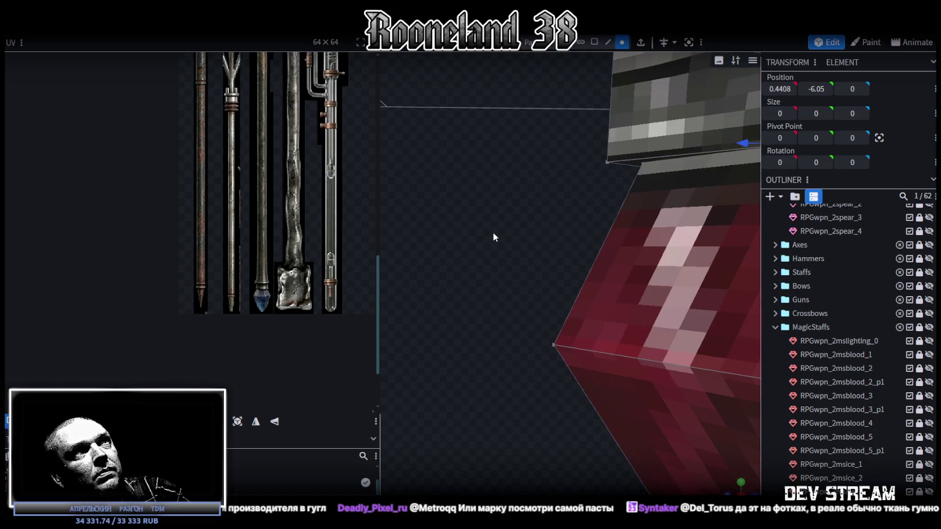
Step: Merge the collar corner vertex with its matching gem vertex
left_click(639, 161)
scroll(548, 254, "up", 2)
scroll(550, 252, "up", 2)
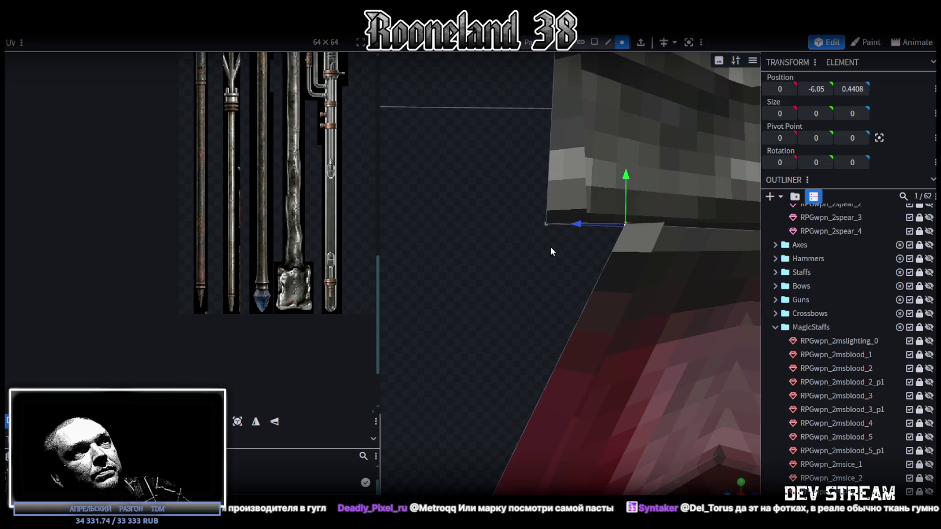
left_click(546, 223, "shift")
right_click(546, 224)
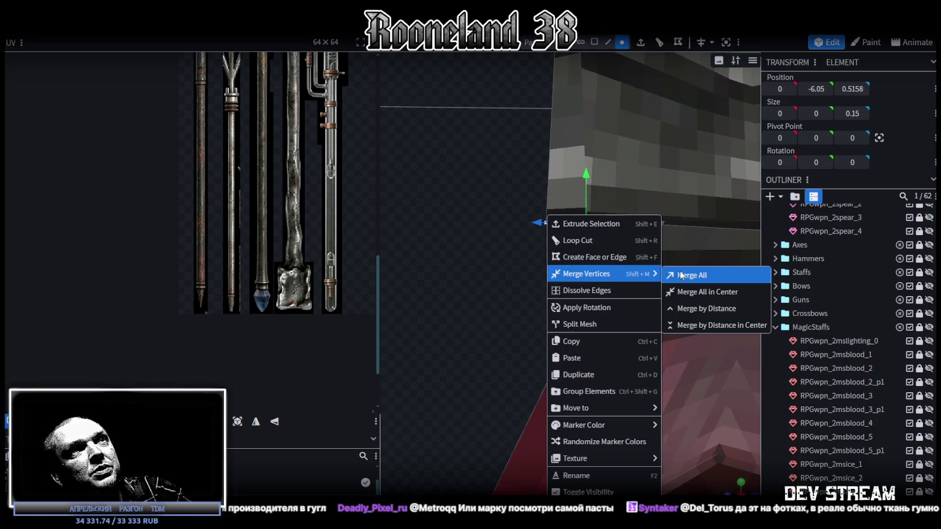
left_click(680, 274)
scroll(566, 240, "down", 3)
scroll(599, 226, "up", 1)
Step: Box-select the upper joint ring and lower it to Y -5.7733
mouse_move(622, 247)
left_mouse_down()
mouse_move(586, 257)
mouse_move(623, 267)
mouse_move(623, 253)
left_mouse_up()
scroll(523, 230, "up", 3)
left_click_drag(409, 209, 675, 292)
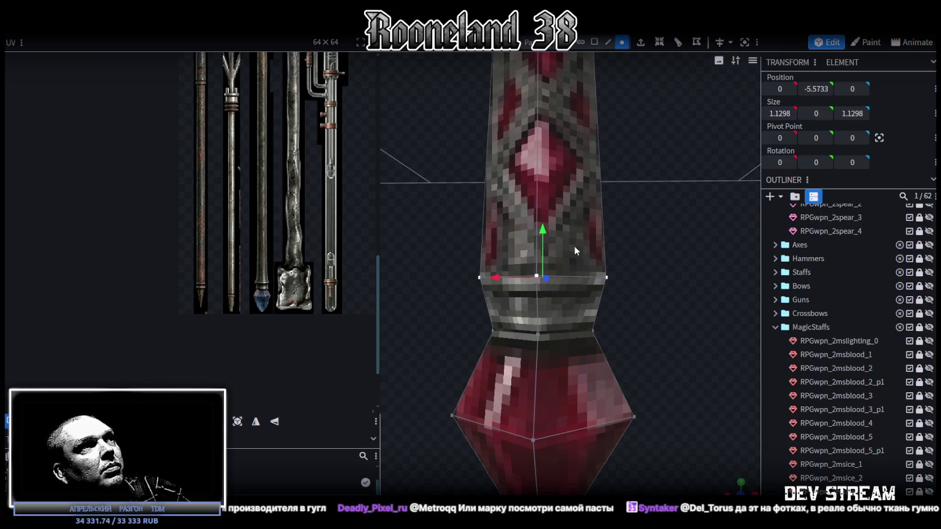
left_click_drag(546, 225, 547, 256)
mouse_move(628, 252)
left_mouse_down()
mouse_move(562, 310)
mouse_move(672, 272)
mouse_move(648, 290)
mouse_move(623, 278)
mouse_move(661, 285)
mouse_move(561, 289)
mouse_move(569, 244)
mouse_move(604, 287)
mouse_move(724, 282)
mouse_move(543, 241)
left_mouse_up()
key("s")
scroll(561, 289, "up", 2)
Step: Shrink the ring to 0.9298, then lower a vertex ring partway up the shaft toward the gem
mouse_move(615, 269)
left_mouse_down()
mouse_move(724, 214)
mouse_move(676, 297)
mouse_move(646, 276)
mouse_move(604, 44)
left_mouse_up()
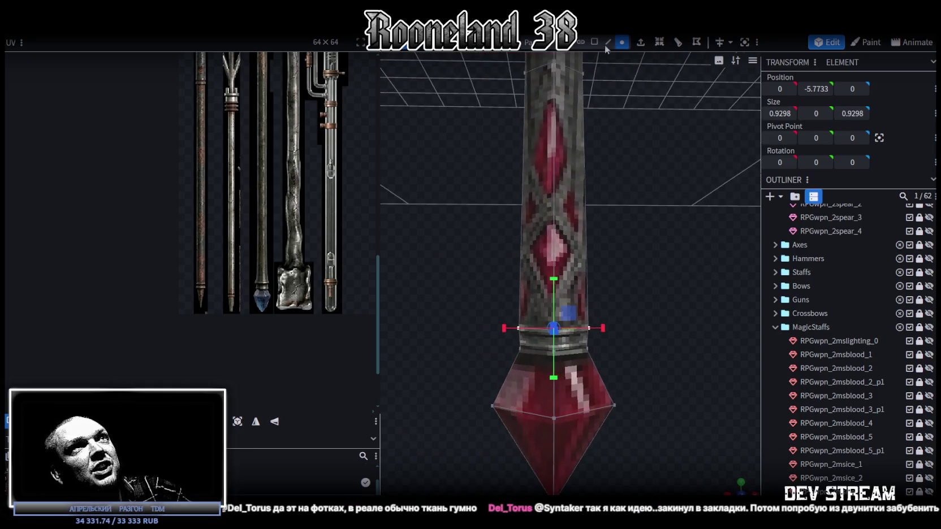
left_click(608, 42)
mouse_move(600, 189)
left_mouse_down()
mouse_move(605, 196)
mouse_move(585, 79)
left_mouse_up()
left_click(622, 42)
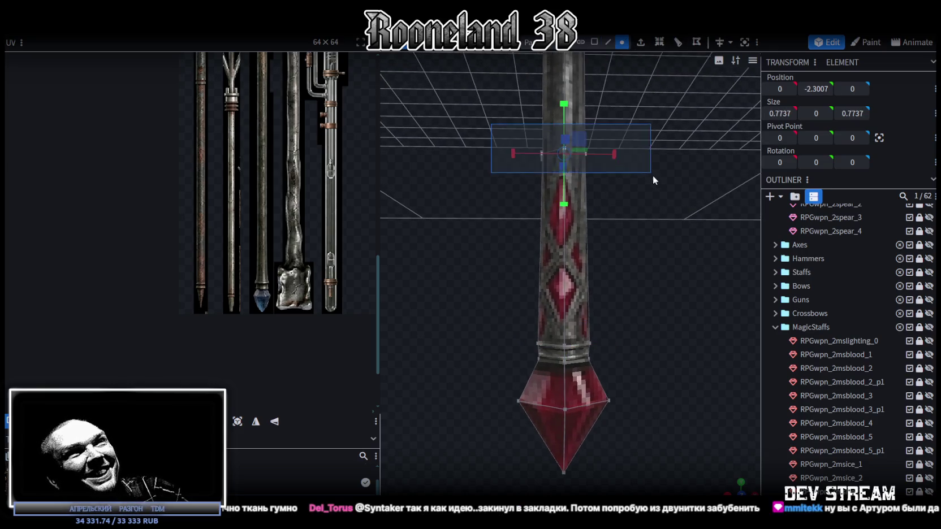
left_click_drag(653, 175, 655, 215)
mouse_move(562, 92)
left_mouse_down()
mouse_move(580, 258)
mouse_move(622, 267)
mouse_move(637, 235)
left_mouse_up()
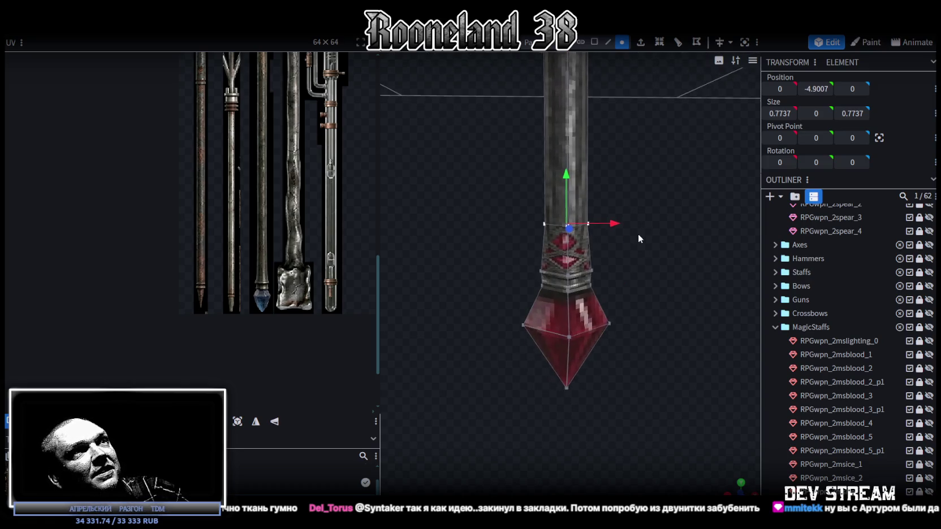
Step: Scale the collar ring to 1.1298 at Y -5.7733, undoing a trial widening to 1.3298
scroll(637, 239, "up", 2)
mouse_move(482, 229)
left_mouse_down()
mouse_move(666, 274)
mouse_move(627, 266)
mouse_move(615, 281)
mouse_move(711, 239)
mouse_move(663, 237)
left_mouse_up()
key("s")
key("v")
mouse_move(570, 226)
left_mouse_down()
mouse_move(568, 237)
mouse_move(578, 237)
mouse_move(568, 226)
left_mouse_up()
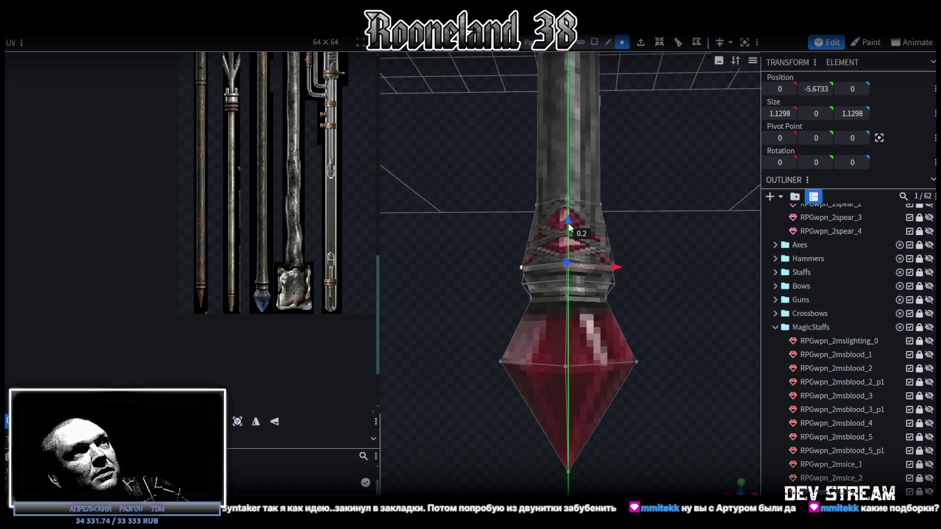
mouse_move(617, 260)
left_mouse_down()
mouse_move(650, 282)
mouse_move(634, 277)
left_mouse_up()
key("s")
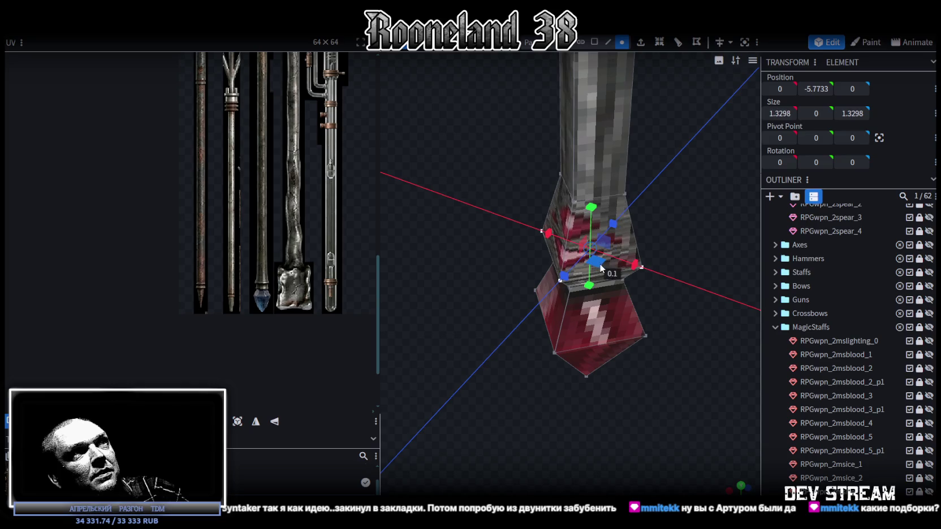
mouse_move(679, 296)
left_mouse_down()
mouse_move(721, 228)
mouse_move(685, 280)
left_mouse_up()
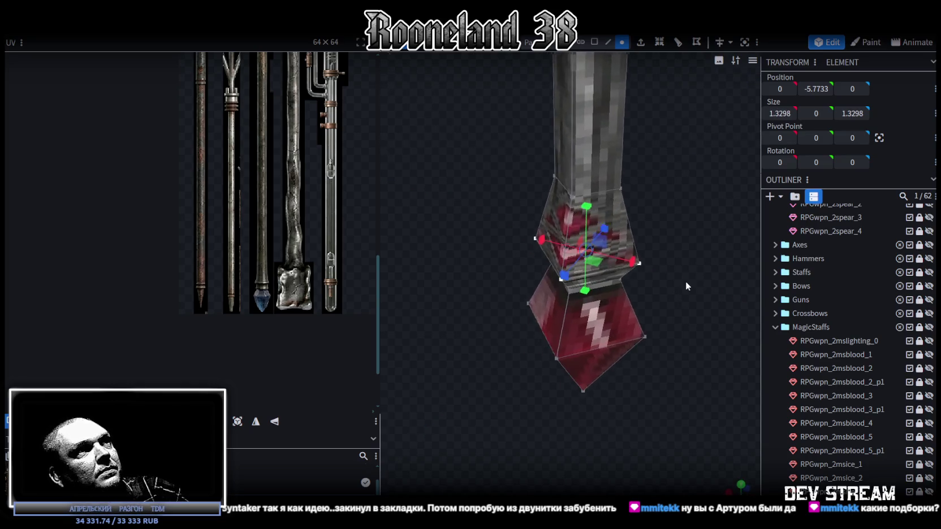
key("ctrl+z")
Step: In Face mode, box-select the gem and shaft faces
mouse_move(554, 226)
left_mouse_down()
mouse_move(510, 196)
mouse_move(493, 159)
mouse_move(504, 177)
left_mouse_up()
left_click(594, 42)
left_click_drag(490, 397, 657, 251)
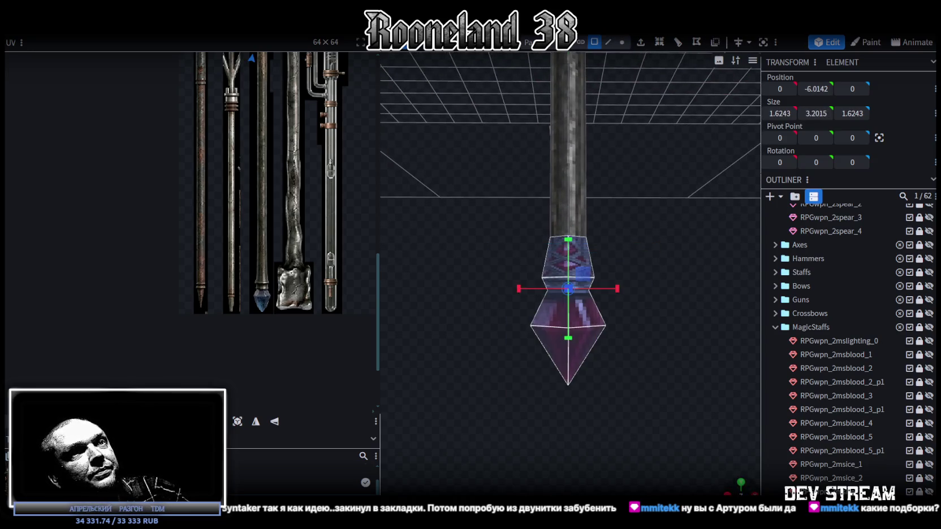
left_click_drag(461, 404, 657, 195)
scroll(275, 208, "down", 3)
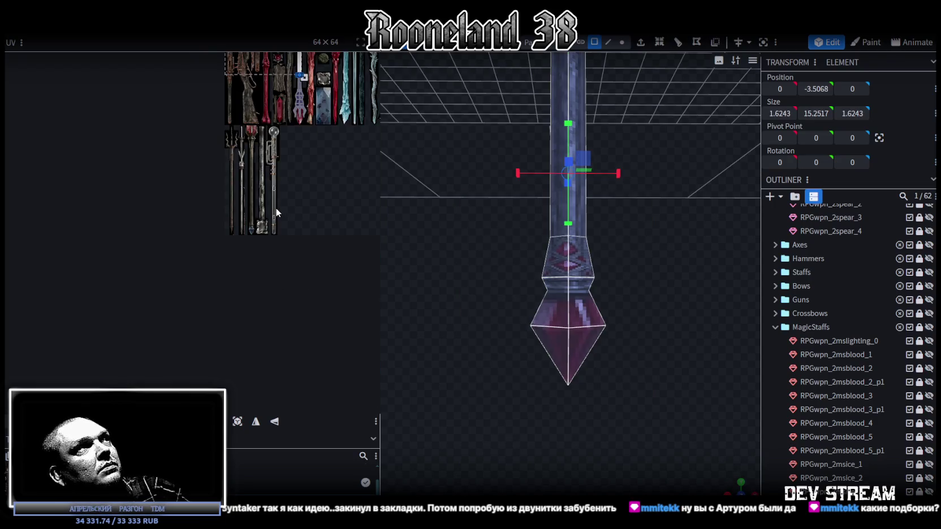
key("KP_1")
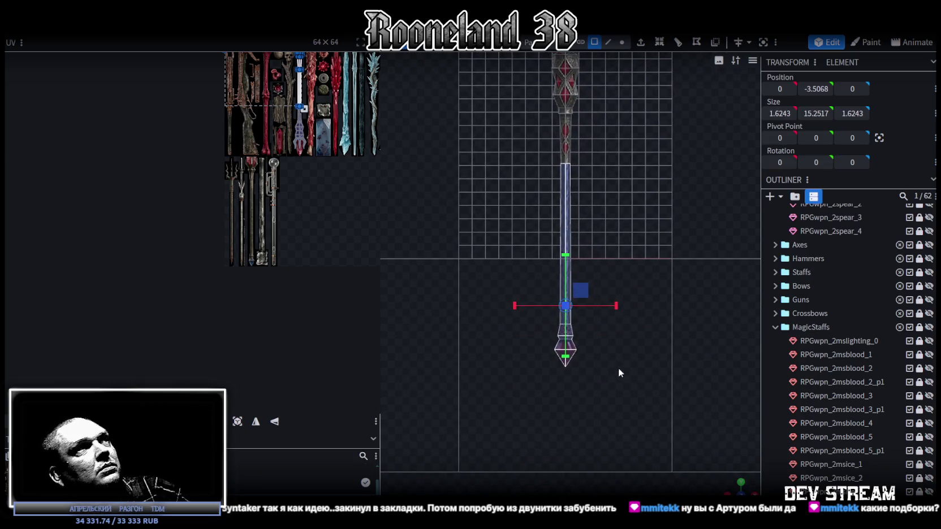
Step: Reset the selected faces' UV and move the island onto a staff in the texture's lower row
scroll(243, 182, "up", 2)
scroll(244, 182, "up", 3)
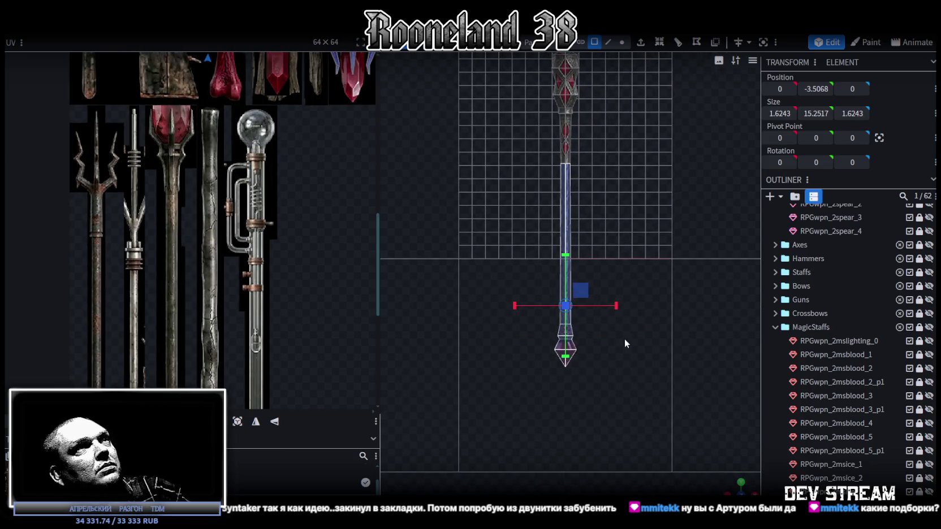
left_click(237, 421)
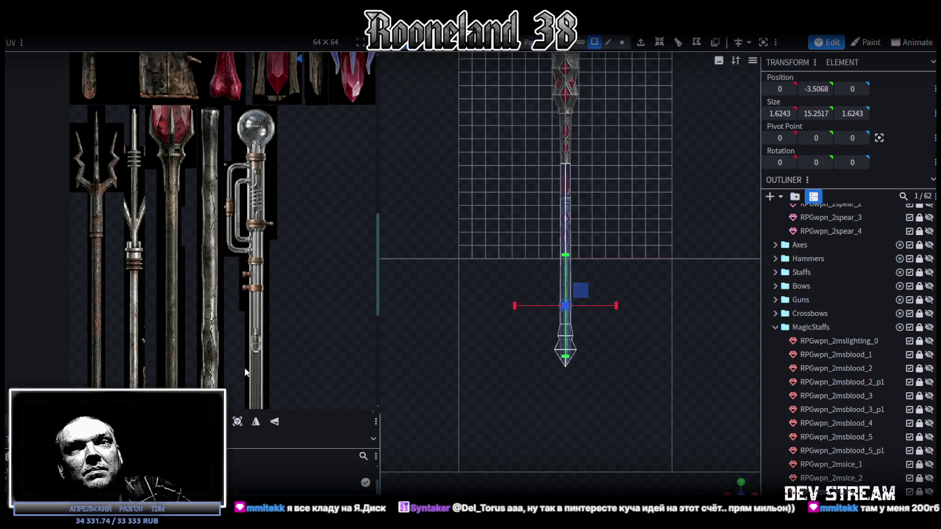
scroll(247, 285, "down", 3)
scroll(247, 284, "down", 2)
middle_click_drag(246, 284, 252, 243)
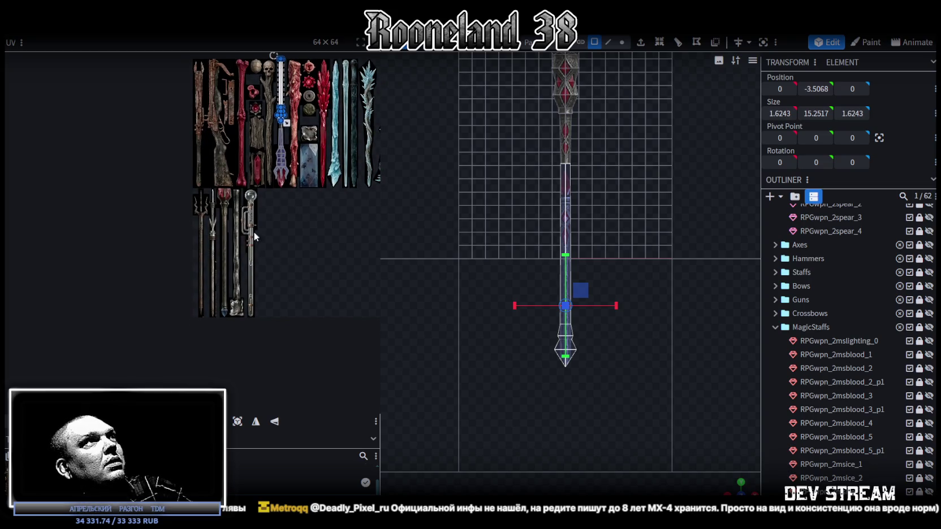
left_click_drag(286, 86, 230, 225)
Step: Centre the staff texture and move the shaft UV island down over the staff handle
scroll(231, 224, "up", 3)
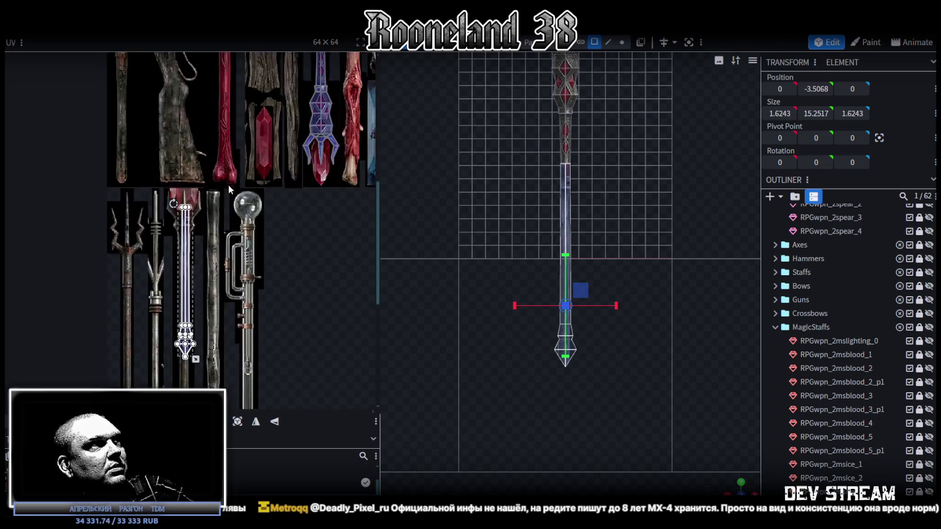
scroll(209, 288, "up", 2)
middle_click_drag(209, 289, 273, 283)
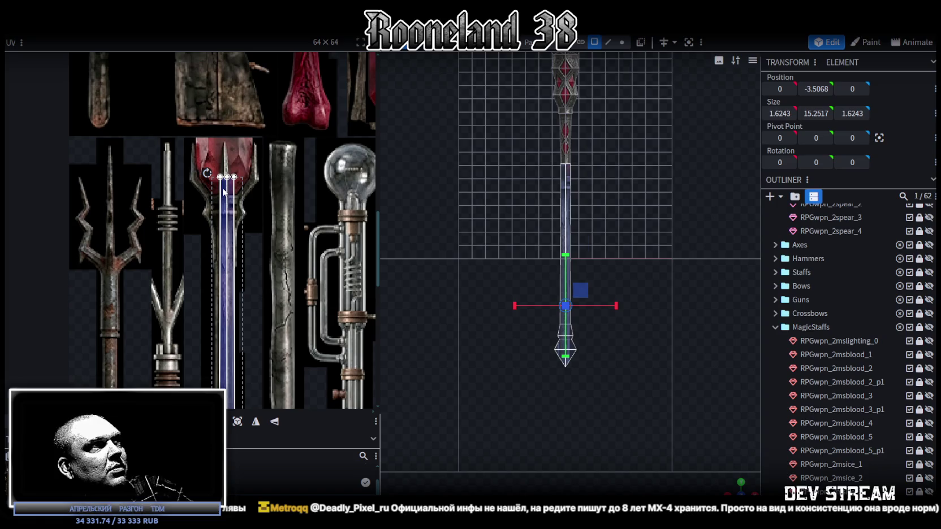
left_click(223, 192)
scroll(222, 203, "up", 2)
scroll(218, 217, "up", 1)
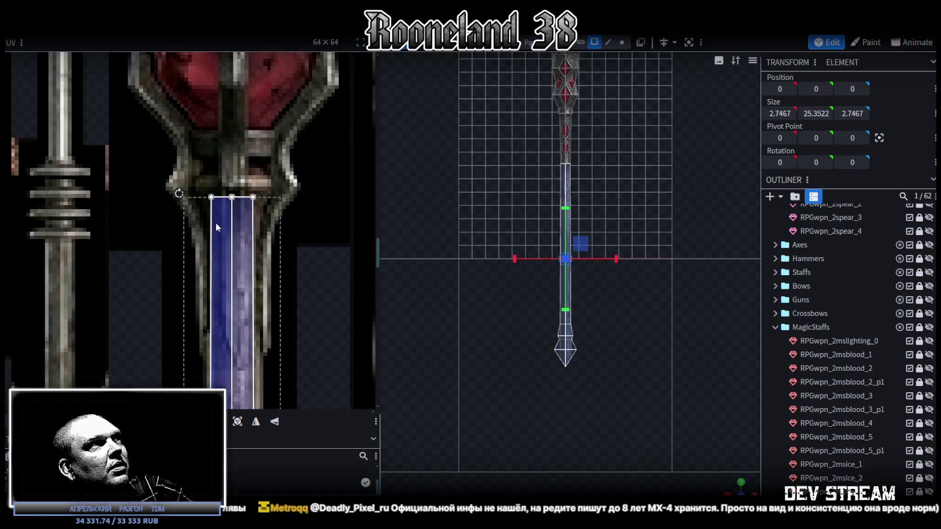
left_click_drag(217, 226, 212, 257)
scroll(274, 179, "down", 3)
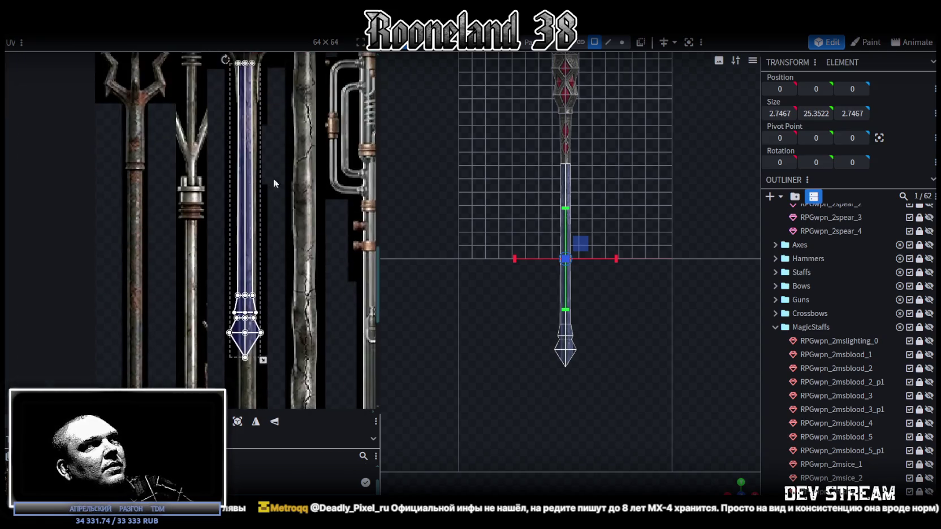
scroll(274, 178, "down", 5)
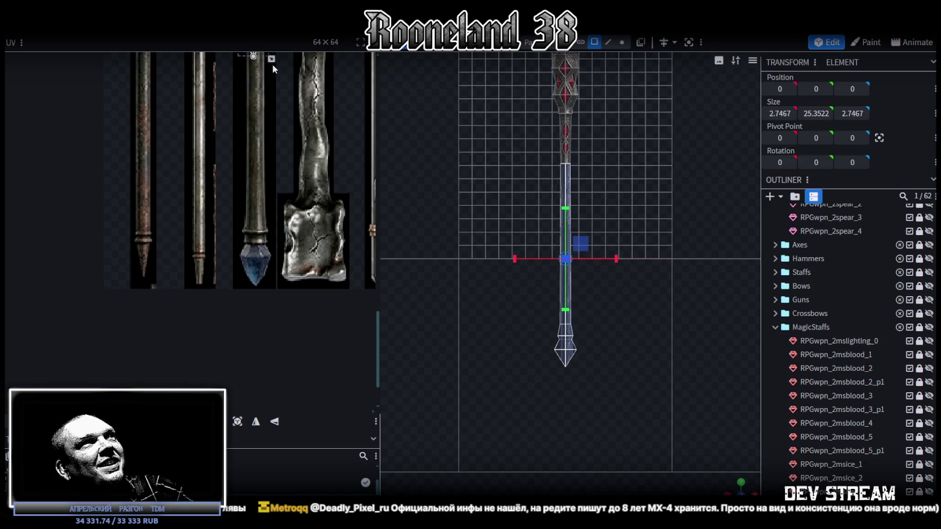
Step: Place the island on the blue-gem staff and stretch it over the gem tip
left_click_drag(274, 91, 295, 229)
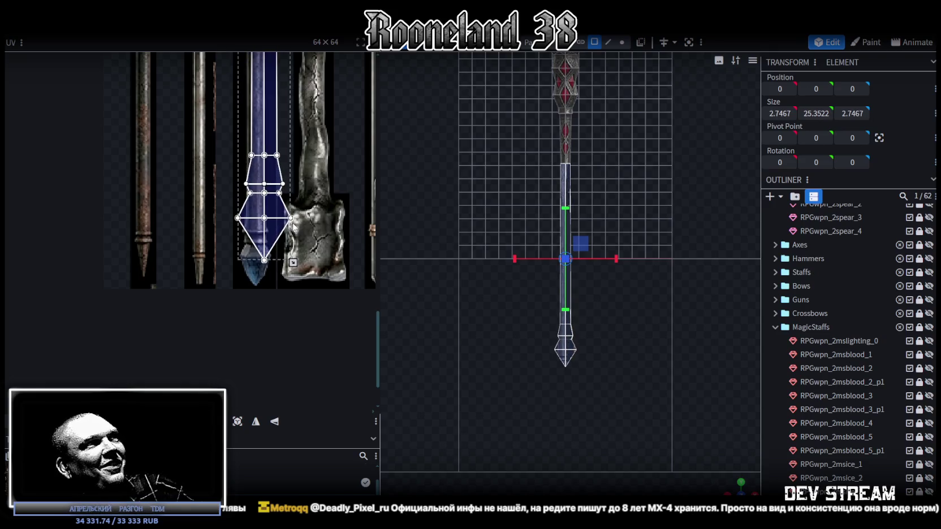
scroll(294, 256, "up", 1)
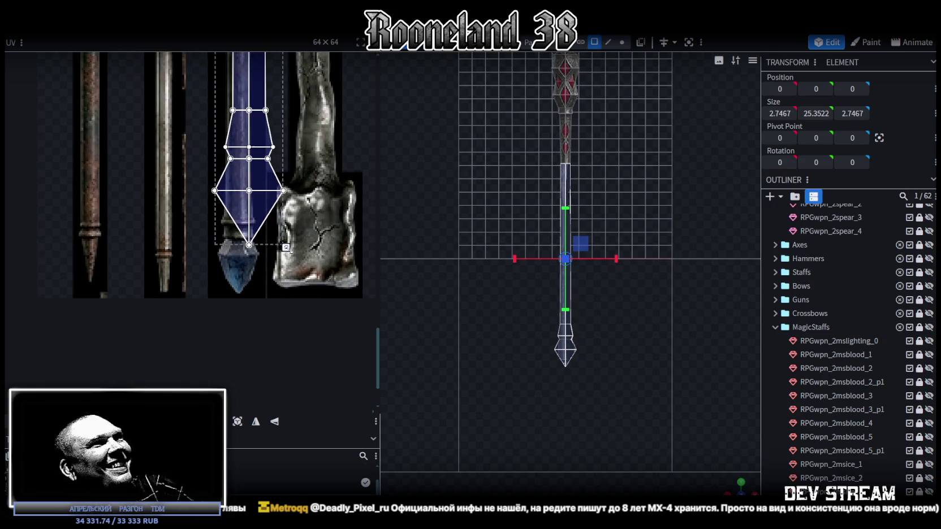
left_click_drag(286, 247, 279, 287)
scroll(251, 180, "up", 1)
mouse_move(168, 133)
left_mouse_down()
mouse_move(295, 321)
mouse_move(291, 202)
left_mouse_up()
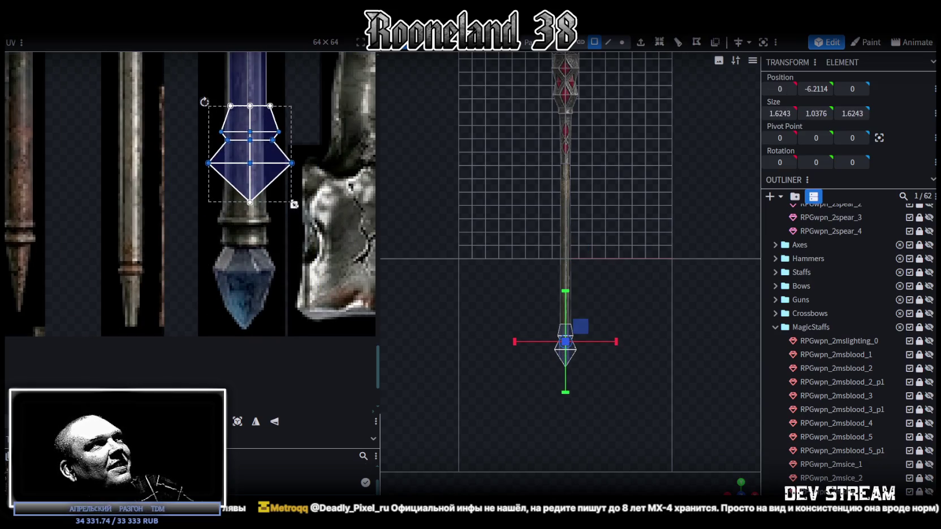
Step: Shorten and narrow the gem UVs over the tip and fit the diamond faces down the crystal
mouse_move(247, 129)
left_mouse_down()
mouse_move(247, 245)
mouse_move(219, 166)
left_mouse_up()
scroll(247, 245, "up", 2)
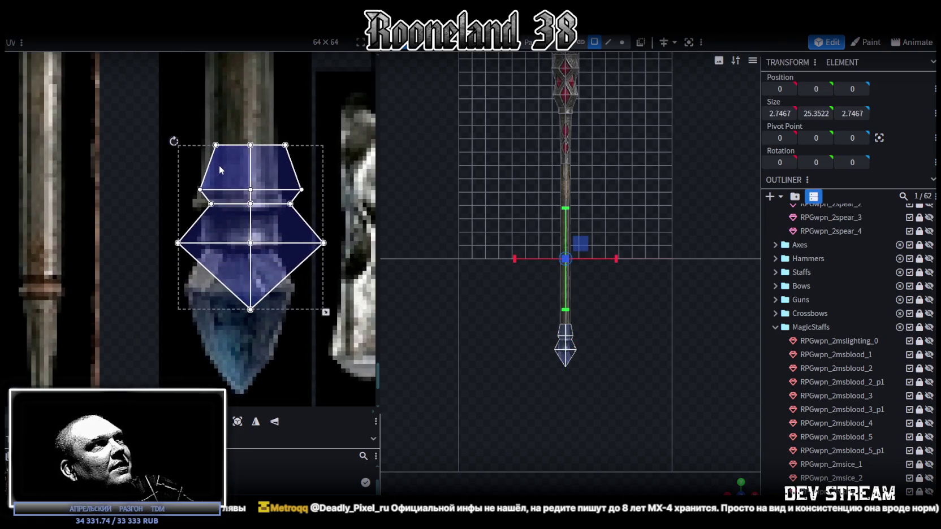
left_click_drag(319, 311, 295, 306)
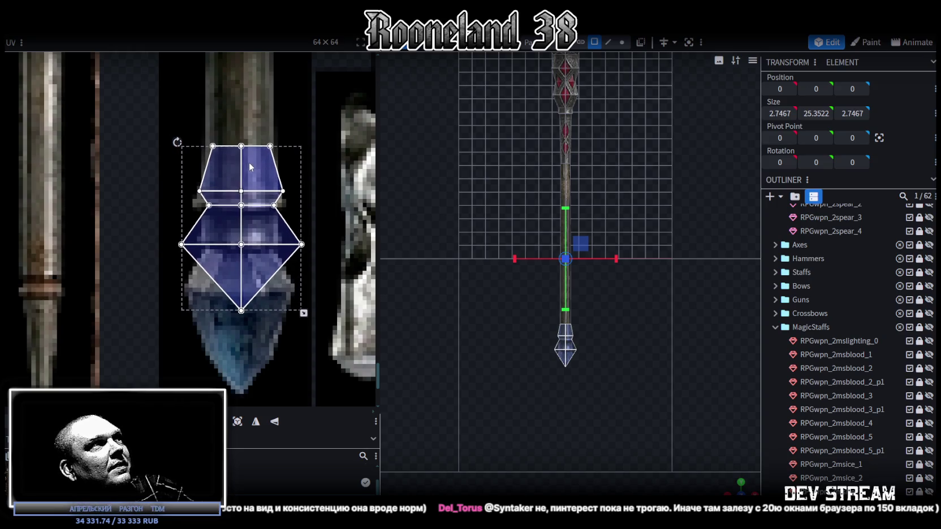
scroll(359, 253, "down", 2)
scroll(360, 253, "down", 1)
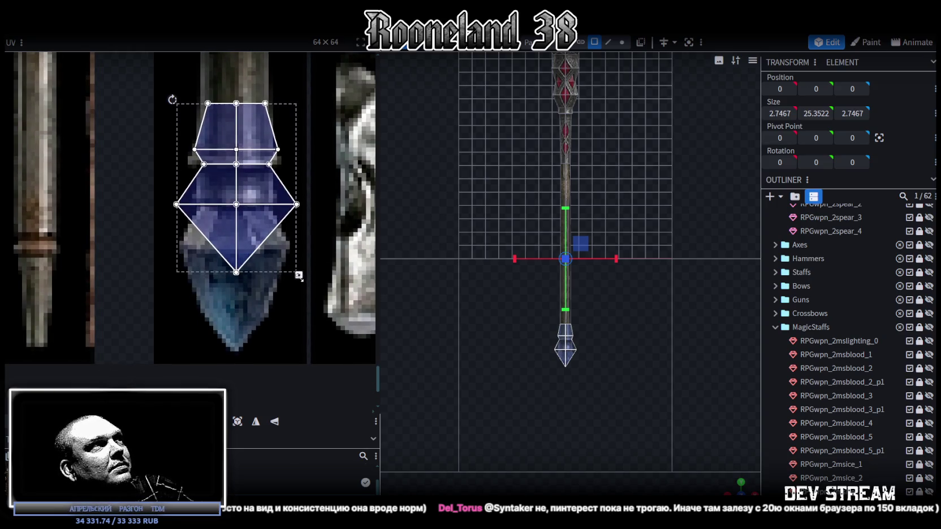
left_click_drag(151, 311, 326, 190)
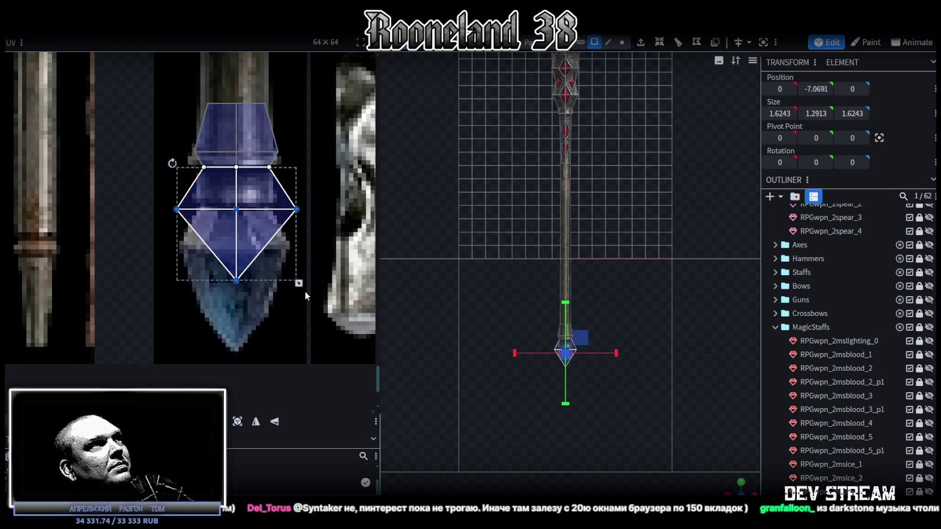
left_click_drag(299, 284, 299, 355)
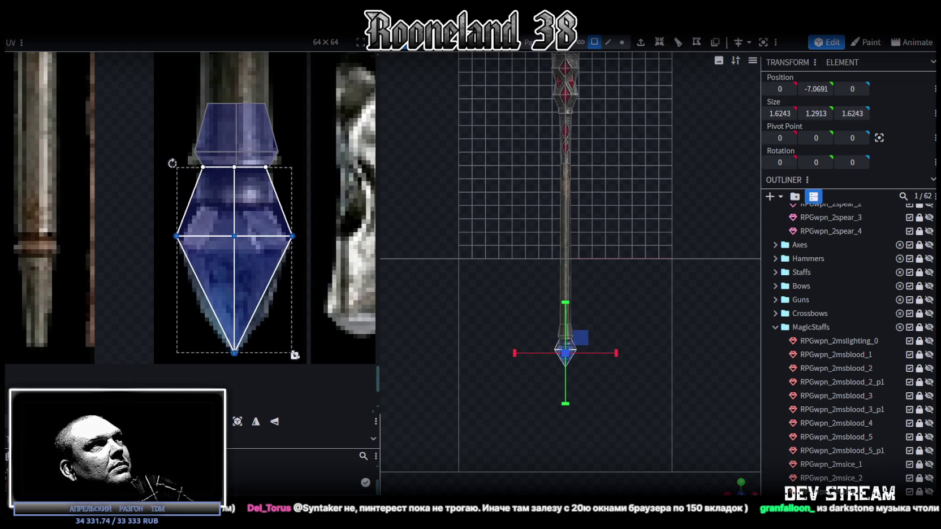
left_click_drag(299, 355, 299, 346)
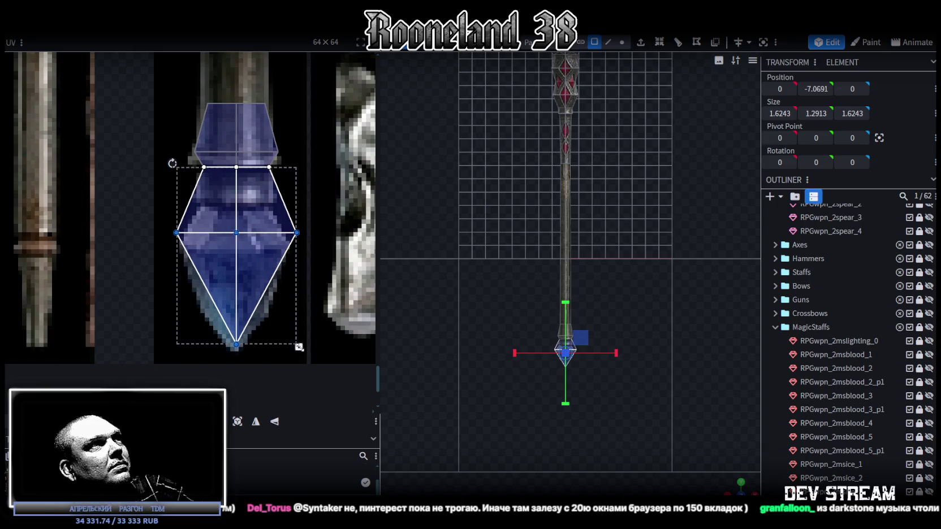
Step: Lower the trapezoid and diamond middle edges and pull the diamond's corners inward
left_click(264, 195)
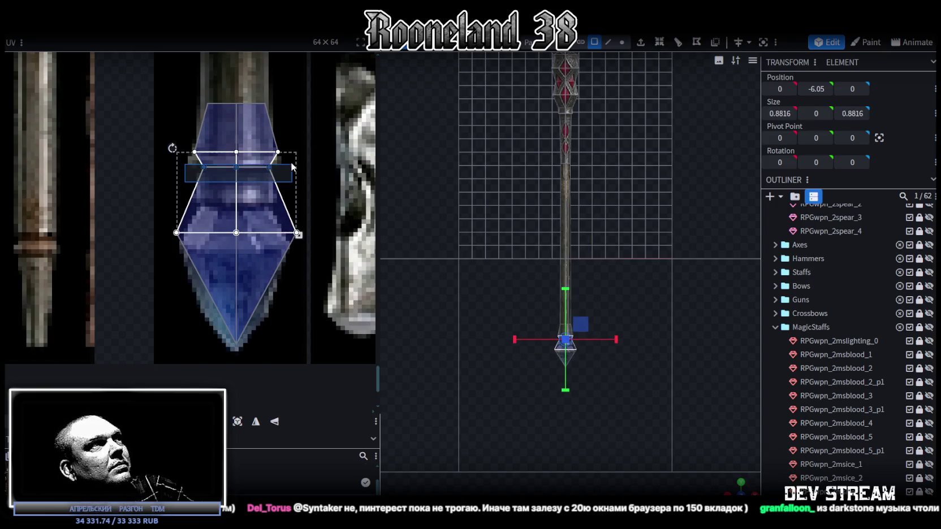
left_click_drag(236, 166, 236, 202)
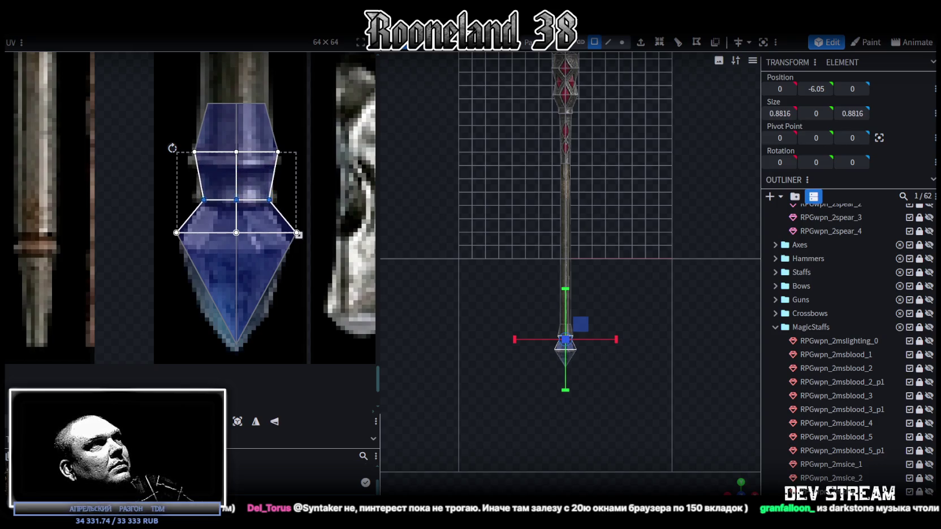
left_click(236, 255)
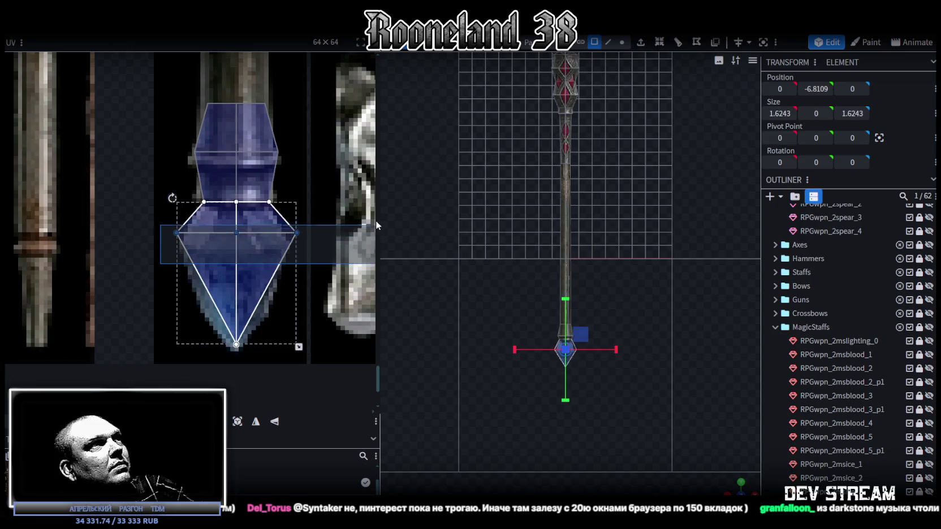
left_click_drag(236, 232, 236, 250)
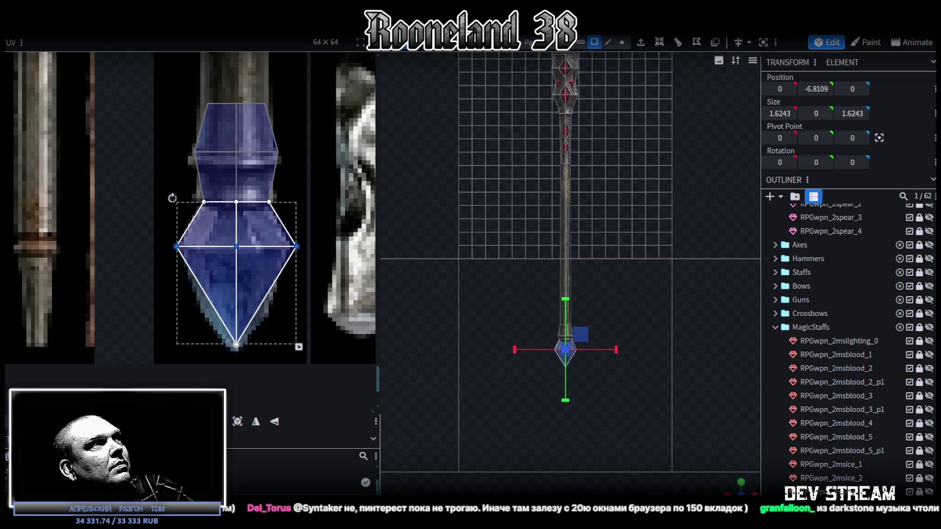
left_click(175, 249)
left_click_drag(177, 249, 185, 250)
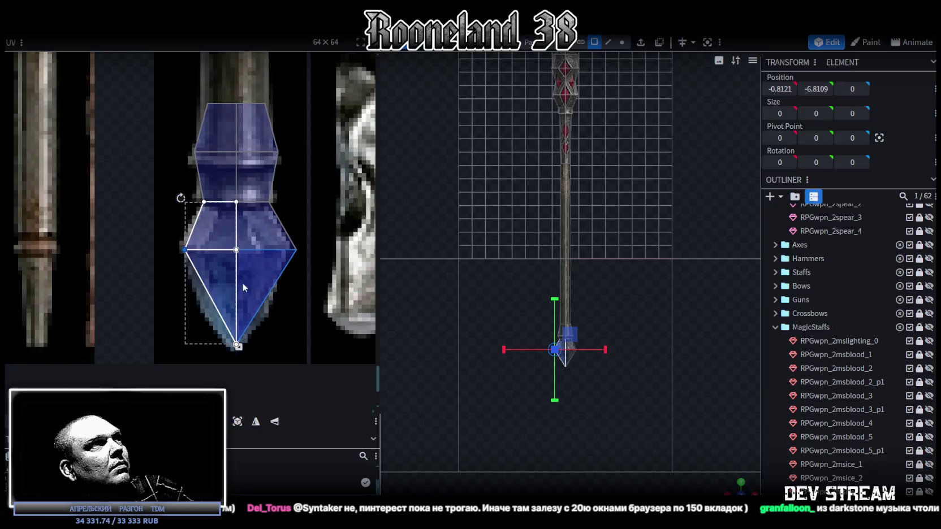
left_click(258, 299)
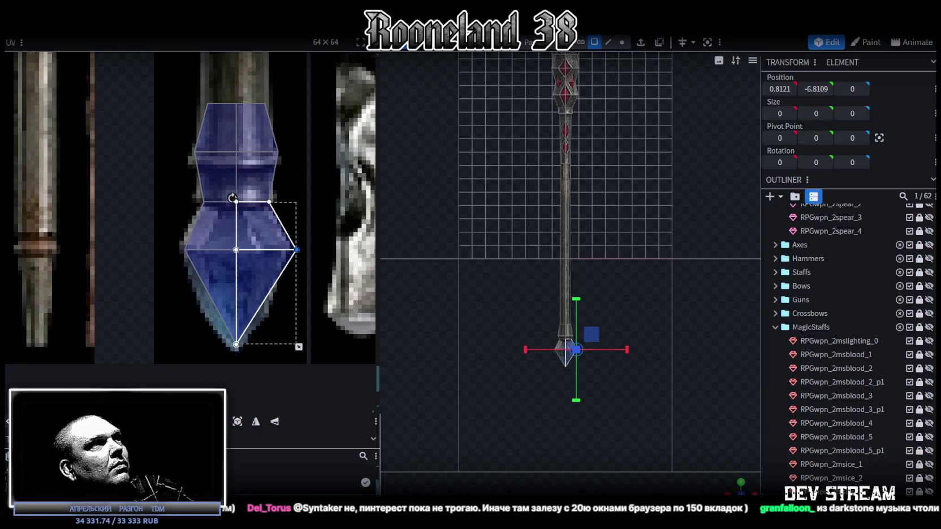
left_click_drag(296, 249, 284, 249)
left_click(226, 169)
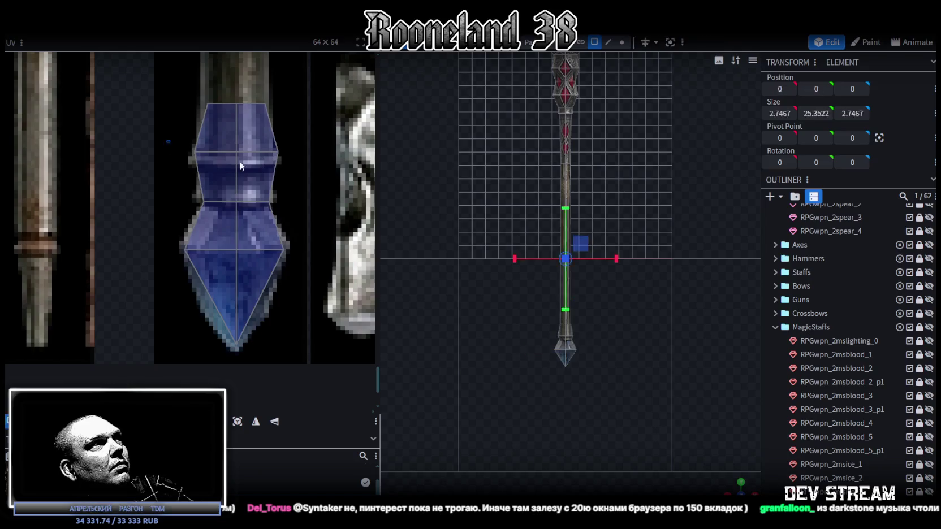
Step: Stretch the shaft's UV face down along the shaft texture and extend its bottom edge slightly
key("Down")
key("Down")
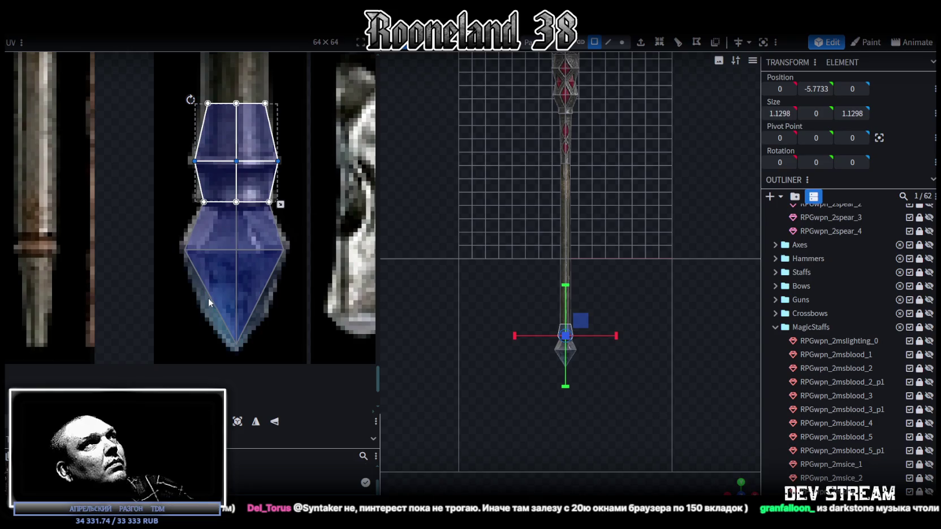
scroll(257, 297, "up", 5)
scroll(332, 219, "up", 2)
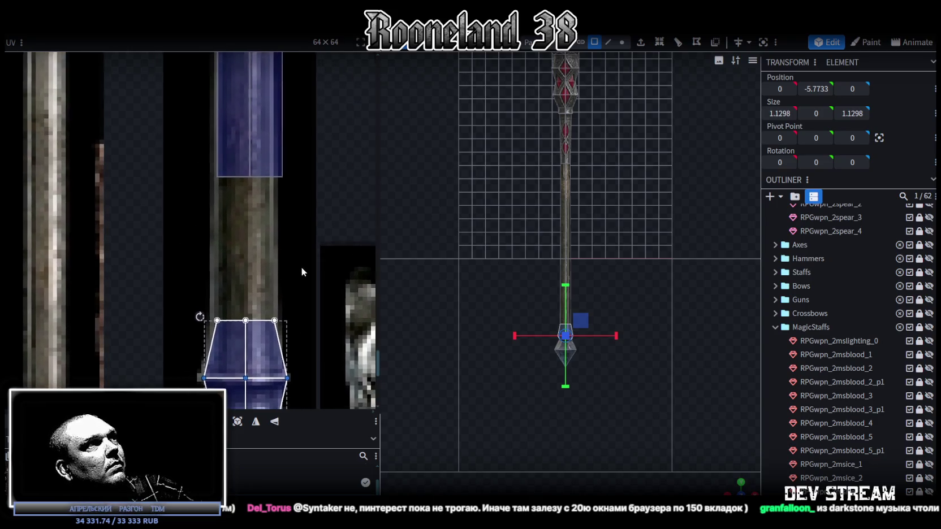
left_click(274, 164)
left_click_drag(283, 182, 275, 322)
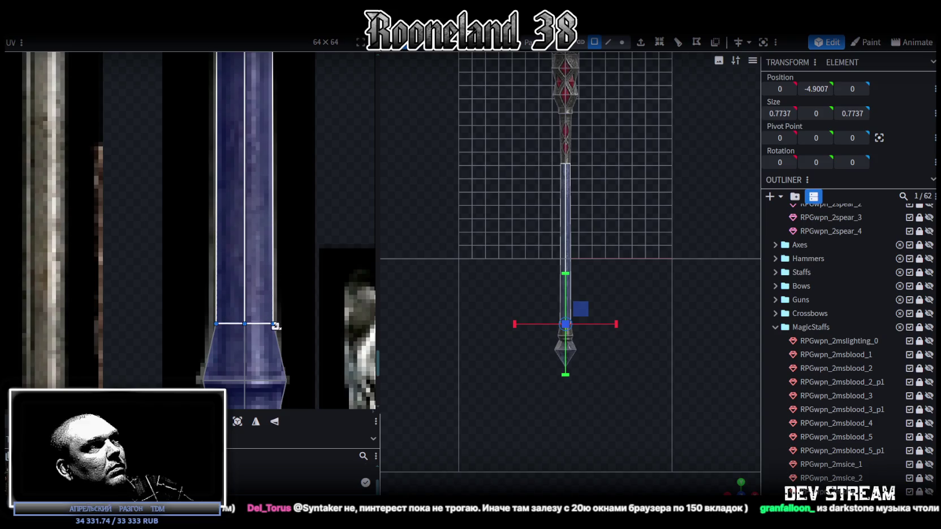
scroll(263, 325, "up", 2)
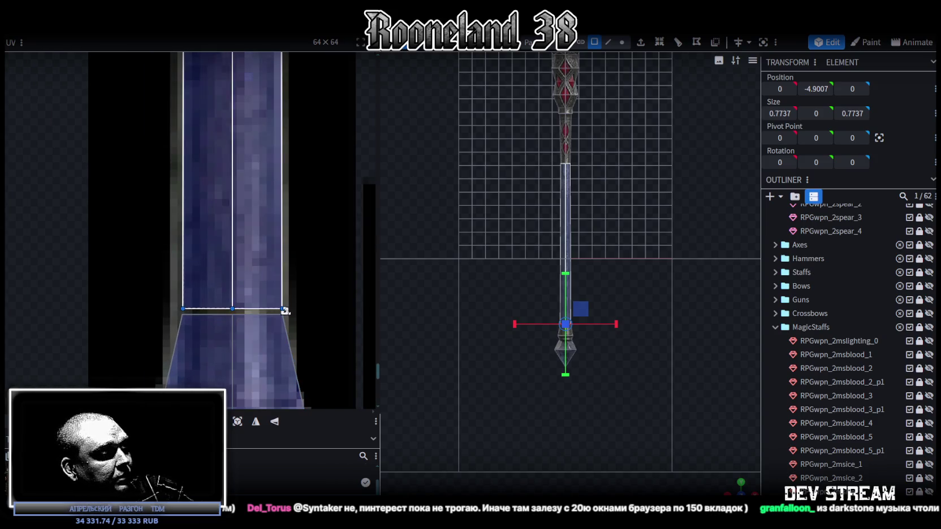
left_click_drag(285, 311, 283, 317)
scroll(282, 302, "down", 3)
scroll(313, 180, "down", 2)
scroll(279, 163, "up", 2)
scroll(279, 163, "up", 2)
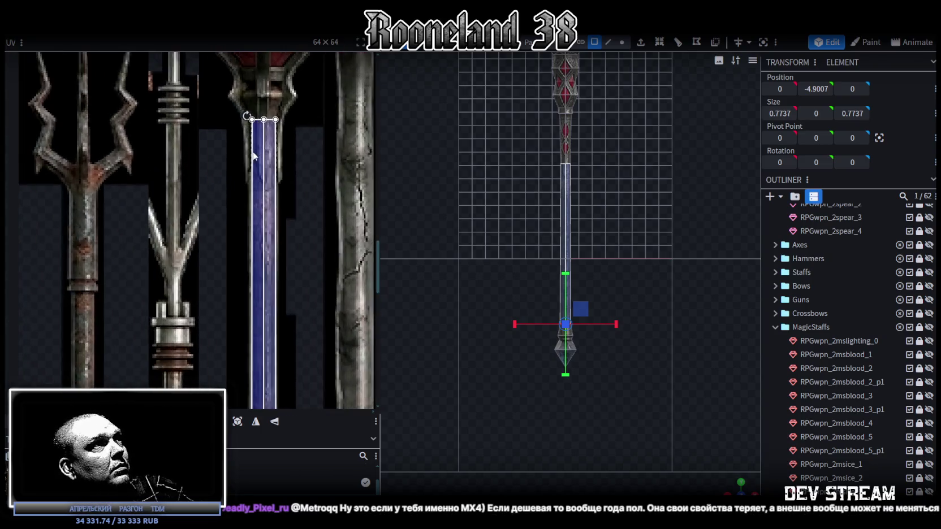
scroll(255, 179, "up", 2)
scroll(256, 184, "down", 3)
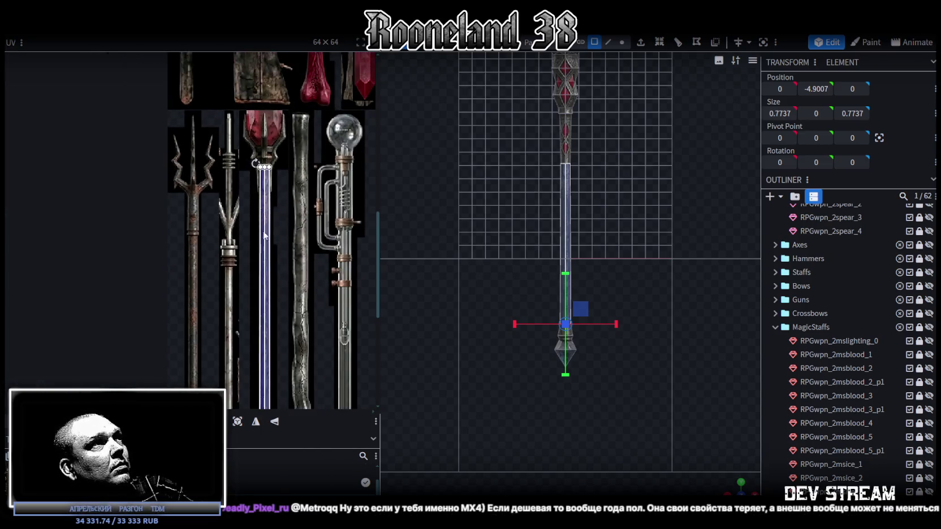
Step: Box-select the shaft and tip UV points and widen the taper face from its corner
middle_click_drag(283, 223, 297, 172)
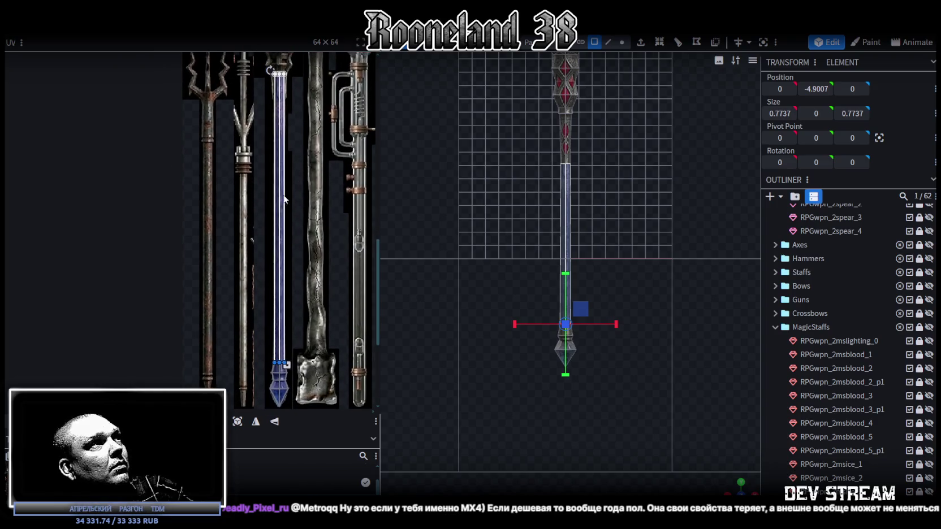
left_click_drag(256, 173, 313, 365)
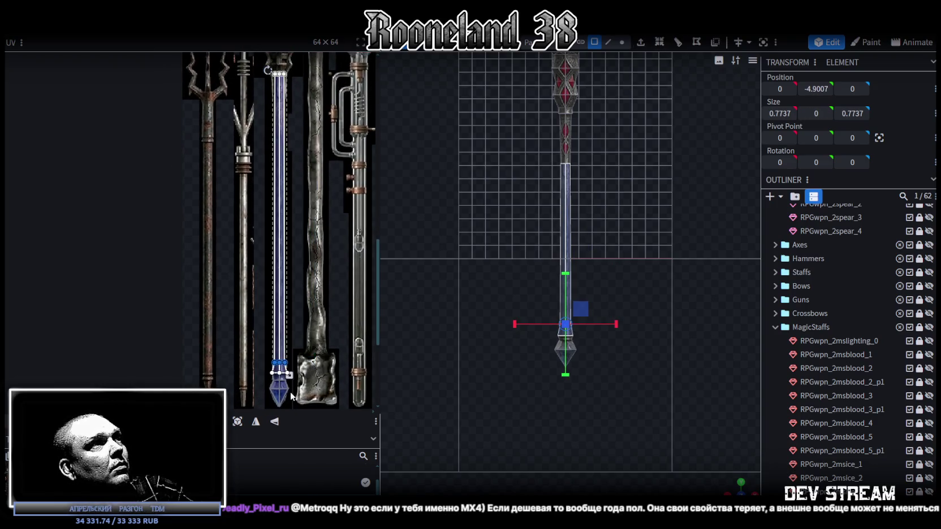
scroll(277, 376, "up", 3)
scroll(265, 317, "up", 2)
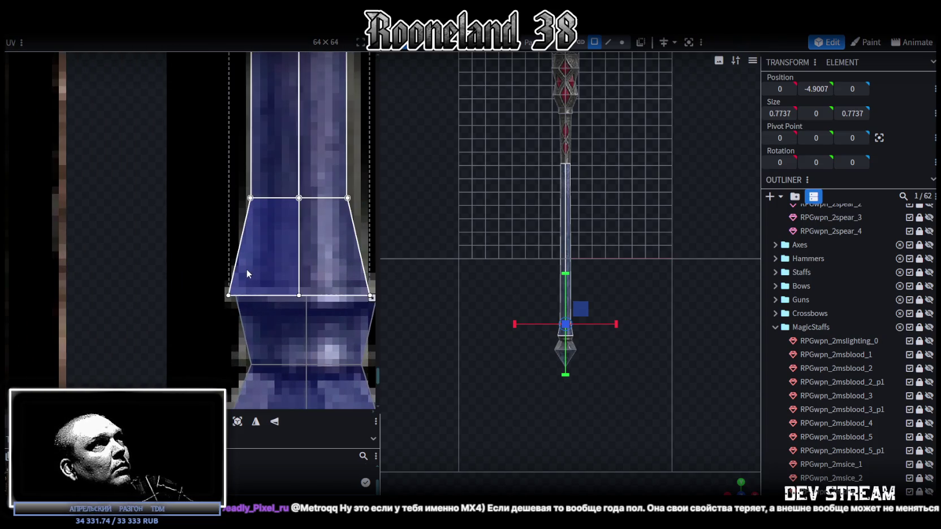
scroll(249, 277, "right", 3)
left_click_drag(311, 288, 331, 288)
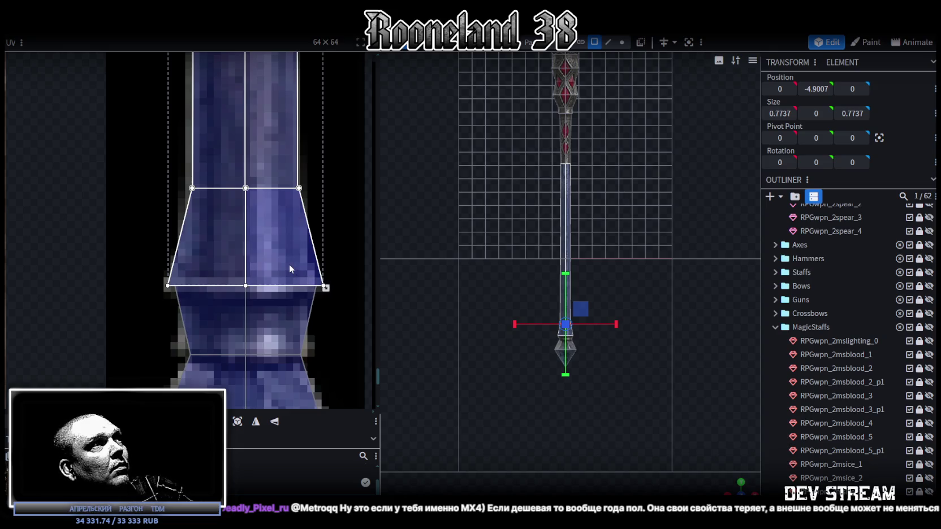
left_click(226, 266)
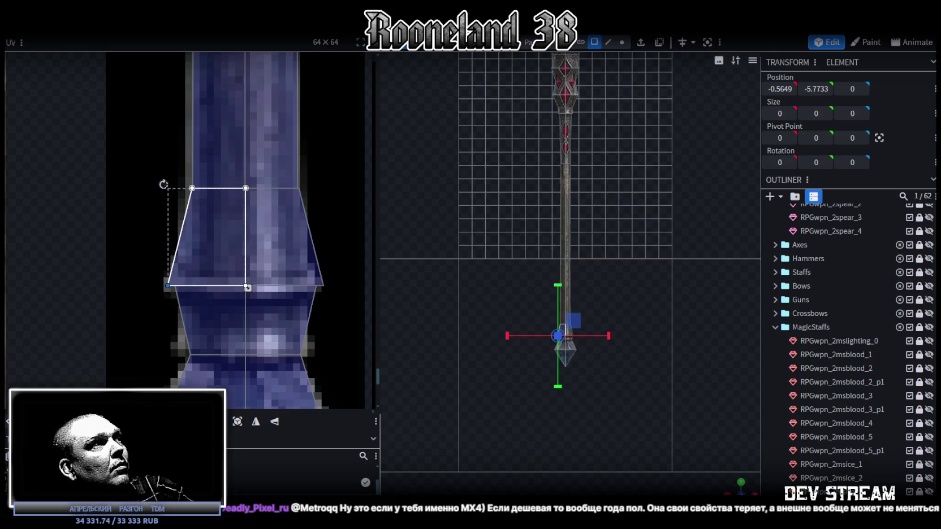
mouse_move(344, 263)
left_mouse_down()
mouse_move(319, 306)
mouse_move(318, 287)
left_mouse_up()
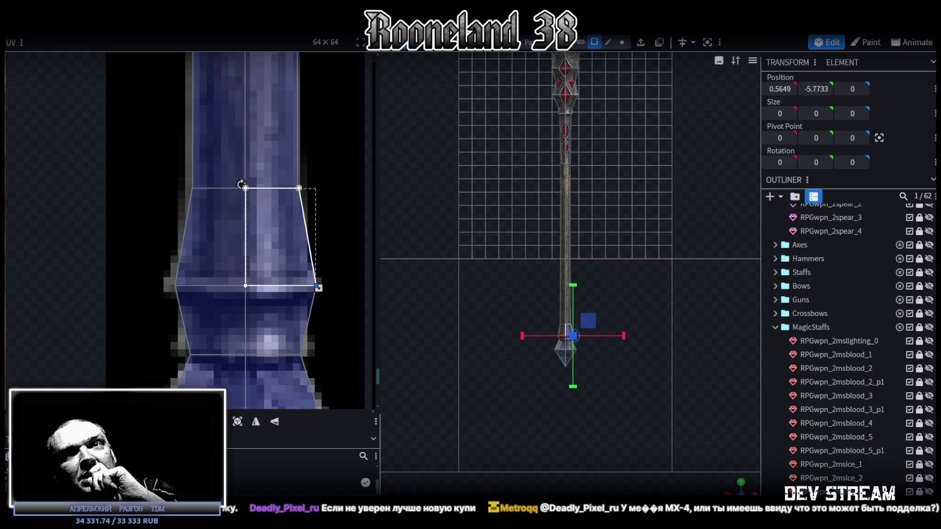
Step: Alt+Tab to the Chrome window playing the 'PS1 Ambient VGM Mix' YouTube video
key("alt+Tab")
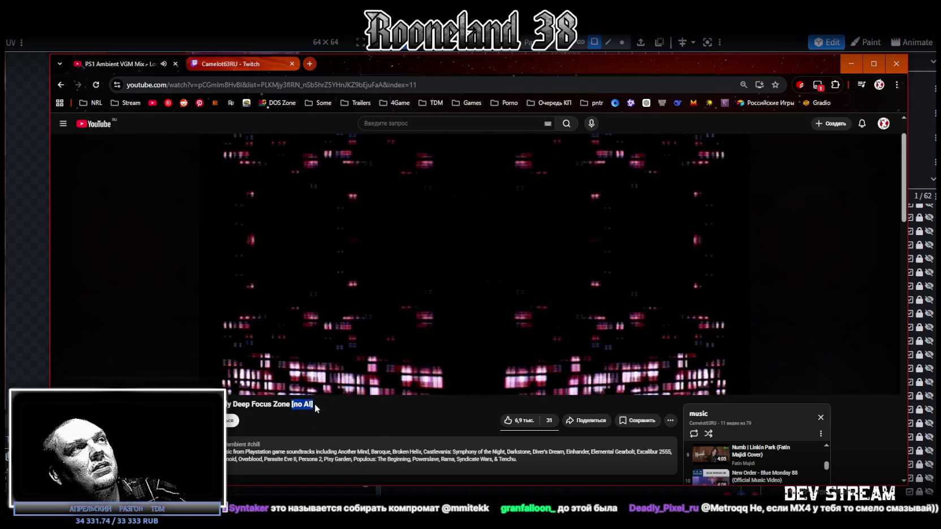
Step: Change the YouTube comment sort order and scroll down through the comments
scroll(325, 403, "down", 4)
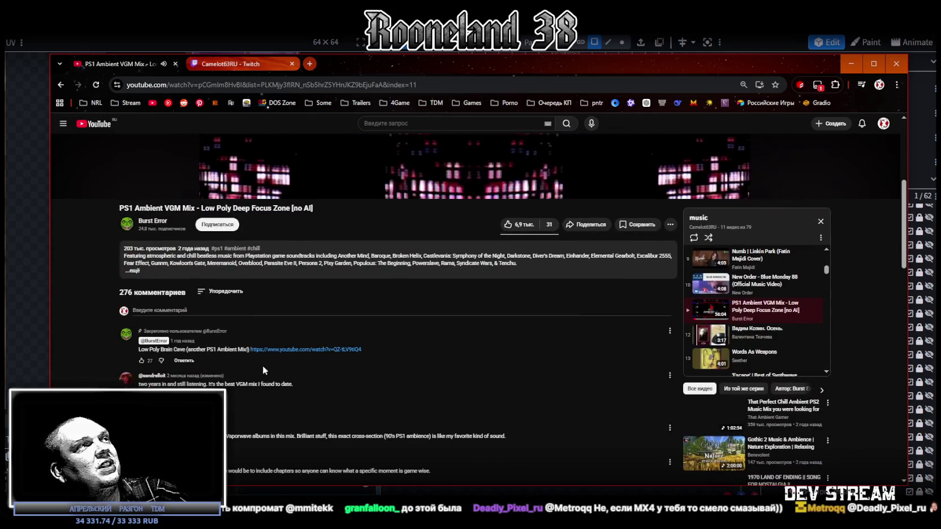
left_click(219, 292)
left_click(233, 341)
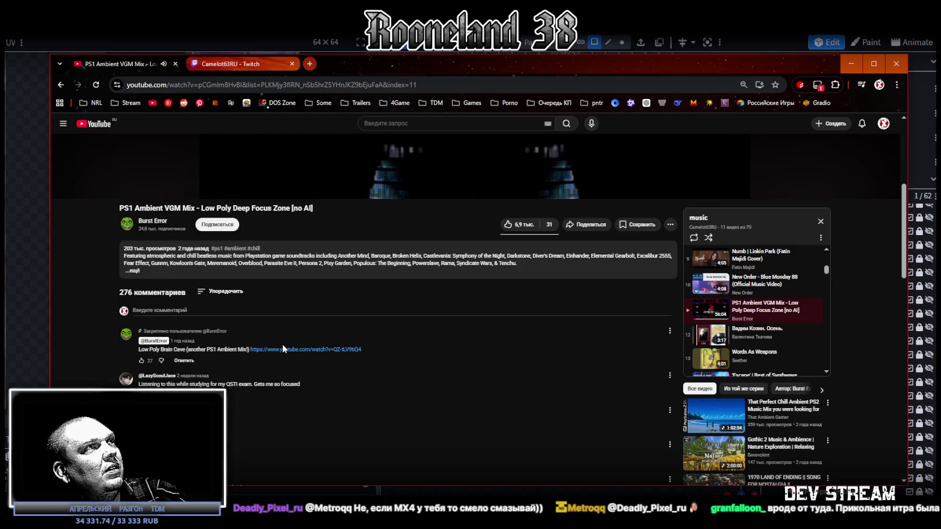
scroll(285, 347, "down", 2)
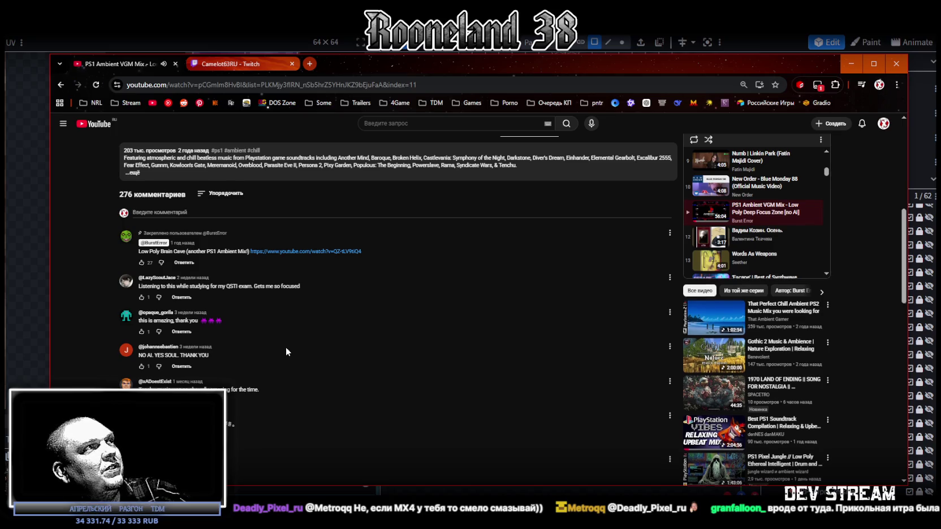
scroll(286, 352, "down", 2)
scroll(286, 352, "down", 1)
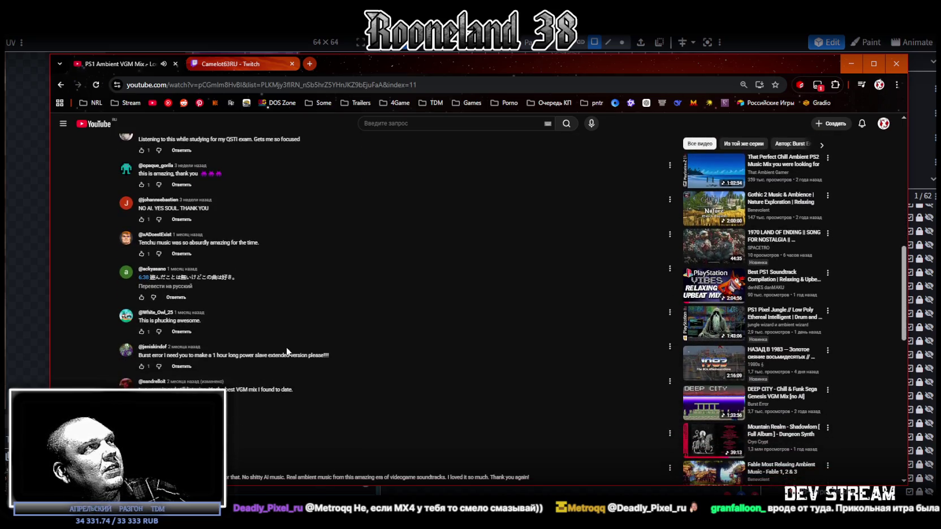
scroll(286, 348, "down", 1)
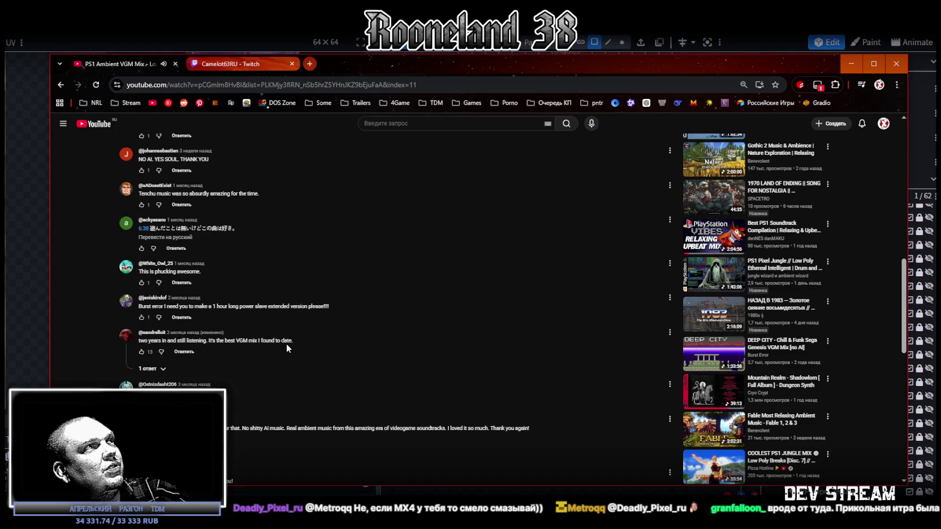
scroll(286, 348, "down", 1)
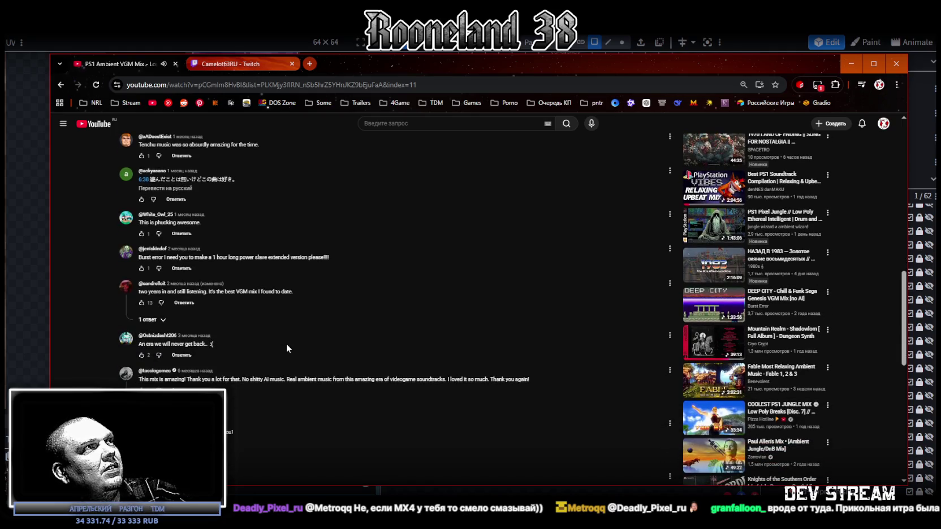
scroll(286, 348, "down", 1)
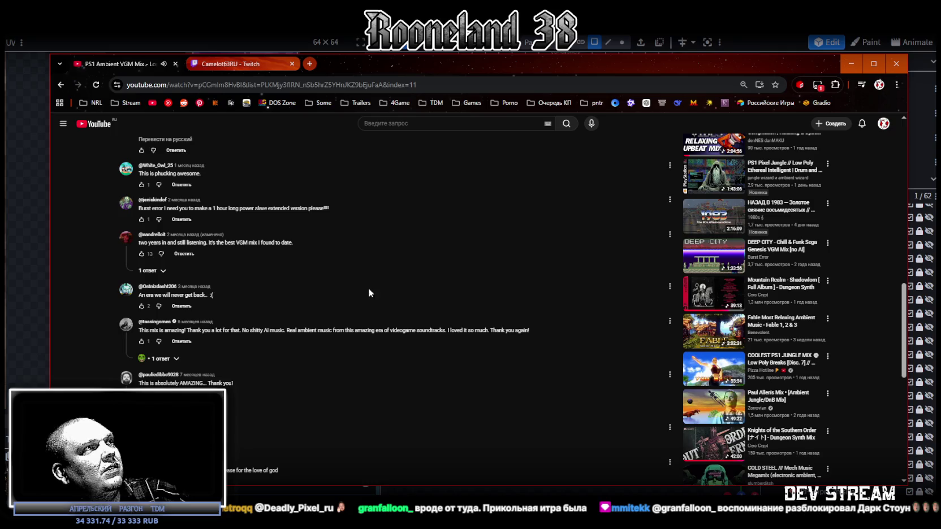
scroll(365, 293, "down", 1)
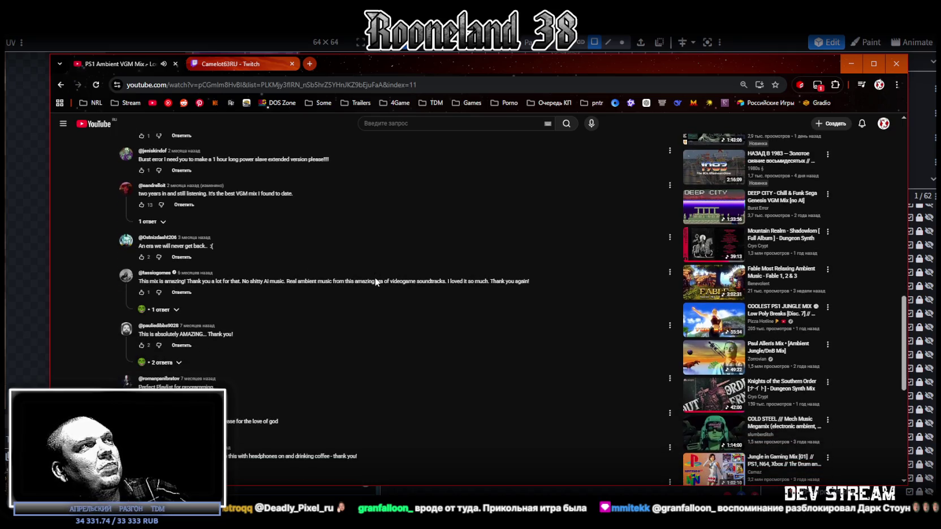
Step: Scroll back up and drag the browser away to reveal Blockbench
scroll(375, 271, "up", 15)
scroll(370, 263, "up", 6)
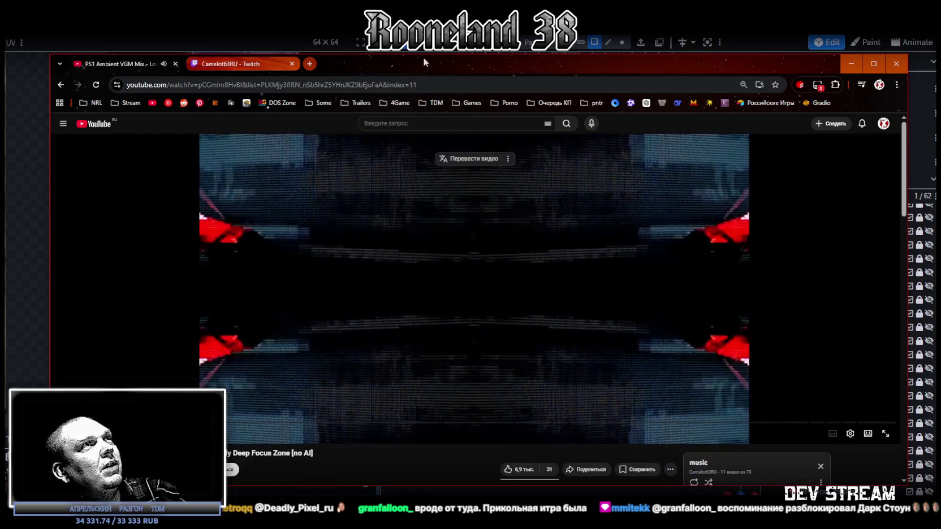
left_click_drag(364, 62, 378, 177)
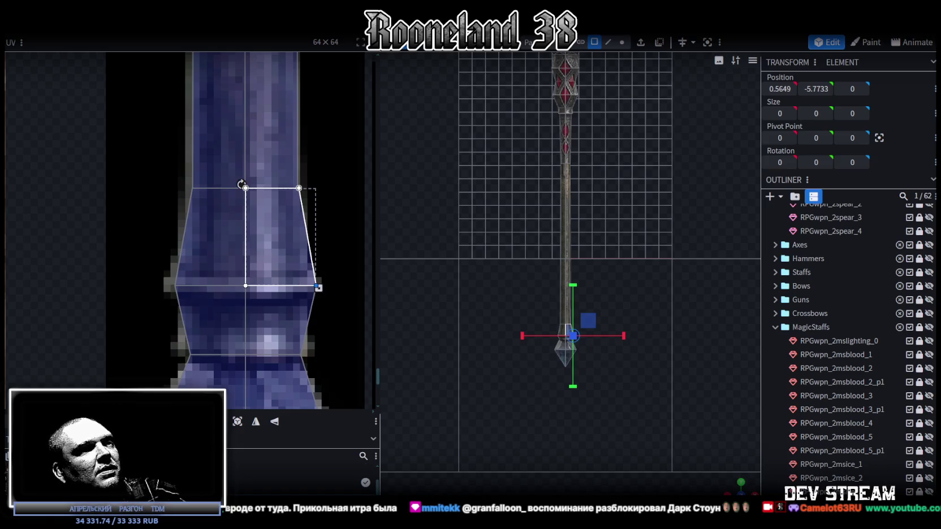
Step: In vertex mode, select the crystal's middle ring and tip and move them 0.4 units down
scroll(629, 253, "up", 2)
mouse_move(629, 252)
right_mouse_down()
mouse_move(637, 373)
mouse_move(650, 172)
right_mouse_up()
scroll(650, 171, "up", 3)
key("4")
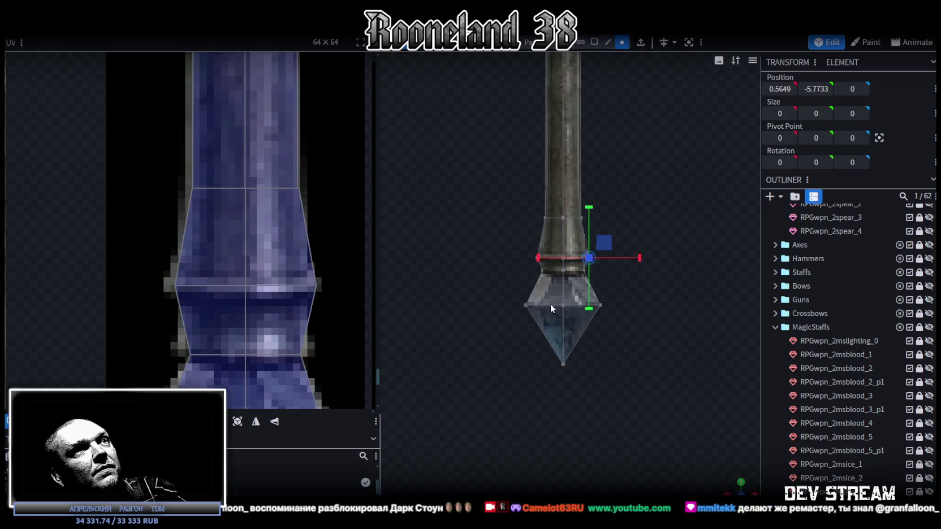
left_click_drag(510, 325, 648, 285)
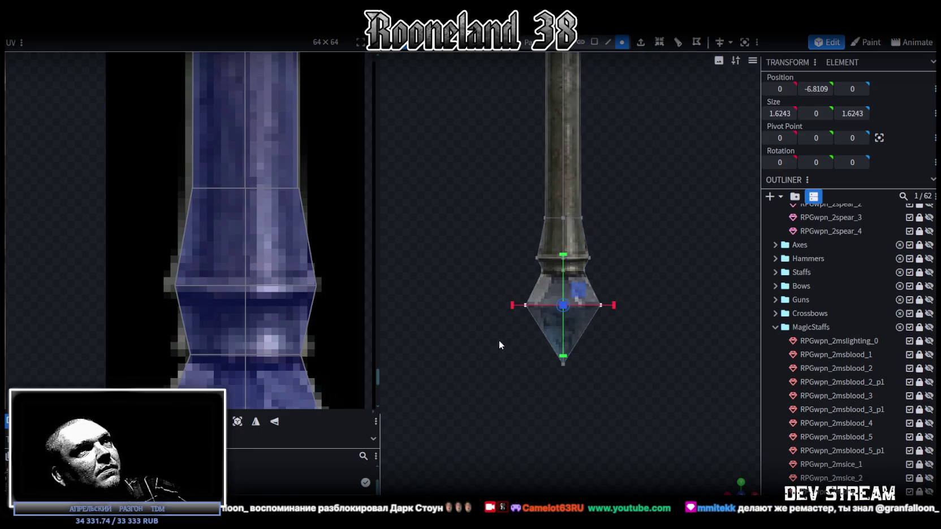
left_click_drag(518, 241, 616, 261)
left_click_drag(497, 402, 658, 266)
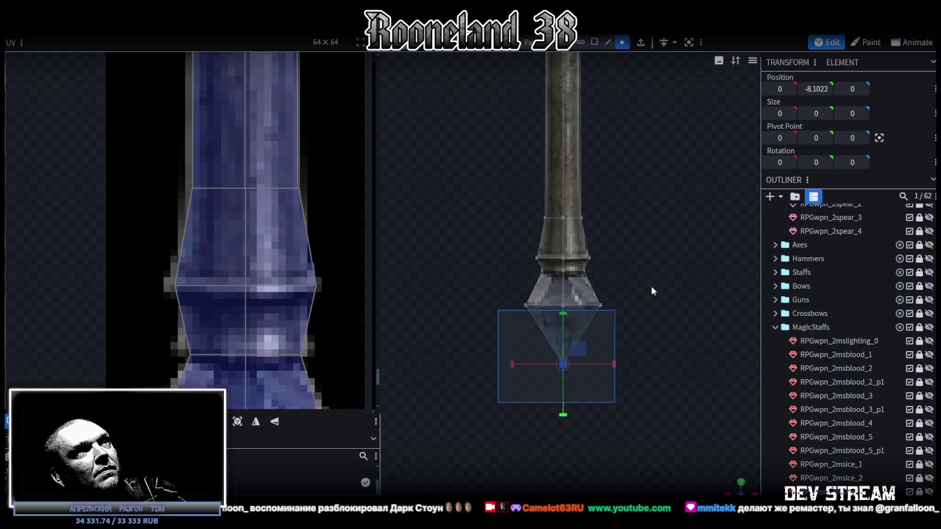
left_click_drag(564, 256, 564, 269)
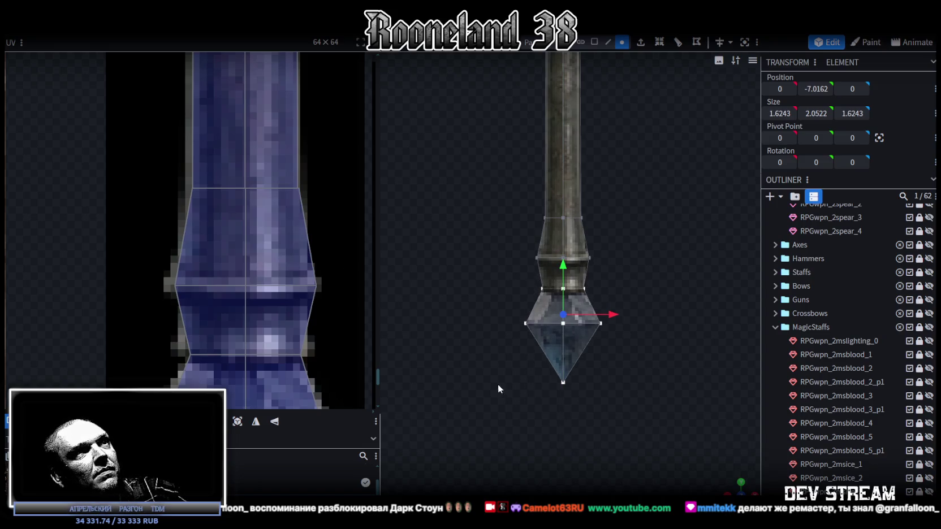
Step: Inspect the lengthened crystal, then return to face mode and select its upper faces
left_click(588, 341)
mouse_move(589, 341)
left_mouse_down()
mouse_move(665, 395)
mouse_move(615, 373)
mouse_move(682, 339)
left_mouse_up()
scroll(267, 323, "down", 2)
scroll(337, 275, "down", 2)
mouse_move(429, 269)
left_mouse_down()
mouse_move(657, 236)
mouse_move(635, 79)
left_mouse_up()
left_click(594, 42)
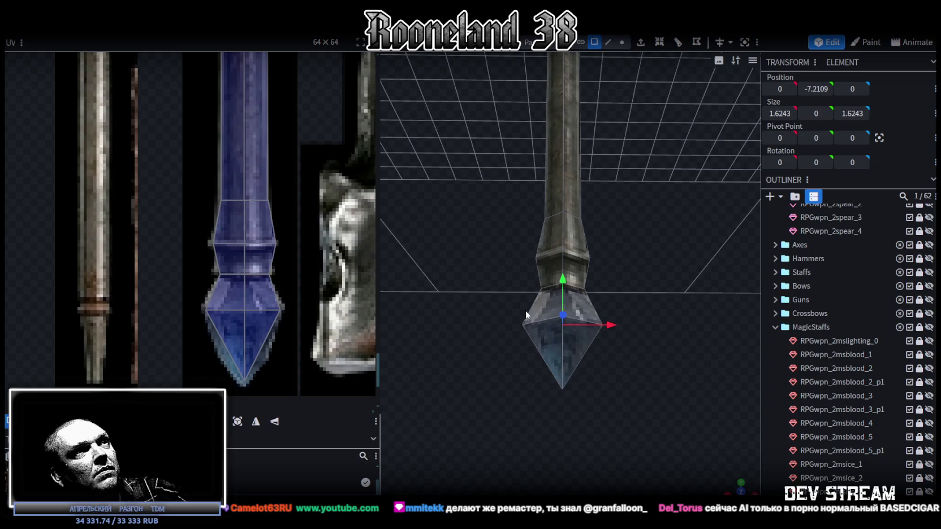
left_click(559, 305)
mouse_move(634, 311)
left_mouse_down()
mouse_move(656, 365)
mouse_move(615, 333)
mouse_move(570, 321)
mouse_move(581, 389)
mouse_move(617, 351)
mouse_move(678, 364)
mouse_move(669, 371)
mouse_move(631, 306)
mouse_move(627, 379)
mouse_move(592, 348)
mouse_move(612, 316)
left_mouse_up()
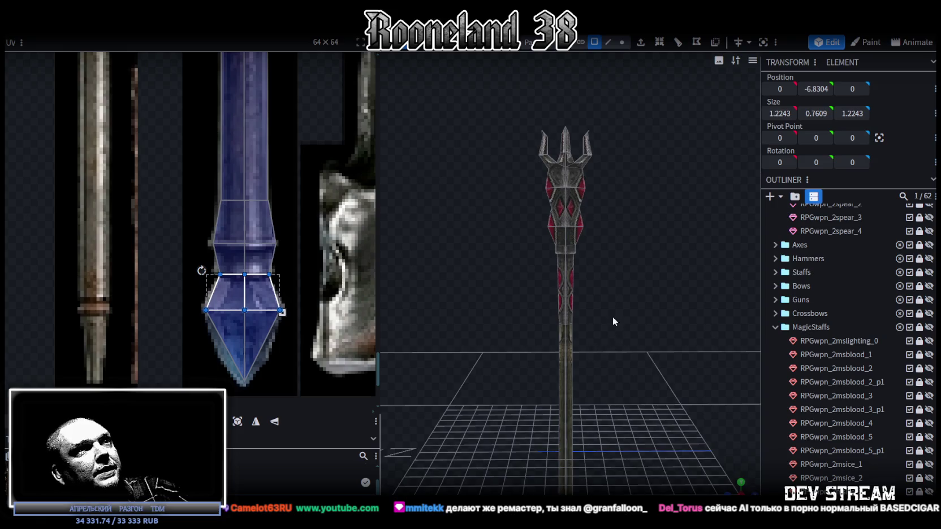
Step: Select the decorated middle staff section and hide it
scroll(612, 316, "up", 3)
scroll(575, 304, "down", 3)
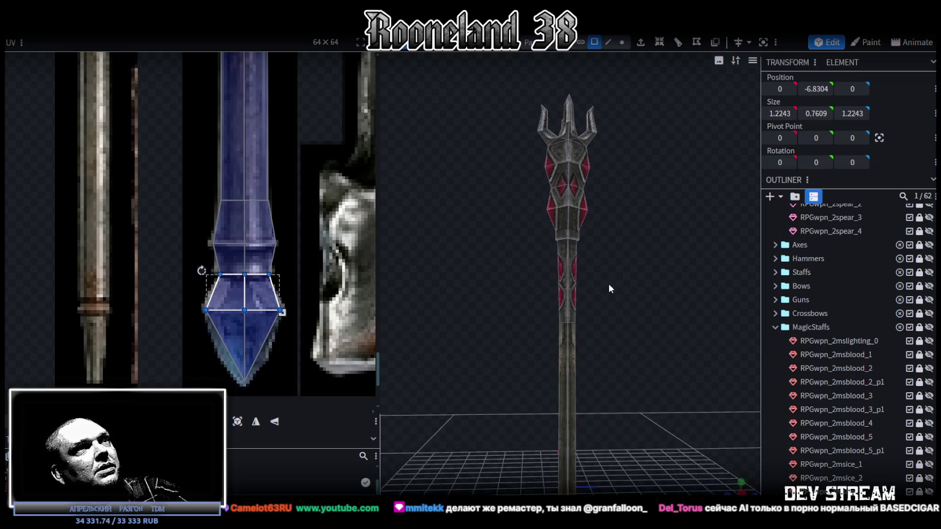
scroll(597, 248, "up", 2)
scroll(303, 126, "down", 5)
scroll(303, 125, "up", 3)
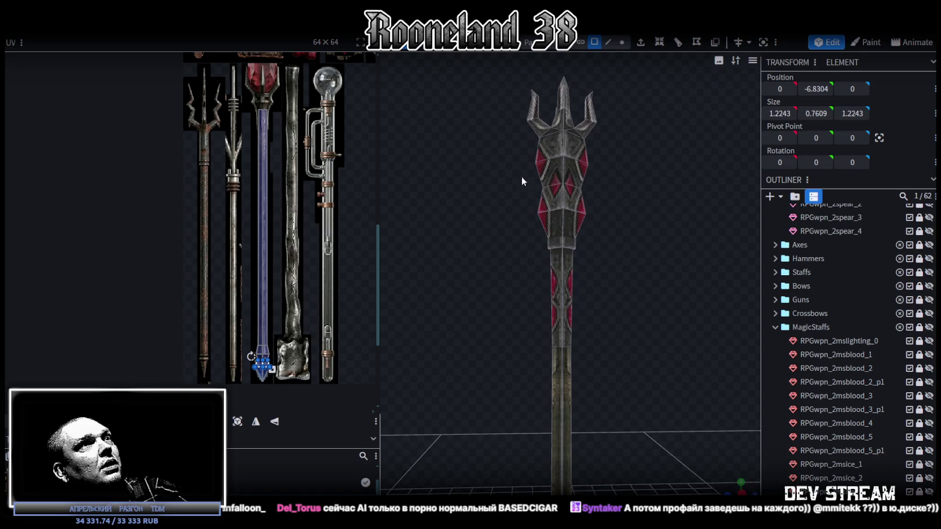
scroll(672, 244, "up", 3)
left_click(557, 249)
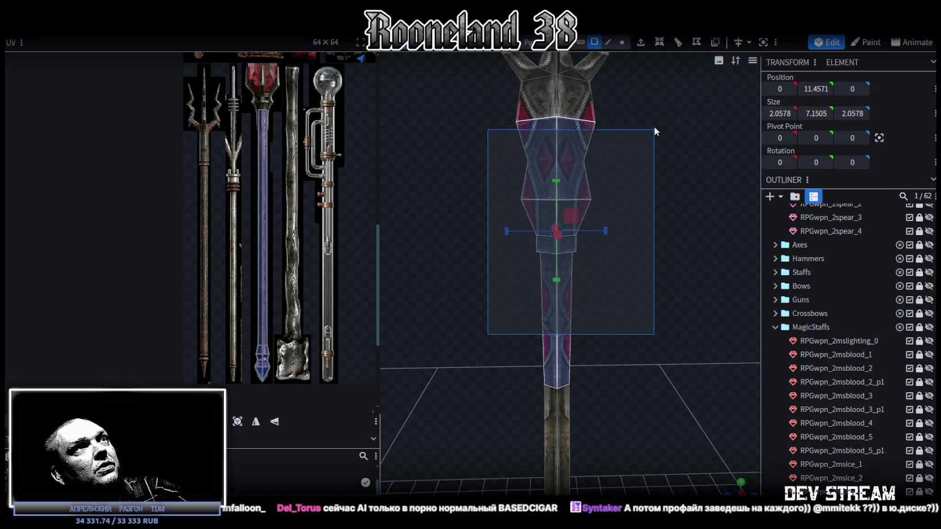
mouse_move(692, 162)
left_mouse_down()
mouse_move(621, 196)
mouse_move(640, 194)
mouse_move(652, 167)
mouse_move(665, 170)
mouse_move(535, 296)
left_mouse_up()
left_click(535, 295)
key("ctrl+z")
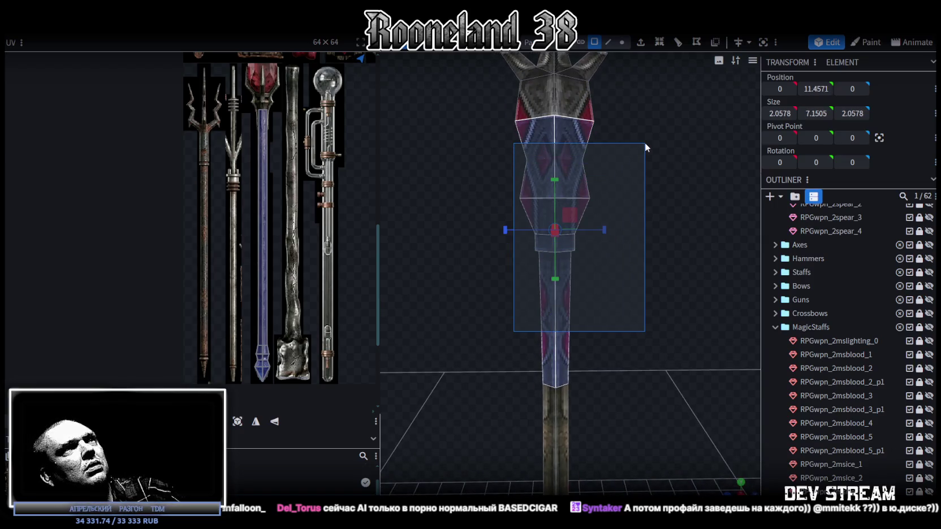
key("ctrl+z")
mouse_move(629, 145)
left_mouse_down()
mouse_move(639, 164)
mouse_move(607, 165)
mouse_move(631, 159)
mouse_move(625, 145)
mouse_move(629, 208)
left_mouse_up()
Step: Select the shaft's top vertices and extend them up to just below the trident head
left_click(622, 42)
left_click_drag(527, 322, 595, 388)
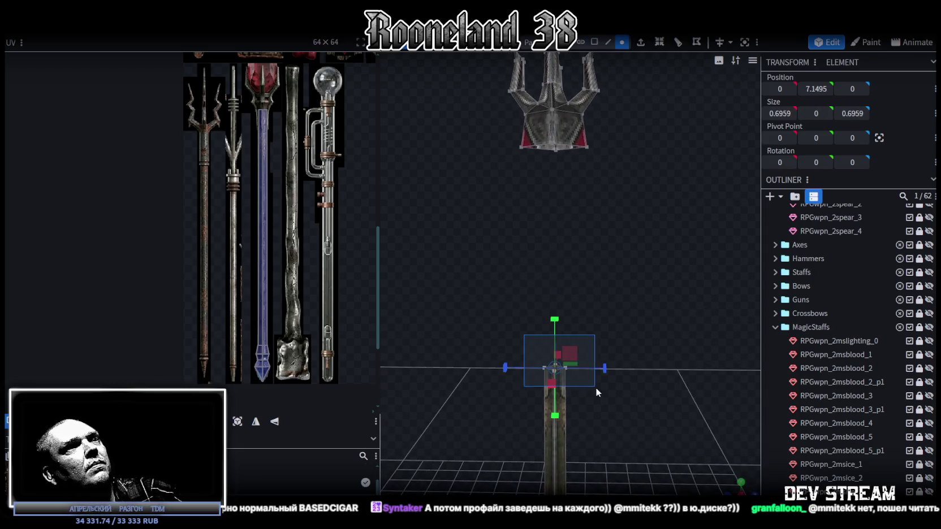
left_click_drag(555, 321, 561, 113)
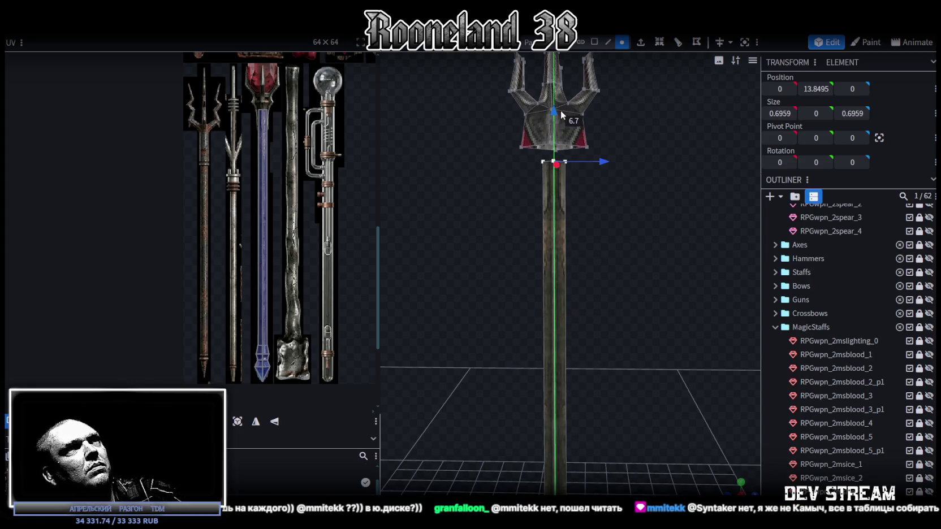
left_click_drag(658, 160, 612, 225)
scroll(611, 225, "up", 3)
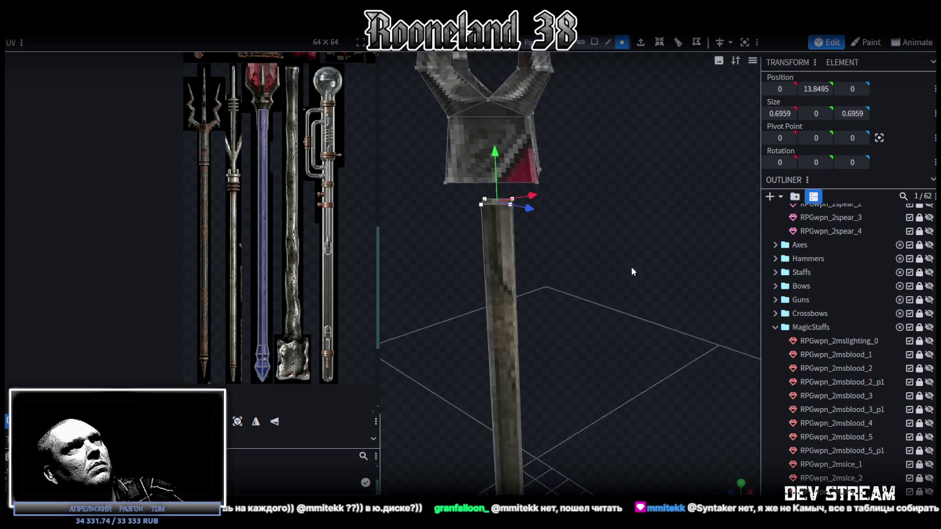
scroll(622, 256, "up", 2)
key("KP_1")
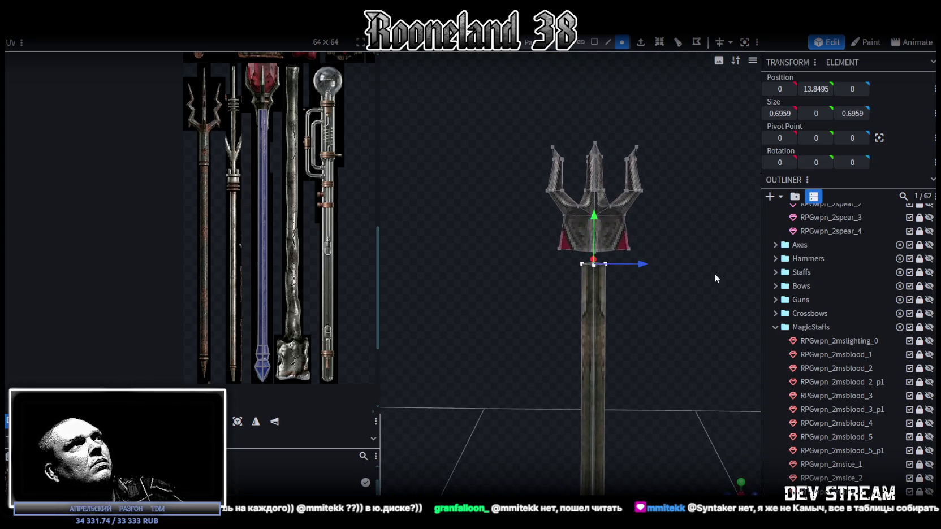
mouse_move(443, 171)
left_mouse_down()
mouse_move(604, 190)
mouse_move(569, 143)
mouse_move(576, 163)
mouse_move(504, 135)
left_mouse_up()
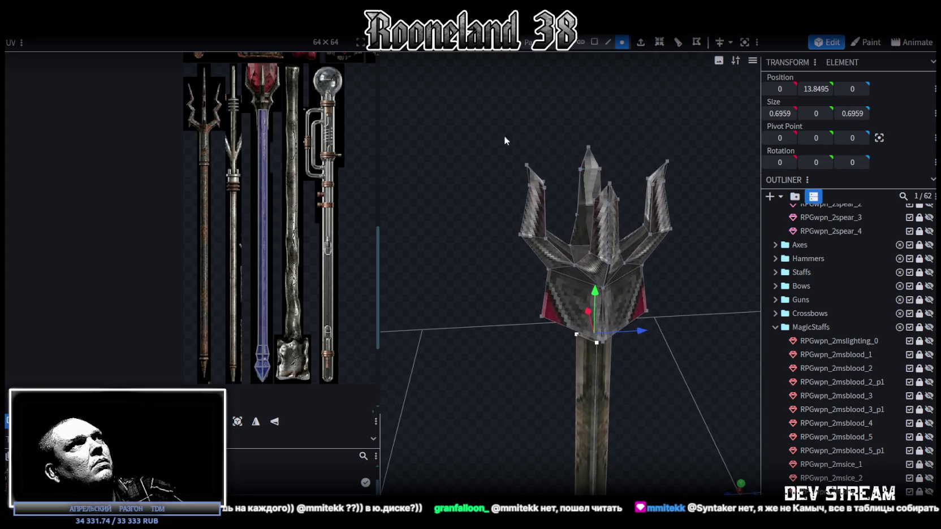
Step: Add a loop cut across the trident head's lower section at offset 0.7275
scroll(280, 85, "up", 2)
scroll(533, 110, "up", 3)
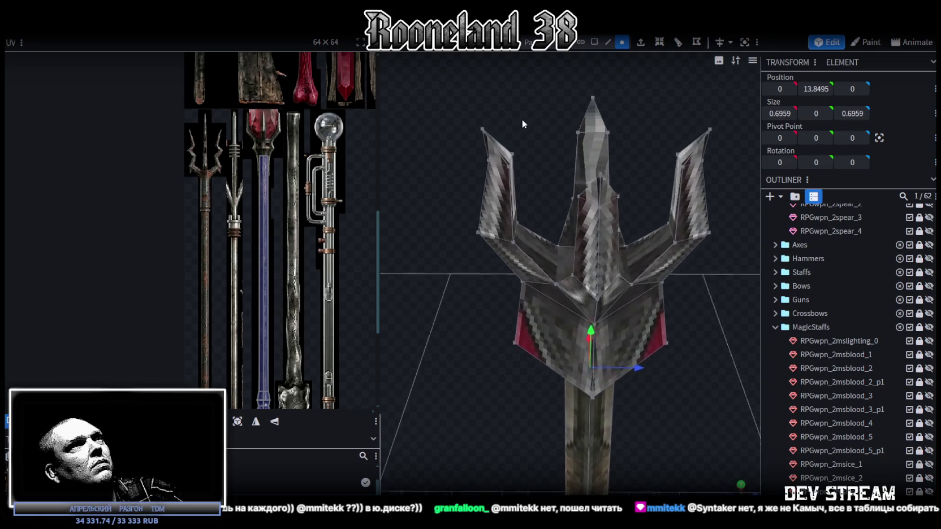
scroll(529, 99, "down", 1)
scroll(529, 98, "down", 2)
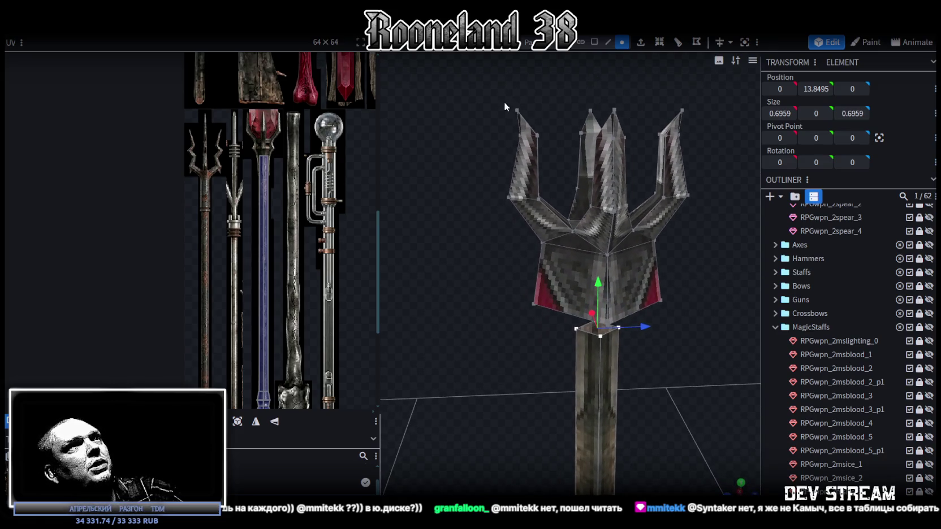
left_click_drag(393, 115, 447, 124)
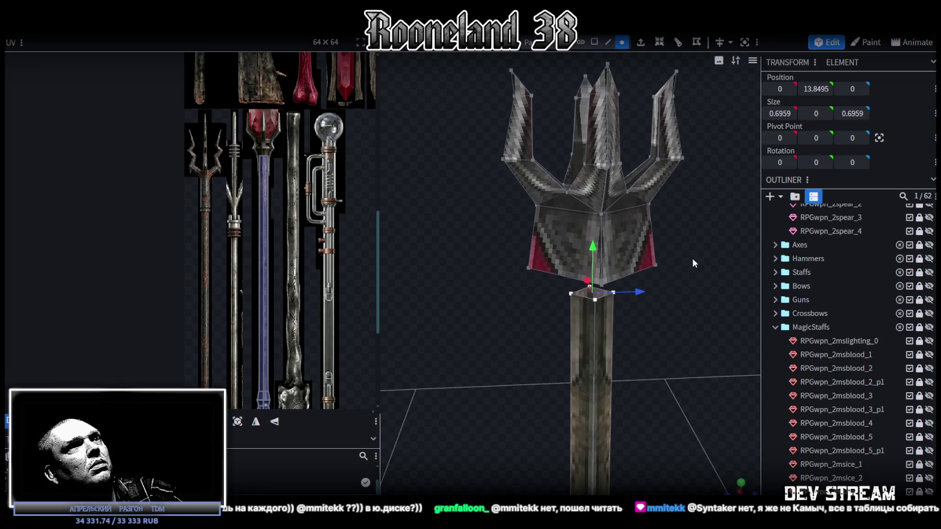
mouse_move(692, 263)
left_mouse_down()
mouse_move(660, 197)
mouse_move(662, 207)
mouse_move(659, 196)
mouse_move(624, 185)
left_mouse_up()
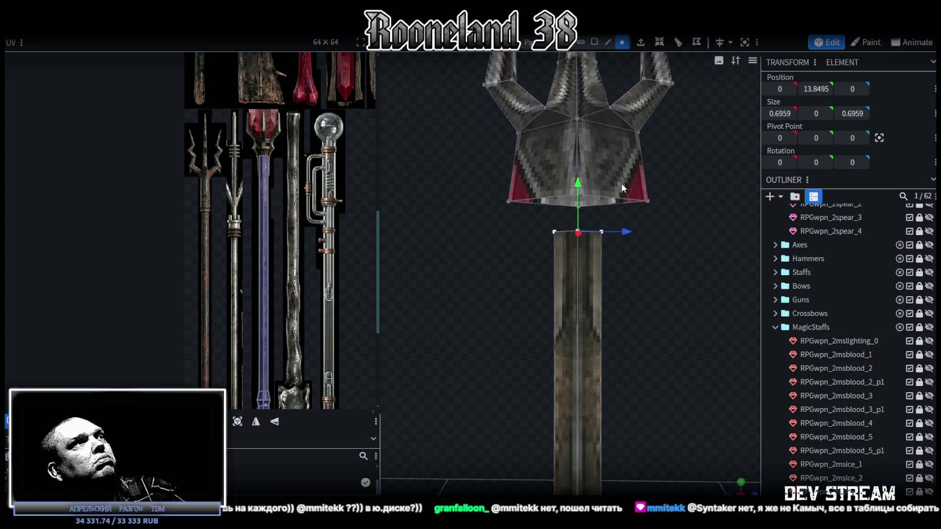
mouse_move(674, 168)
left_mouse_down()
mouse_move(696, 184)
mouse_move(703, 157)
mouse_move(670, 117)
left_mouse_up()
left_click(607, 42)
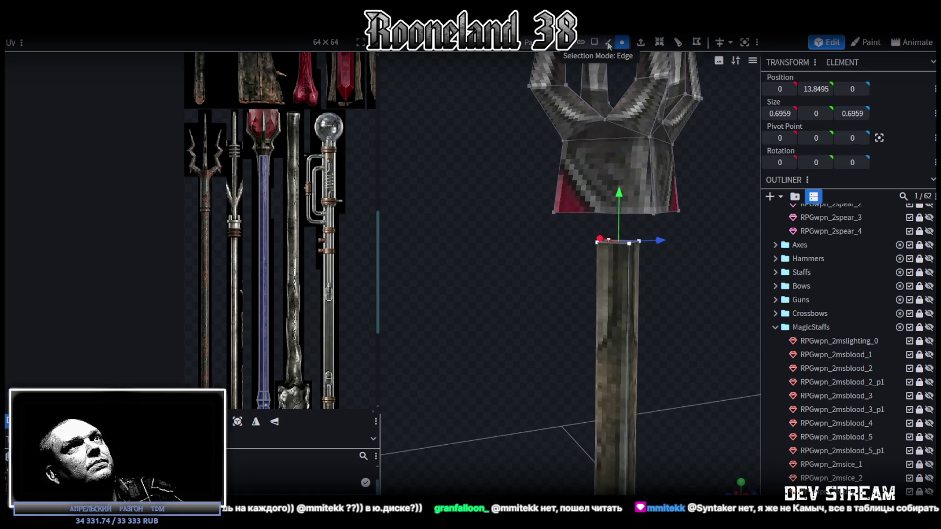
left_click(599, 212)
key("ctrl+r")
left_click_drag(724, 172, 596, 184)
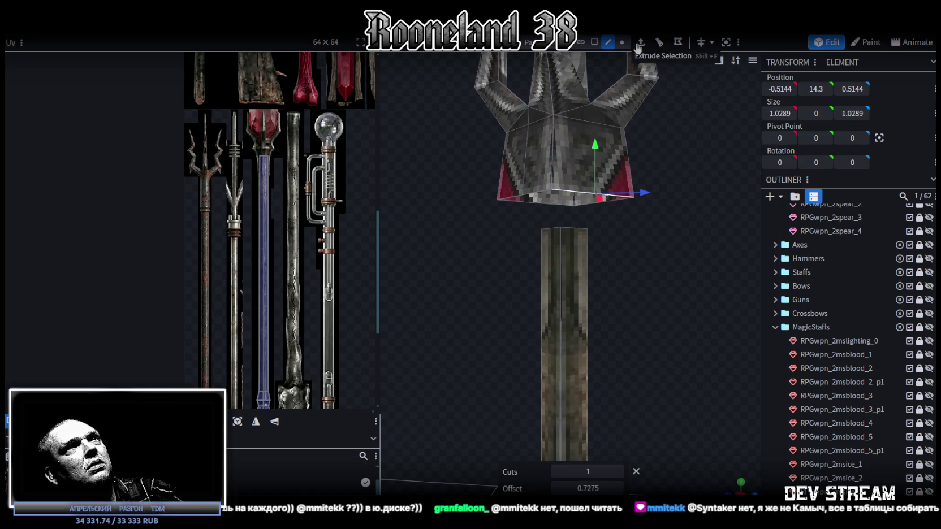
Step: Select the vertical and bottom edges around the trident head's base
left_click(628, 164)
left_click_drag(610, 197, 523, 209)
left_click(514, 181)
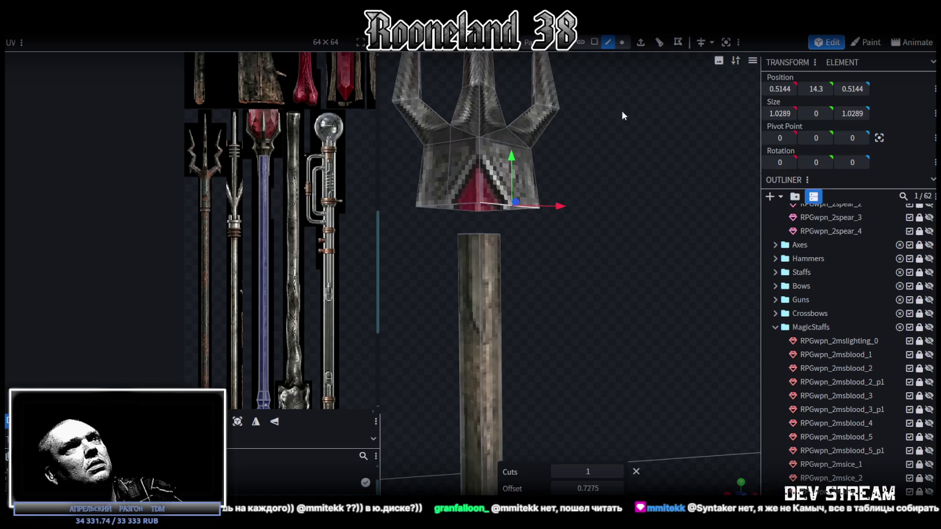
left_click_drag(631, 162, 488, 173)
left_click(575, 210)
left_click(560, 180)
mouse_move(559, 187)
left_mouse_down()
mouse_move(624, 236)
mouse_move(674, 166)
mouse_move(669, 248)
mouse_move(625, 256)
mouse_move(641, 253)
mouse_move(593, 204)
mouse_move(644, 101)
left_mouse_up()
Step: In vertex mode, merge the first two corner vertex pairs at the head's base
left_click(622, 42)
left_click(611, 244)
left_click(655, 195, "shift")
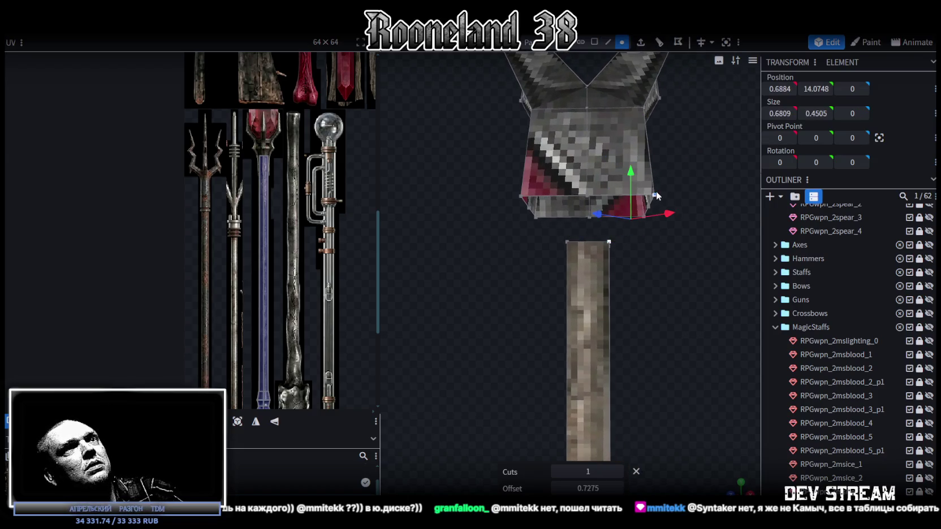
right_click(654, 195)
left_click(800, 253)
mouse_move(633, 237)
left_mouse_down()
mouse_move(697, 231)
mouse_move(656, 218)
left_mouse_up()
left_click(657, 192, "shift")
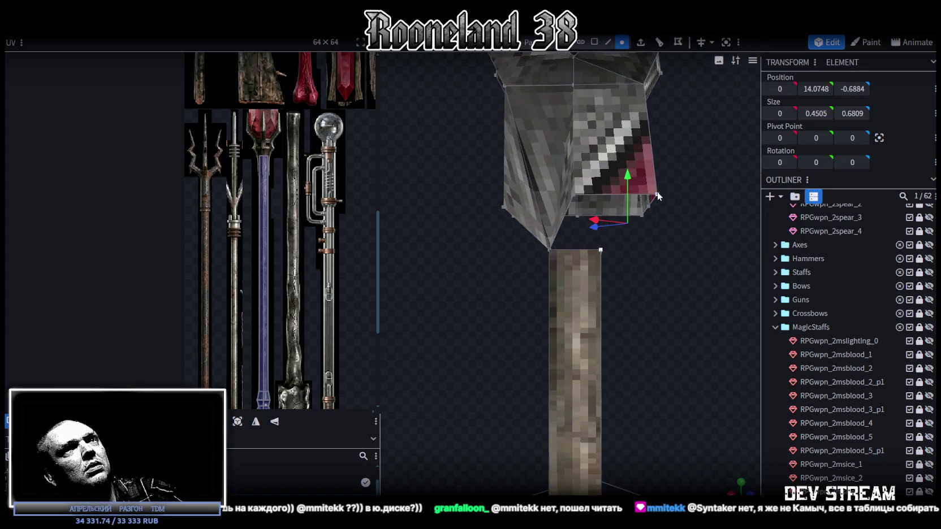
right_click(658, 191)
left_click(803, 253)
mouse_move(670, 212)
left_mouse_down()
mouse_move(639, 267)
mouse_move(599, 257)
left_mouse_up()
Step: Merge the remaining two corner vertex pairs so the head's base tapers to a point
left_click(584, 255)
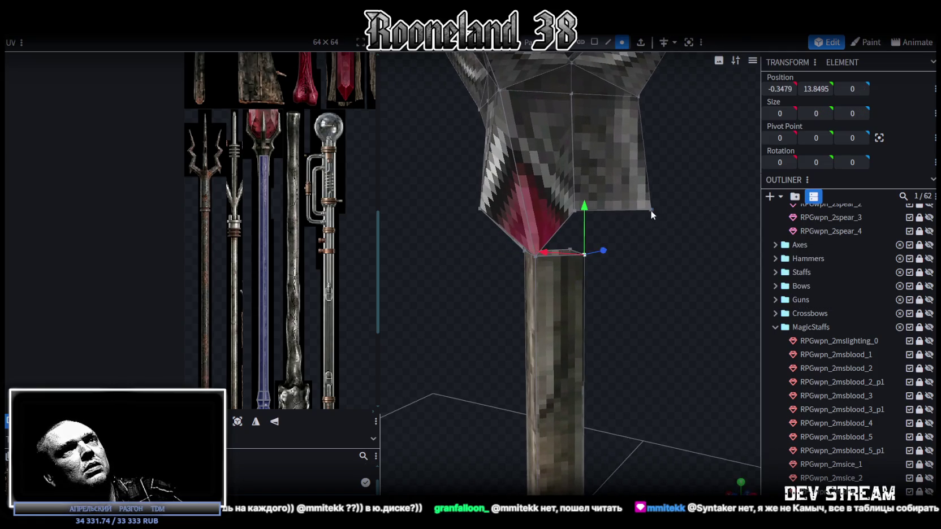
left_click(651, 209, "shift")
right_click(649, 209)
left_click(791, 270)
left_click_drag(607, 179, 579, 224)
left_click(590, 252)
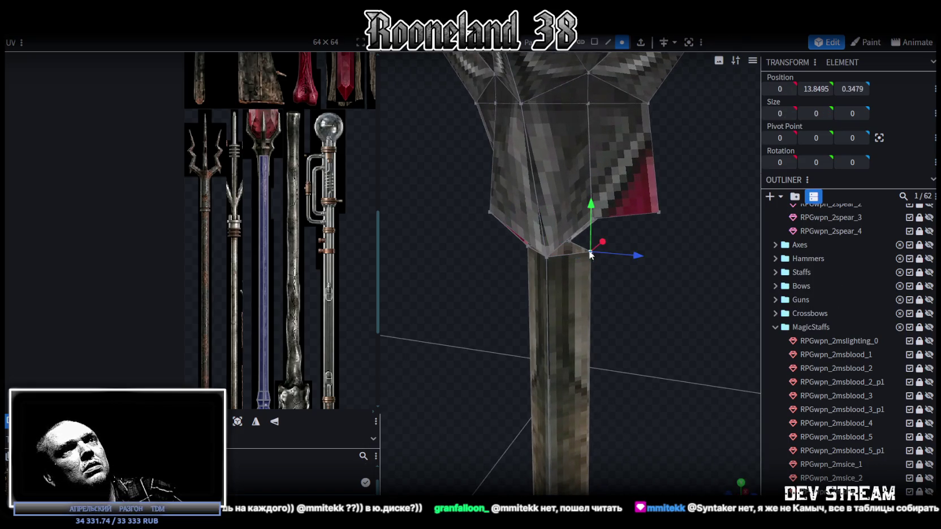
left_click(656, 212, "shift")
right_click(651, 211)
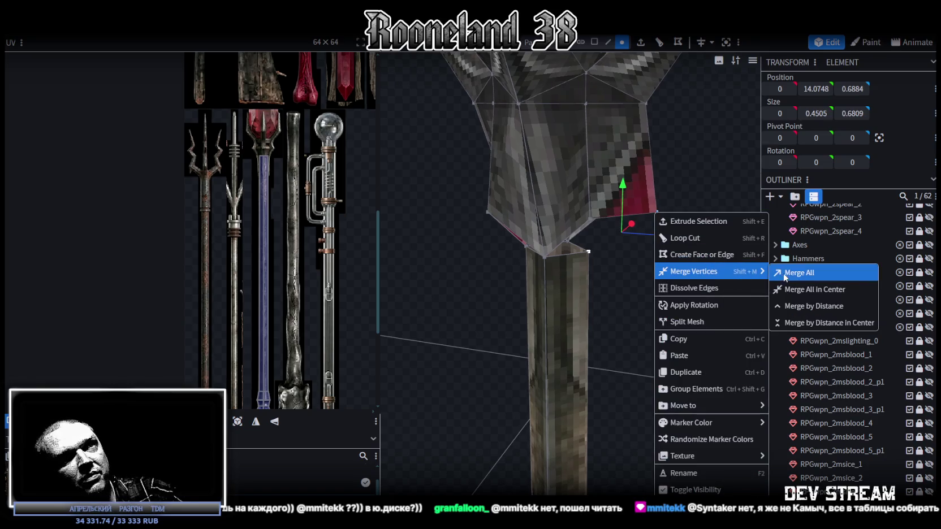
left_click(787, 270)
mouse_move(706, 196)
left_mouse_down()
mouse_move(557, 165)
mouse_move(702, 189)
mouse_move(623, 143)
mouse_move(667, 178)
mouse_move(640, 147)
left_mouse_up()
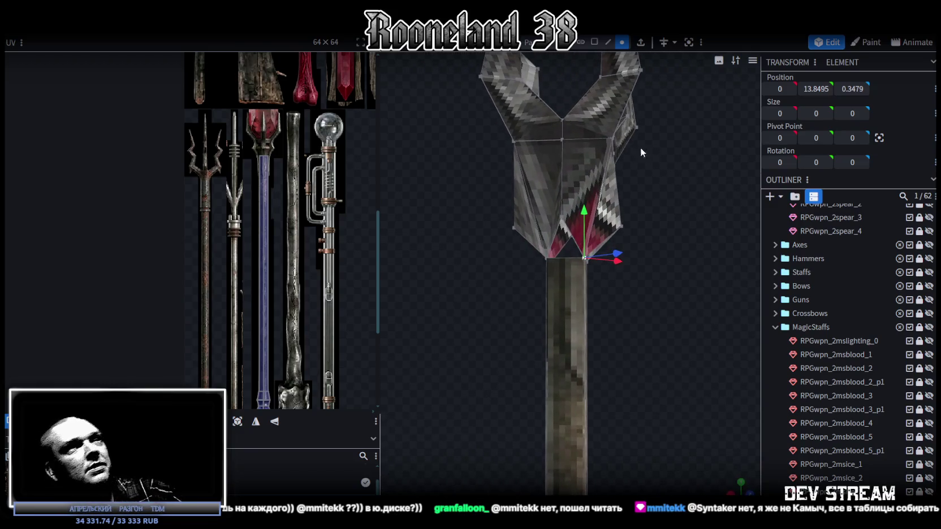
mouse_move(450, 197)
left_mouse_down()
mouse_move(463, 202)
mouse_move(446, 203)
mouse_move(423, 184)
mouse_move(440, 198)
mouse_move(692, 235)
left_mouse_up()
scroll(626, 241, "up", 3)
mouse_move(658, 283)
left_mouse_down()
mouse_move(619, 241)
mouse_move(573, 278)
mouse_move(731, 275)
mouse_move(707, 268)
mouse_move(663, 365)
mouse_move(665, 397)
mouse_move(513, 317)
mouse_move(611, 304)
mouse_move(570, 328)
mouse_move(569, 294)
left_mouse_up()
scroll(707, 267, "down", 3)
scroll(570, 328, "up", 3)
scroll(570, 309, "up", 2)
scroll(323, 157, "up", 2)
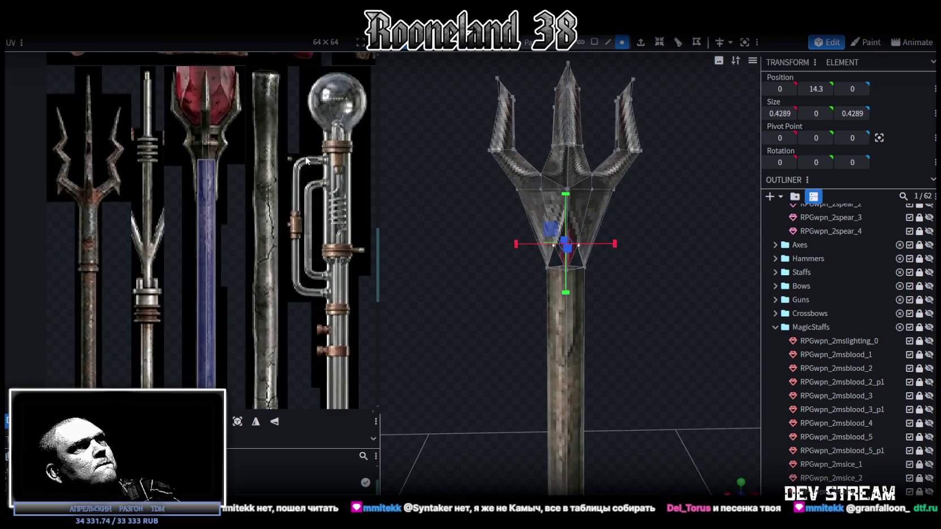
scroll(715, 242, "up", 3)
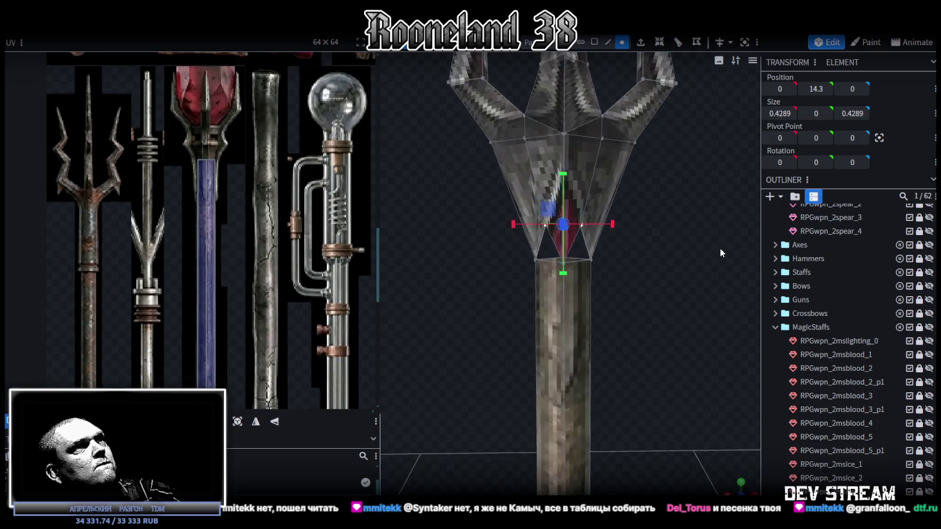
scroll(719, 248, "up", 3)
left_click_drag(766, 245, 734, 244)
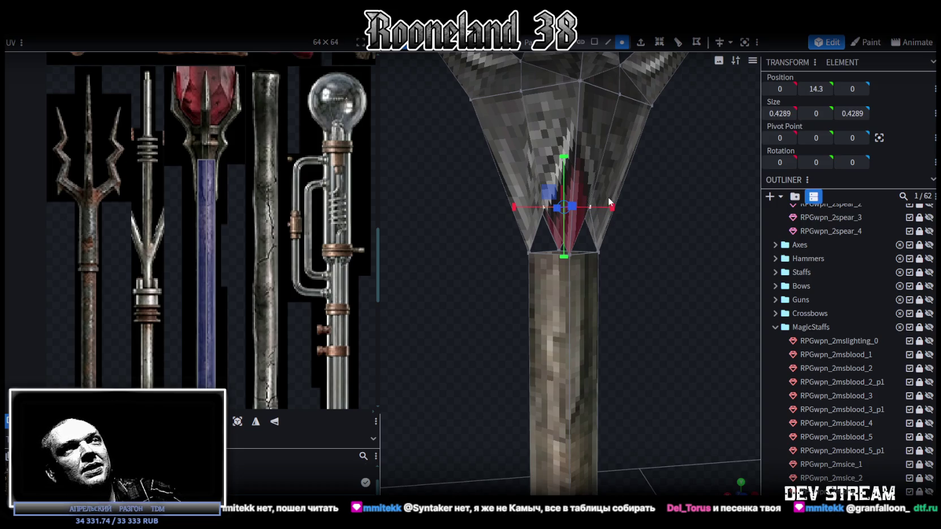
scroll(644, 266, "up", 3)
mouse_move(645, 264)
left_mouse_down()
mouse_move(664, 262)
mouse_move(646, 296)
mouse_move(625, 308)
mouse_move(518, 294)
mouse_move(615, 292)
mouse_move(497, 296)
mouse_move(611, 189)
left_mouse_up()
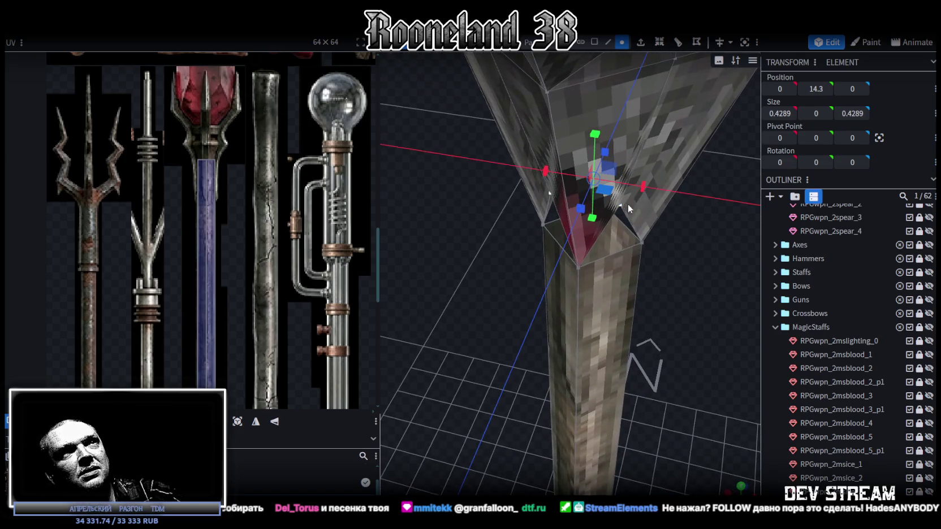
key("ctrl+z")
mouse_move(613, 195)
left_mouse_down()
mouse_move(575, 188)
mouse_move(473, 285)
mouse_move(523, 224)
mouse_move(588, 180)
left_mouse_up()
left_click_drag(593, 121, 590, 160)
mouse_move(409, 222)
left_mouse_down()
mouse_move(543, 243)
mouse_move(584, 185)
mouse_move(623, 211)
mouse_move(642, 208)
mouse_move(573, 228)
mouse_move(559, 250)
mouse_move(576, 279)
mouse_move(596, 262)
mouse_move(592, 291)
mouse_move(570, 229)
left_mouse_up()
key("s")
mouse_move(682, 262)
left_mouse_down()
mouse_move(497, 265)
mouse_move(625, 227)
mouse_move(598, 203)
left_mouse_up()
mouse_move(654, 276)
left_mouse_down()
mouse_move(678, 267)
mouse_move(717, 165)
left_mouse_up()
left_click(608, 42)
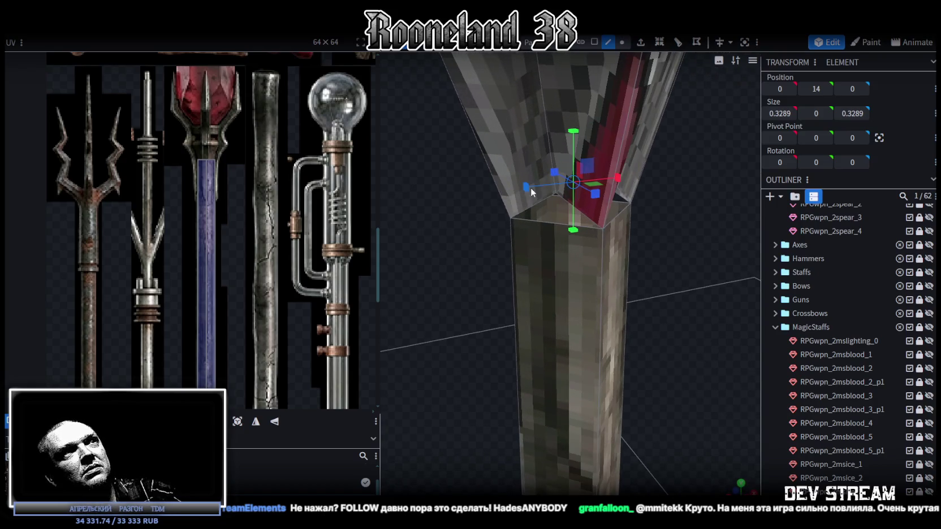
left_click(586, 230)
left_click_drag(587, 230, 637, 208)
left_click(588, 232)
left_click_drag(587, 232, 634, 215)
left_click(626, 235)
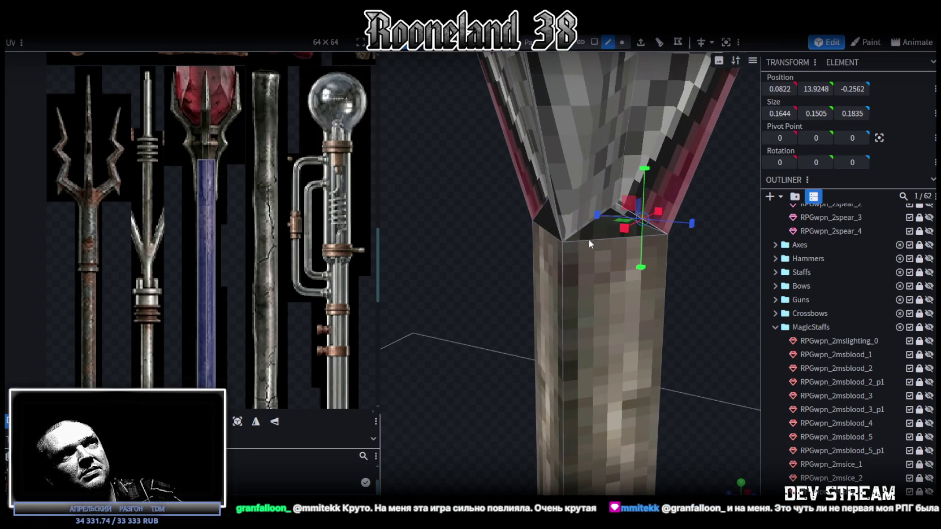
left_click_drag(727, 259, 615, 260)
left_click(590, 217)
left_click(554, 247)
mouse_move(554, 247)
left_mouse_down()
mouse_move(590, 226)
mouse_move(646, 238)
mouse_move(605, 264)
mouse_move(642, 299)
mouse_move(603, 265)
mouse_move(589, 235)
mouse_move(599, 224)
left_mouse_up()
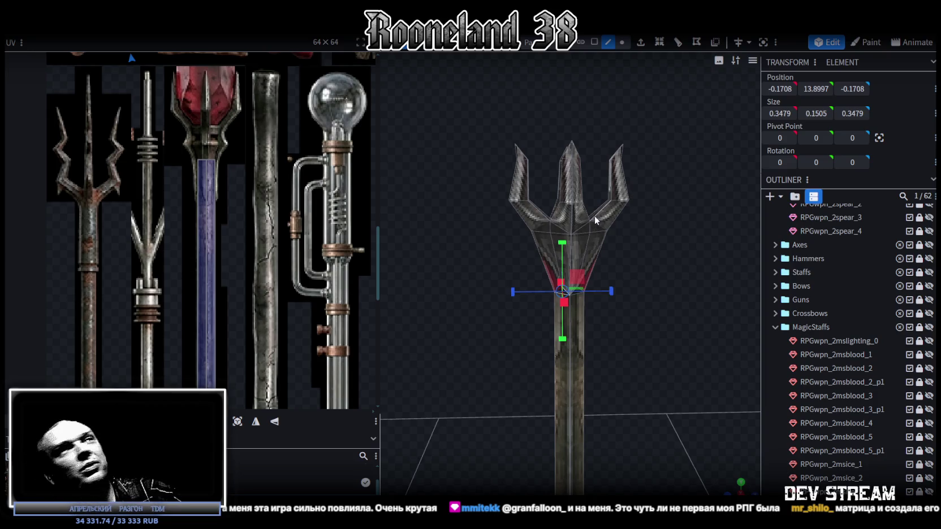
mouse_move(440, 230)
left_mouse_down()
mouse_move(459, 234)
mouse_move(491, 273)
mouse_move(495, 301)
mouse_move(498, 284)
mouse_move(656, 240)
mouse_move(706, 271)
mouse_move(624, 99)
left_mouse_up()
Step: Scale the vertex ring below the trident prongs inward to about 1.16 wide
left_click(593, 42)
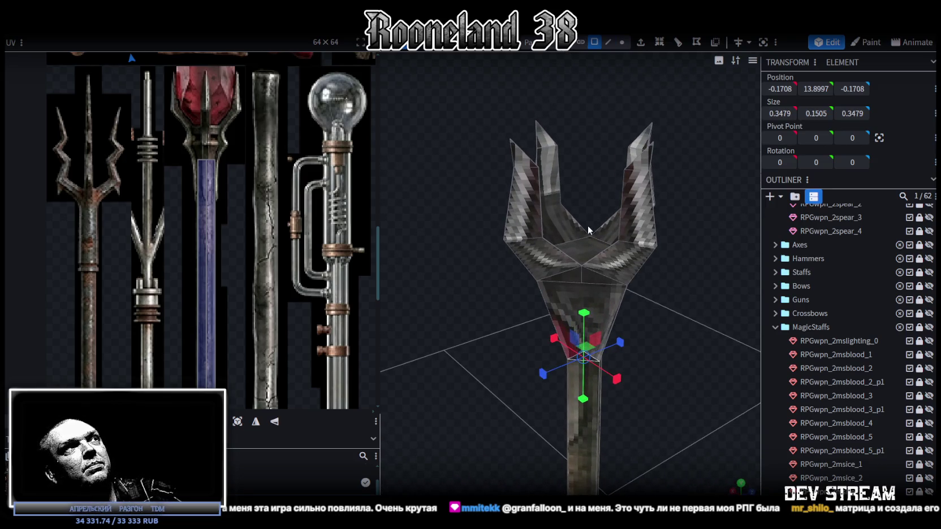
left_click(584, 239)
mouse_move(597, 135)
left_mouse_down()
mouse_move(602, 124)
mouse_move(573, 98)
mouse_move(534, 102)
left_mouse_up()
left_click(622, 42)
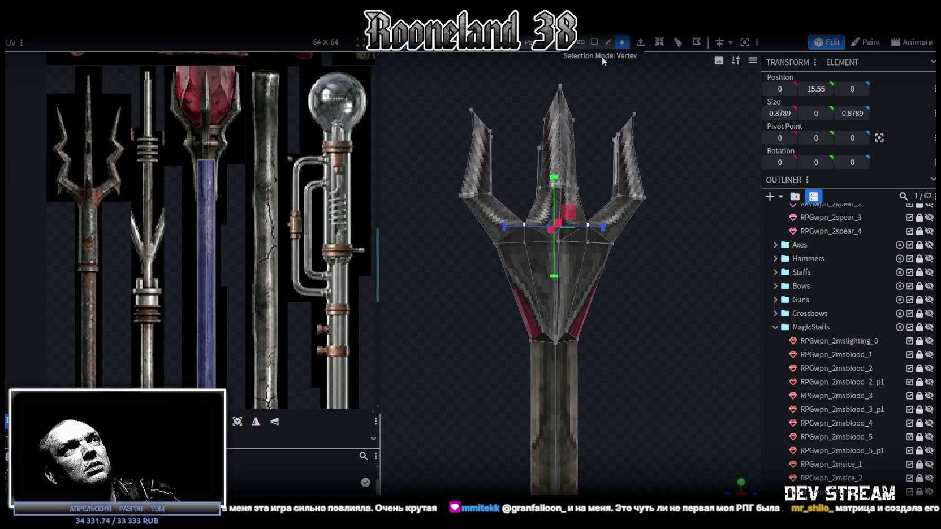
mouse_move(463, 287)
left_mouse_down()
mouse_move(649, 226)
mouse_move(659, 303)
mouse_move(579, 273)
mouse_move(650, 215)
mouse_move(656, 333)
mouse_move(562, 292)
mouse_move(523, 292)
left_mouse_up()
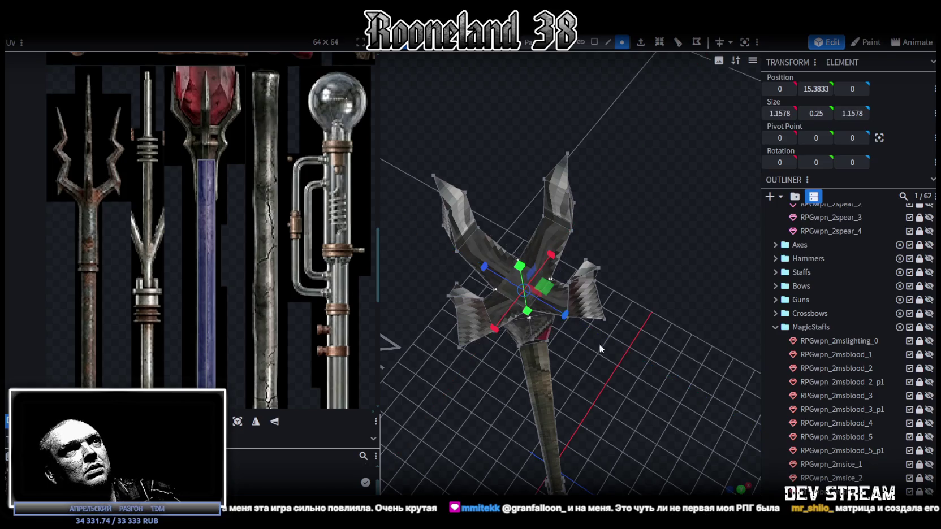
left_click_drag(599, 344, 652, 253)
scroll(635, 286, "up", 2)
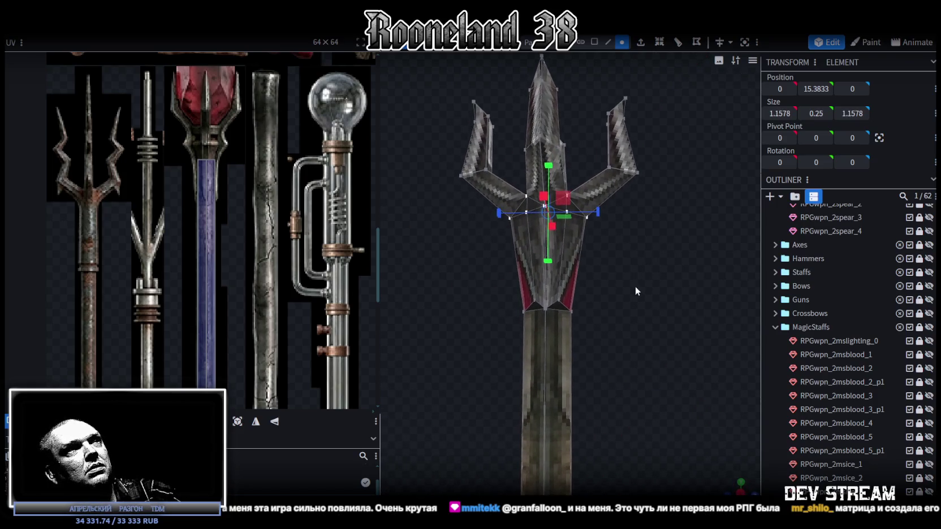
scroll(631, 288, "up", 3)
left_click(605, 43)
left_click(543, 273)
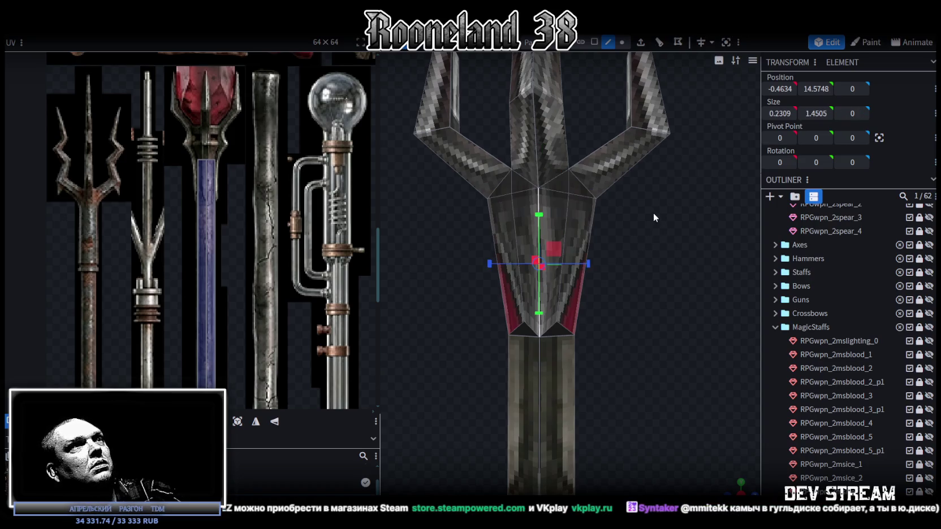
Step: Add a loop cut across the trident head and set its height to 15
left_click(659, 42)
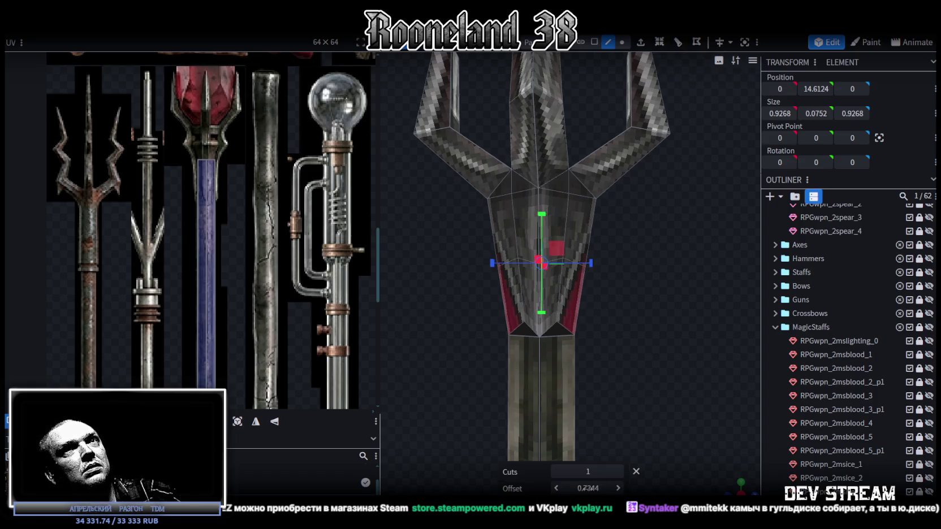
left_click(816, 90)
type("15")
key("Return")
left_click_drag(606, 307, 641, 354)
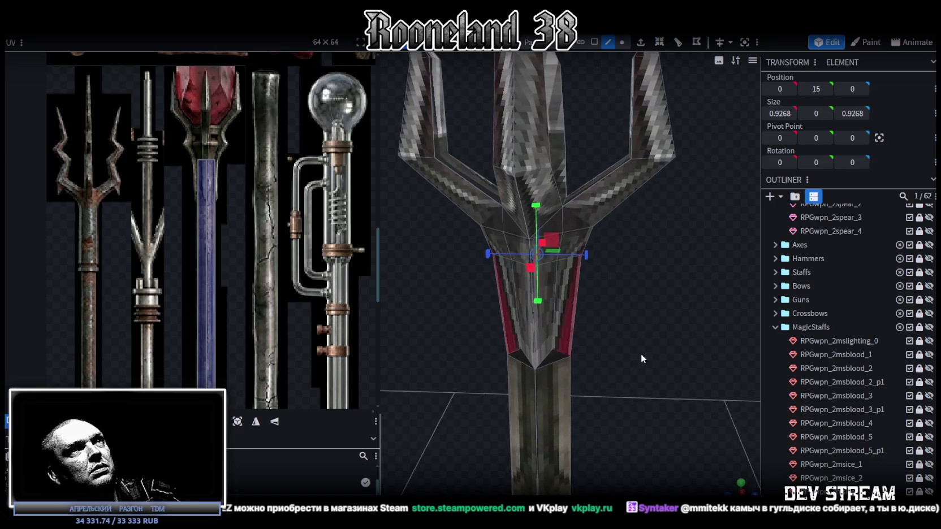
scroll(641, 353, "up", 2)
Step: Select the new loop's vertex row and lower it to Y 14.2
left_click(622, 42)
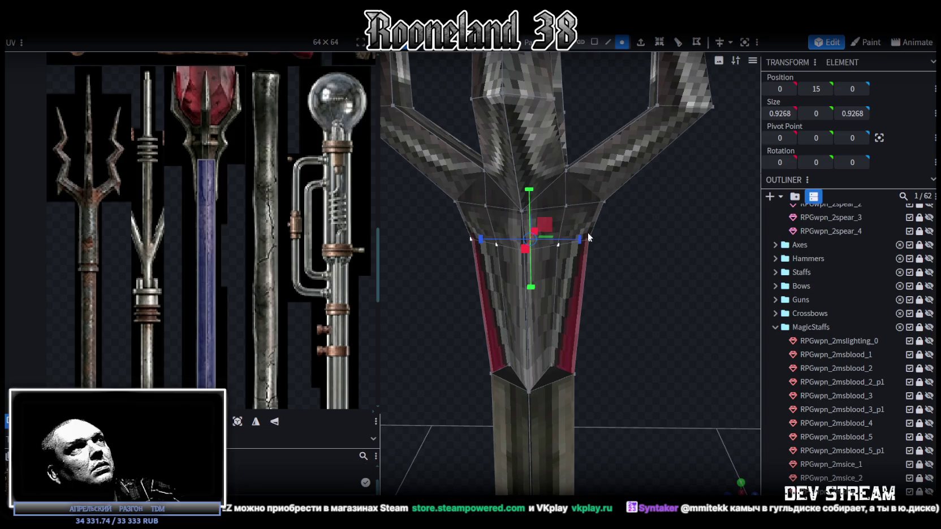
left_click_drag(536, 265, 647, 266)
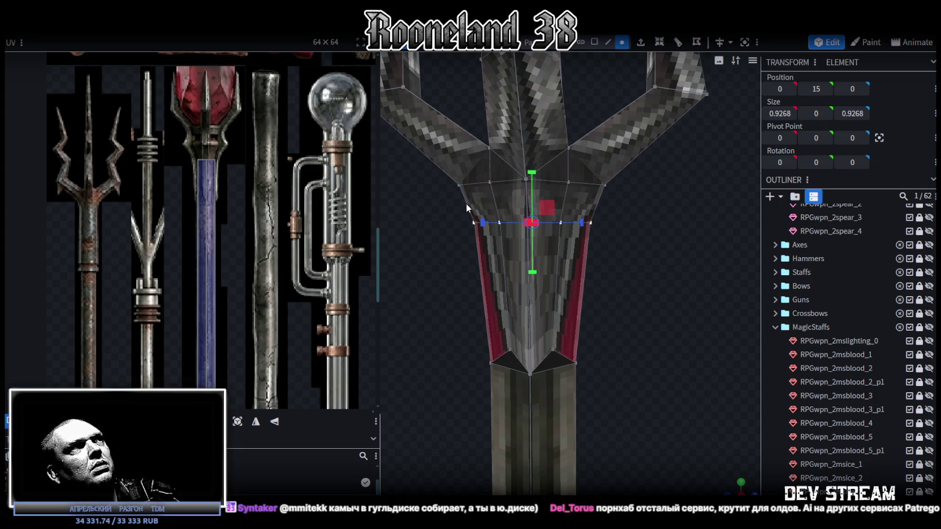
left_click(607, 42)
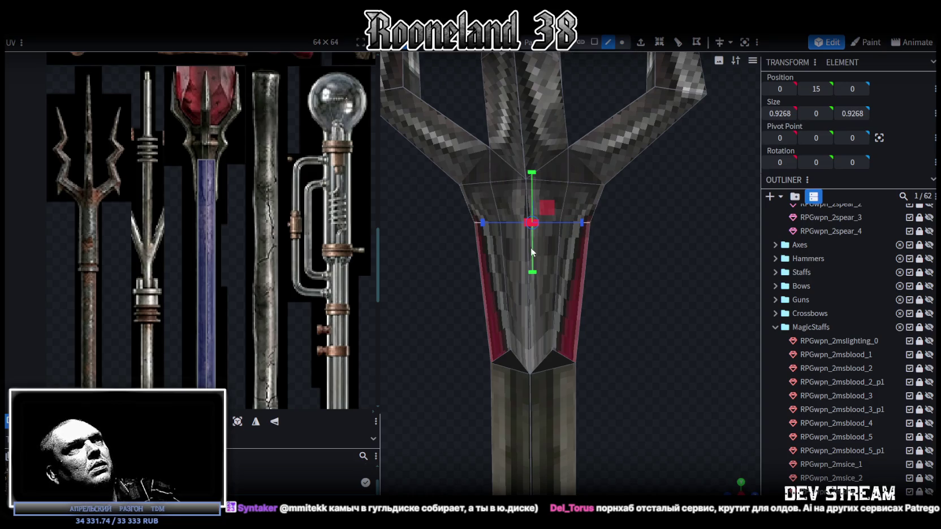
left_click(480, 266)
left_click(621, 42)
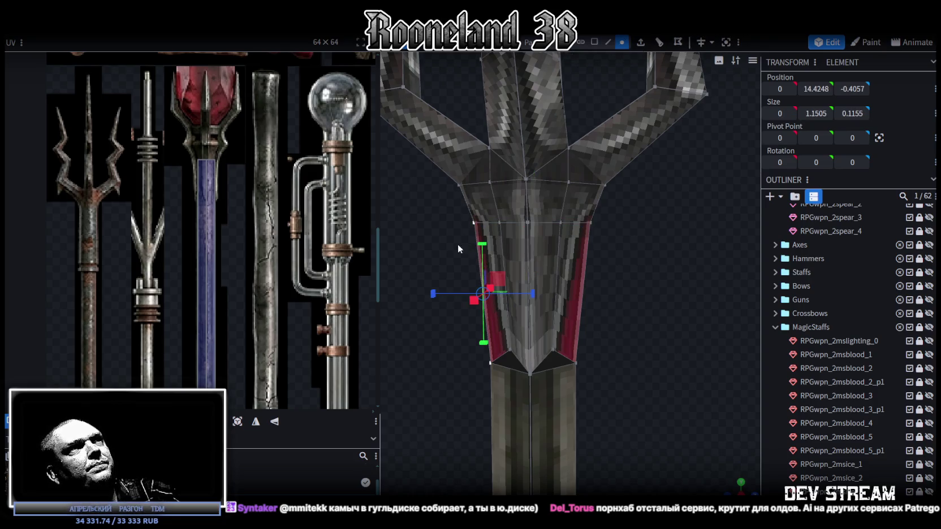
left_click_drag(638, 247, 455, 212)
left_click_drag(532, 182, 531, 225)
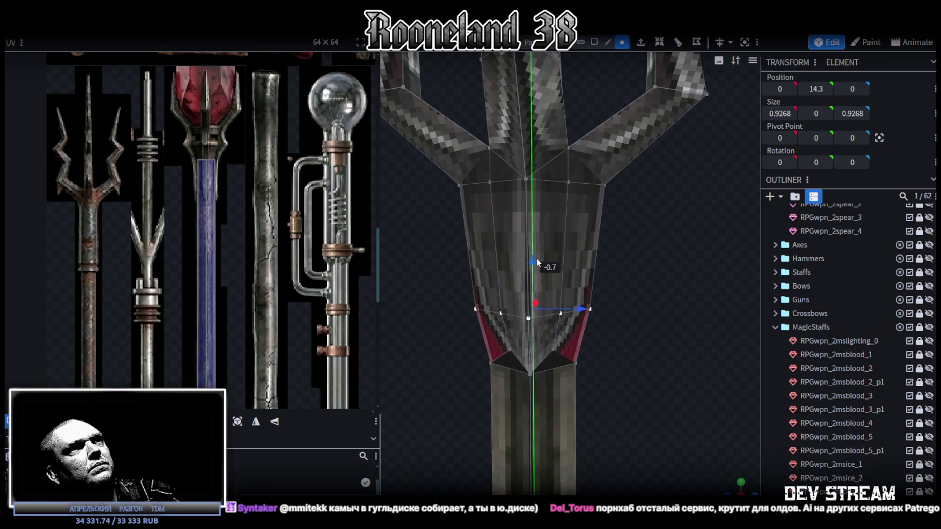
left_click_drag(532, 222, 539, 274)
Step: Add a second loop cut across the head and widen that ring outward to 1.6423
left_click(609, 42)
left_click(526, 224)
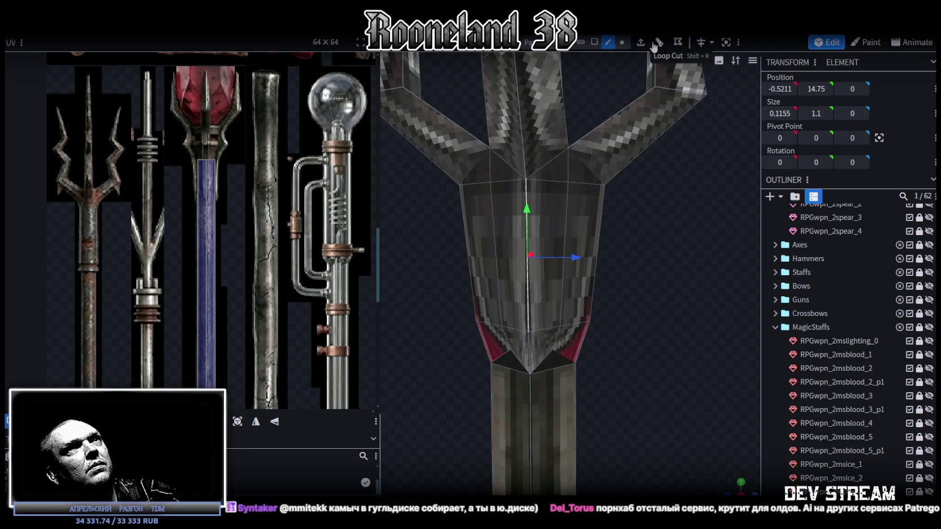
left_click(659, 42)
left_click(622, 42)
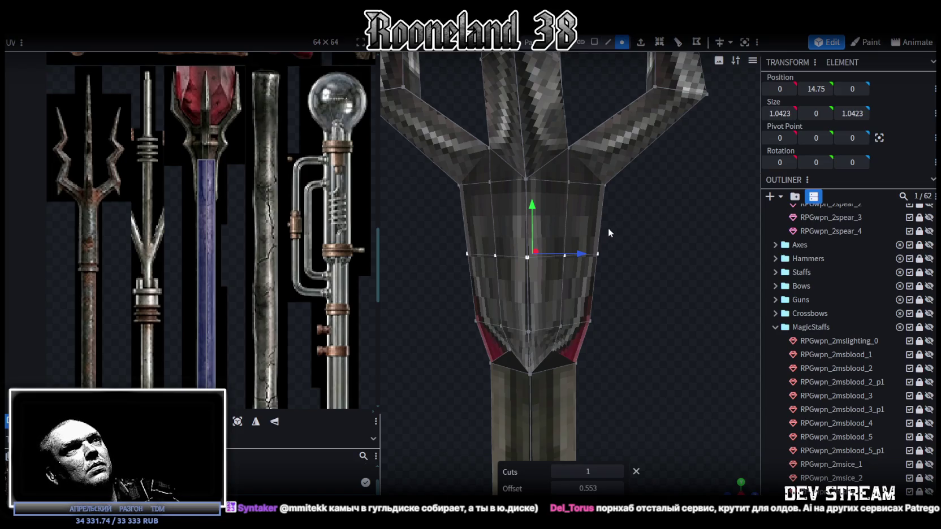
left_click(595, 253)
left_click(465, 253, "shift")
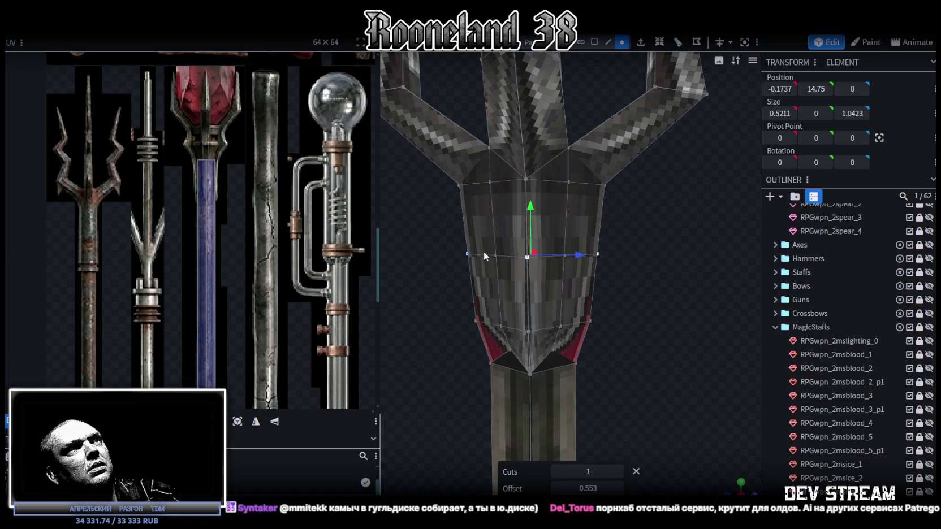
left_click_drag(475, 252, 537, 250)
left_click(534, 245, "shift")
left_click_drag(629, 230, 580, 281)
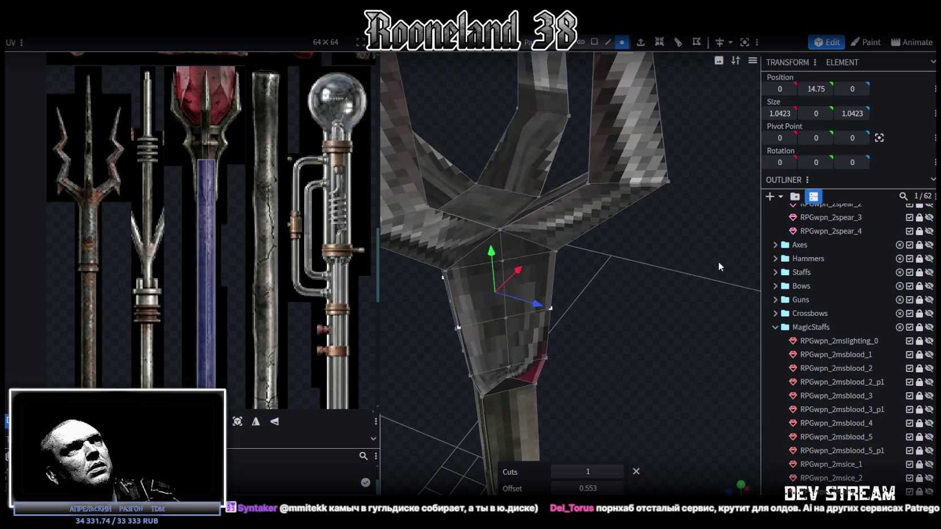
mouse_move(525, 292)
left_mouse_down()
mouse_move(504, 263)
mouse_move(640, 278)
mouse_move(663, 262)
mouse_move(573, 277)
mouse_move(671, 253)
mouse_move(685, 268)
left_mouse_up()
left_click(594, 42)
left_click_drag(664, 234, 636, 213)
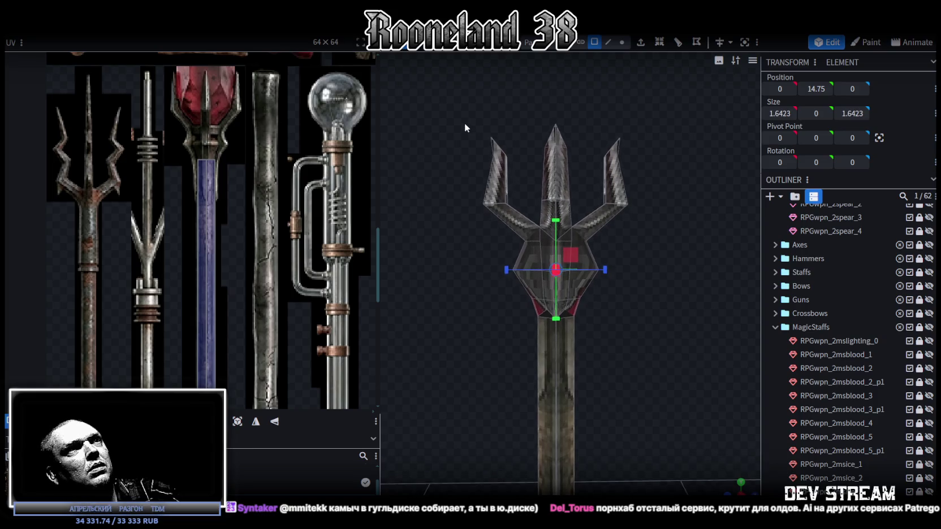
left_click_drag(445, 106, 660, 307)
scroll(668, 243, "up", 3)
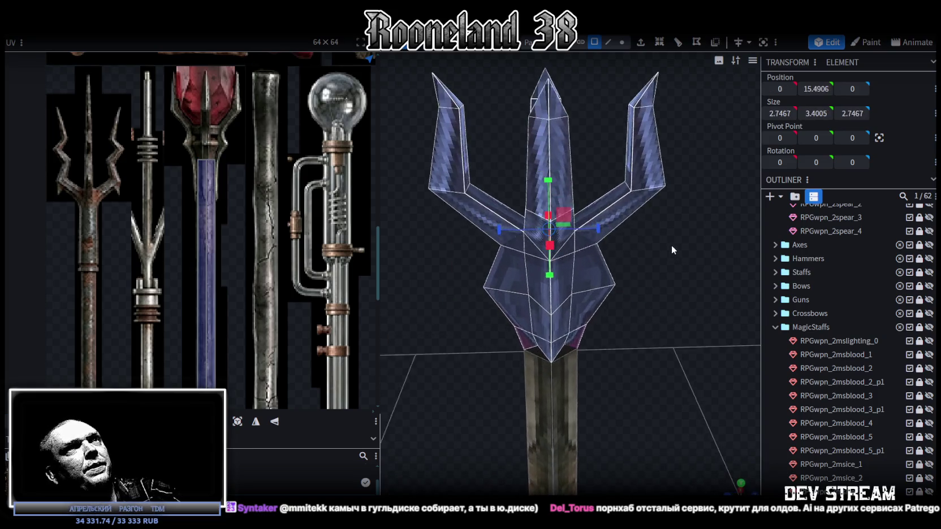
scroll(677, 245, "up", 2)
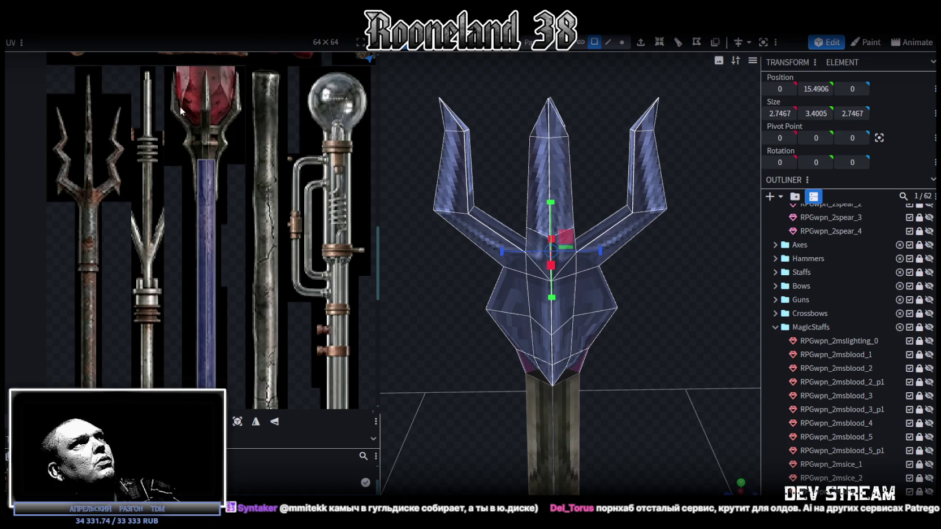
scroll(209, 226, "up", 2)
left_click_drag(711, 243, 730, 490)
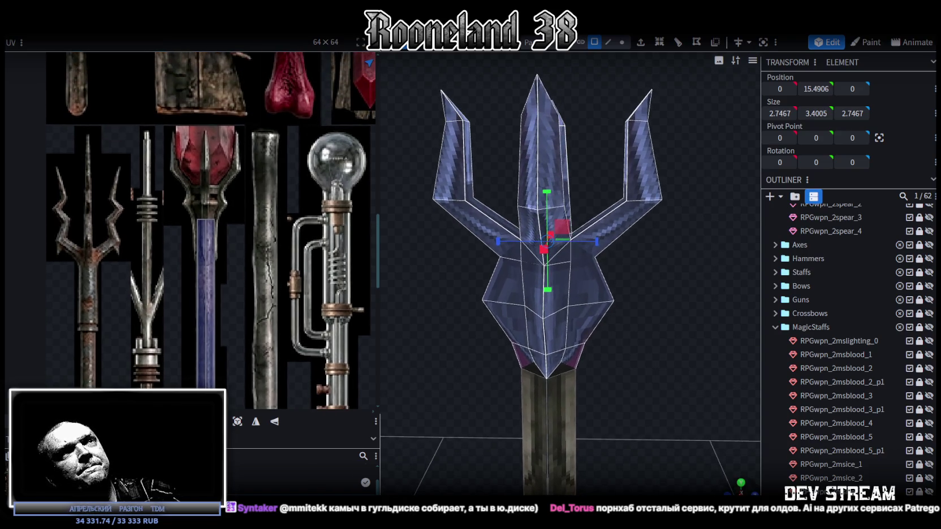
scroll(653, 281, "down", 3)
left_click(741, 484)
scroll(594, 307, "down", 2)
scroll(630, 212, "down", 2)
scroll(546, 284, "down", 1)
scroll(545, 288, "up", 2)
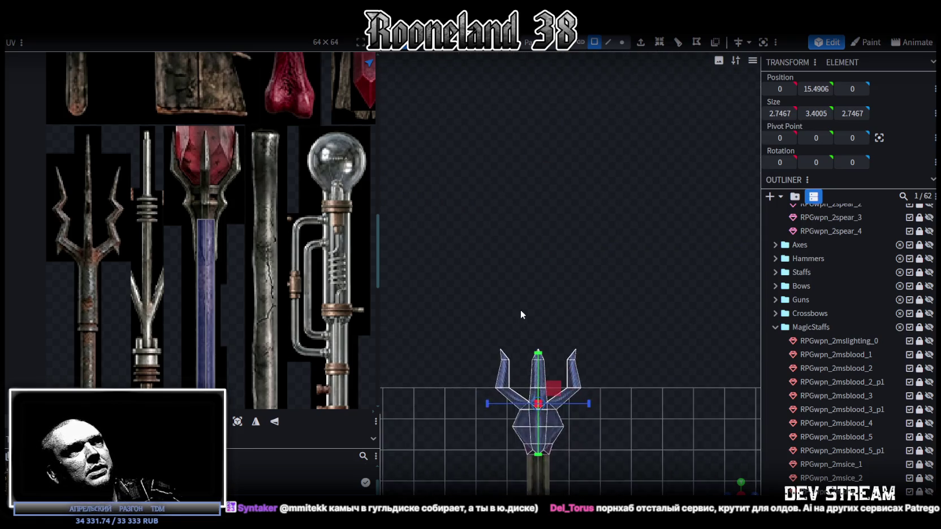
scroll(520, 309, "up", 2)
left_click_drag(443, 196, 646, 255)
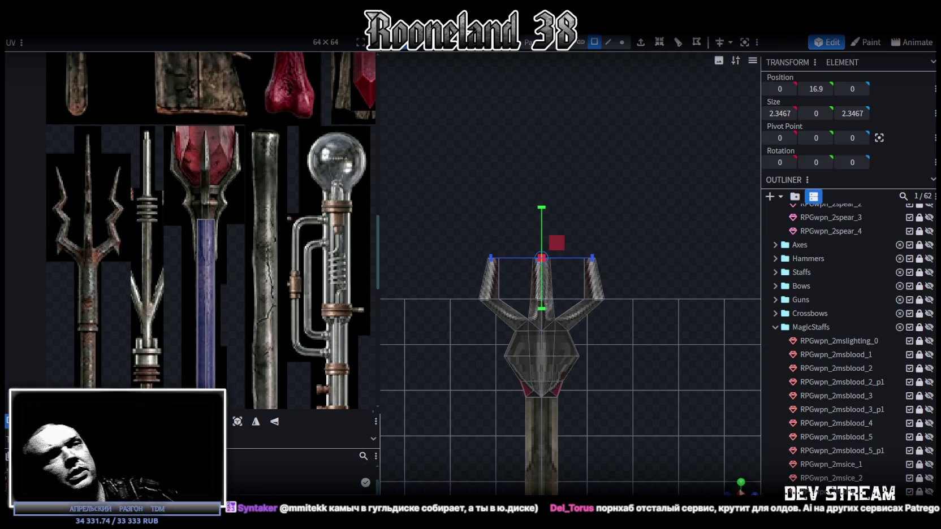
left_click_drag(741, 485, 735, 488)
left_click(622, 42)
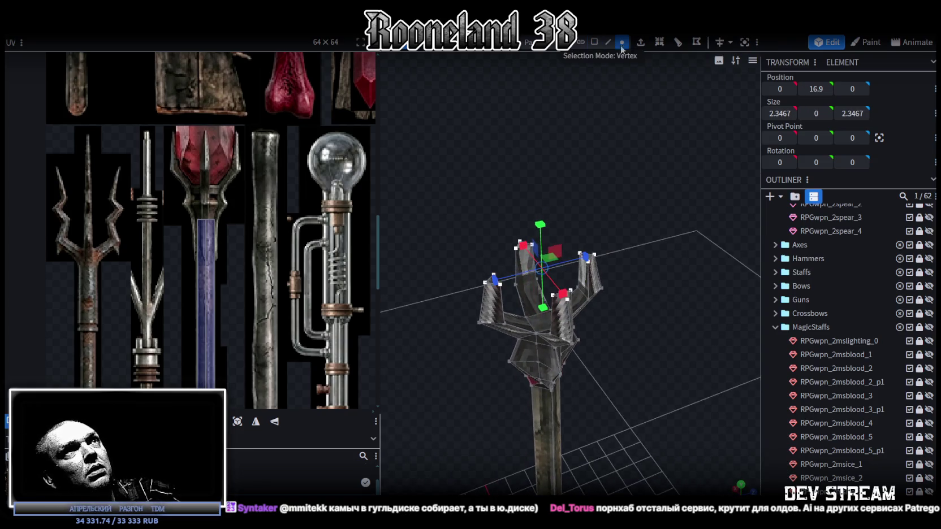
Step: Merge the right prong's top vertices, then another prong's top vertices, into single points
scroll(647, 140, "up", 2)
scroll(667, 175, "up", 2)
left_click_drag(675, 175, 576, 245)
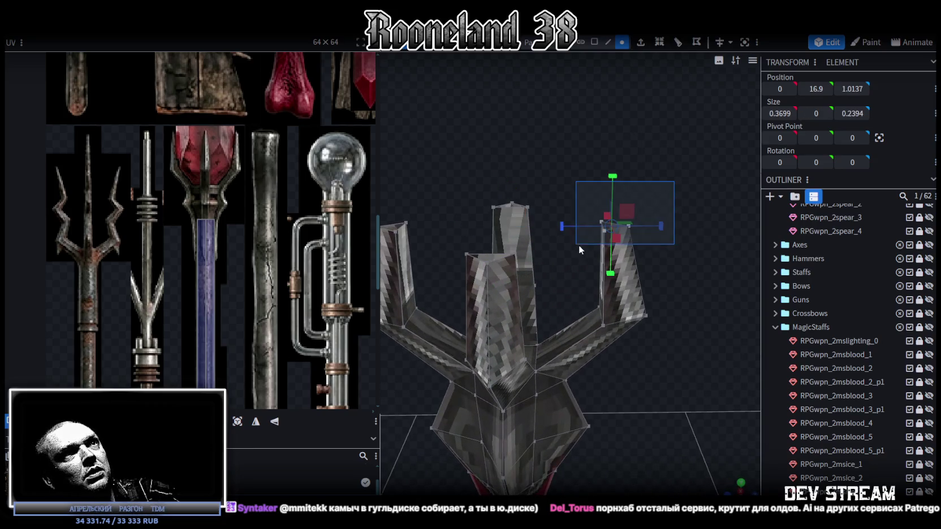
mouse_move(661, 241)
left_mouse_down()
mouse_move(661, 256)
mouse_move(682, 262)
mouse_move(676, 209)
left_mouse_up()
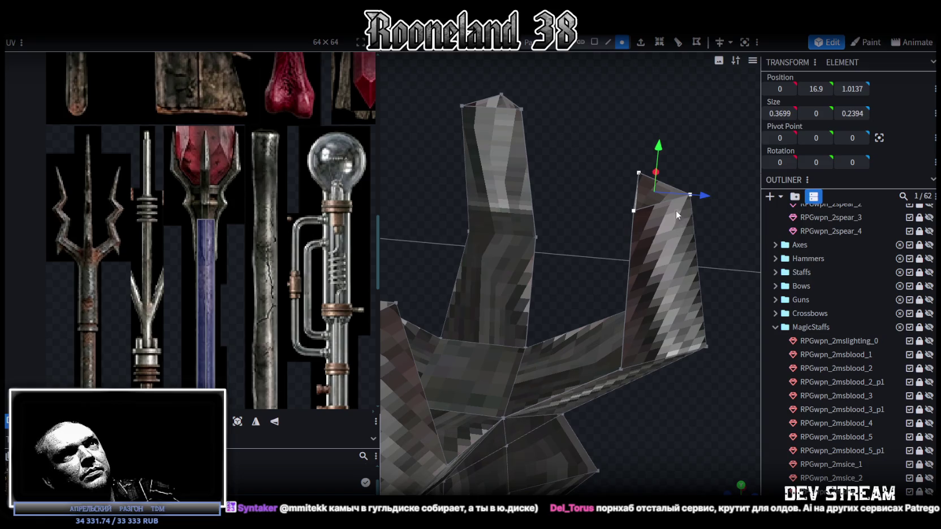
left_click(648, 216)
left_click(638, 175)
left_click(633, 208, "shift")
right_click(634, 207)
left_click(771, 274)
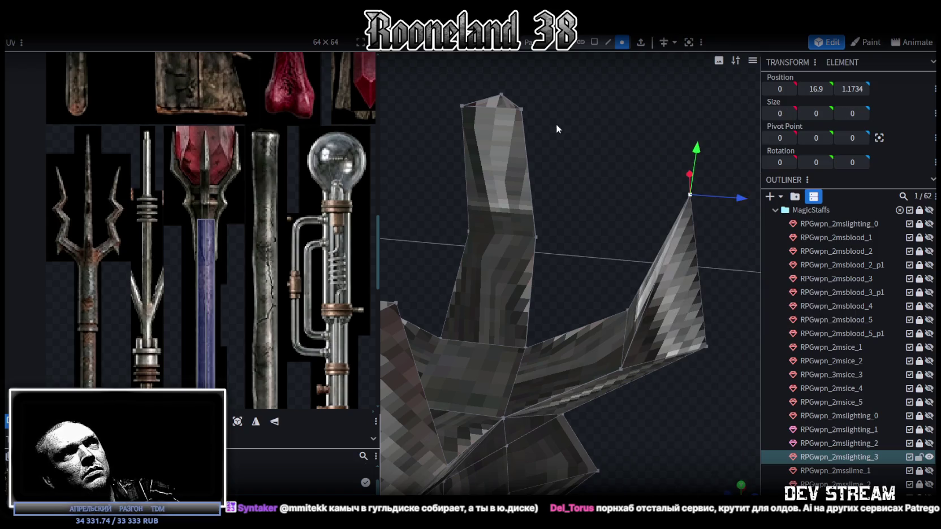
left_click(502, 95)
left_click(520, 109, "shift")
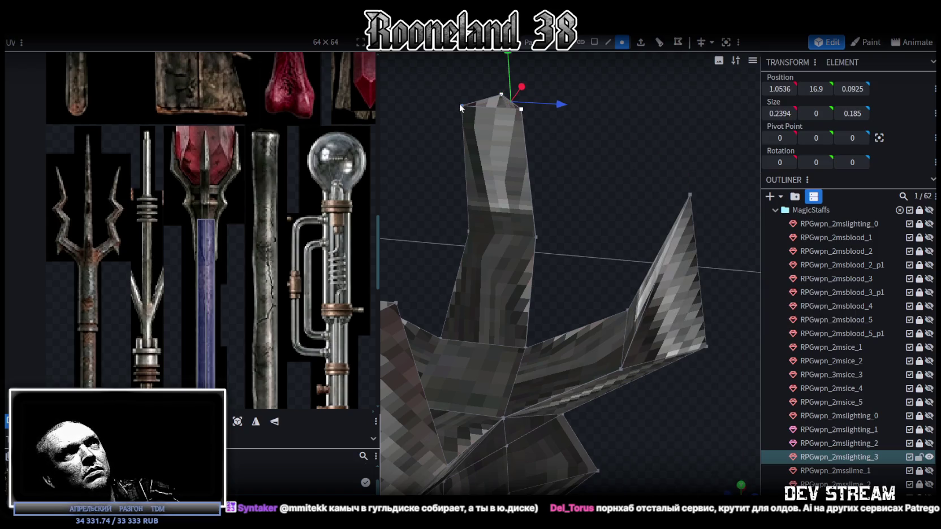
left_click(460, 106, "shift")
right_click(460, 107)
left_click(571, 180)
Step: Merge the left and back prongs' top vertices into spike points, then view the staff from the front
mouse_move(573, 230)
left_mouse_down()
mouse_move(481, 225)
mouse_move(530, 207)
left_mouse_up()
left_click(479, 227)
left_click(502, 199, "shift")
right_click(538, 232)
left_click(681, 275)
mouse_move(680, 277)
left_mouse_down()
mouse_move(622, 197)
mouse_move(559, 222)
left_mouse_up()
left_click(533, 229)
mouse_move(607, 274)
left_click(566, 212, "shift")
right_click(568, 199)
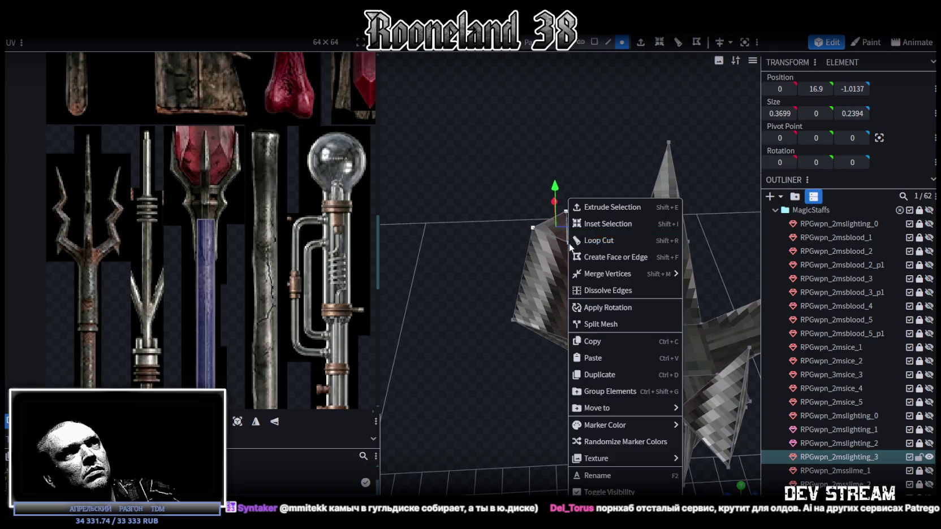
left_click(713, 275)
mouse_move(665, 277)
left_mouse_down()
mouse_move(585, 310)
mouse_move(526, 261)
left_mouse_up()
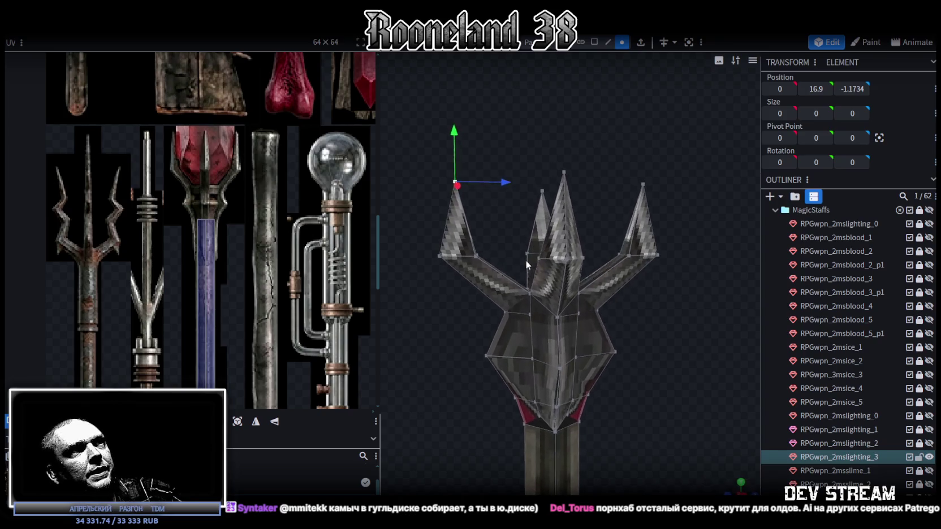
left_click(739, 489)
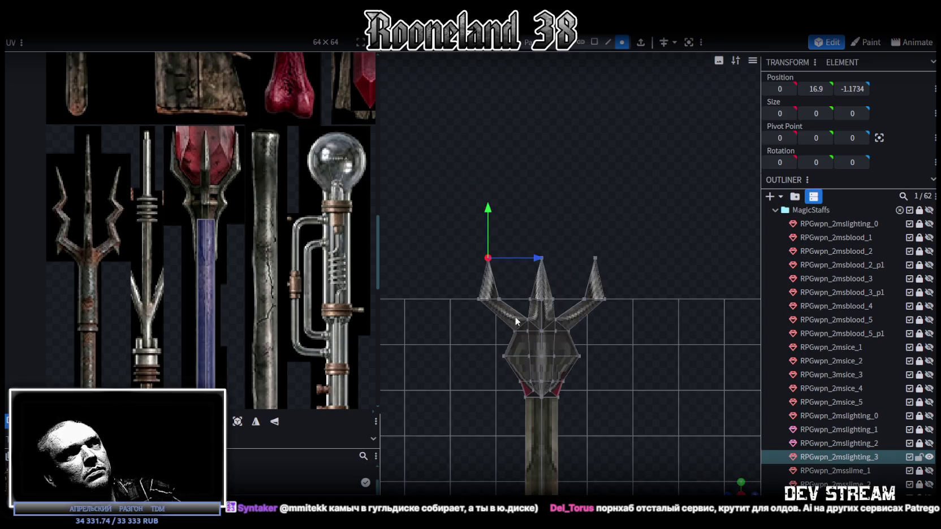
Step: Select edges around the trident's prongs
mouse_move(740, 483)
left_mouse_down()
mouse_move(627, 338)
mouse_move(684, 308)
mouse_move(672, 294)
left_mouse_up()
left_click(608, 42)
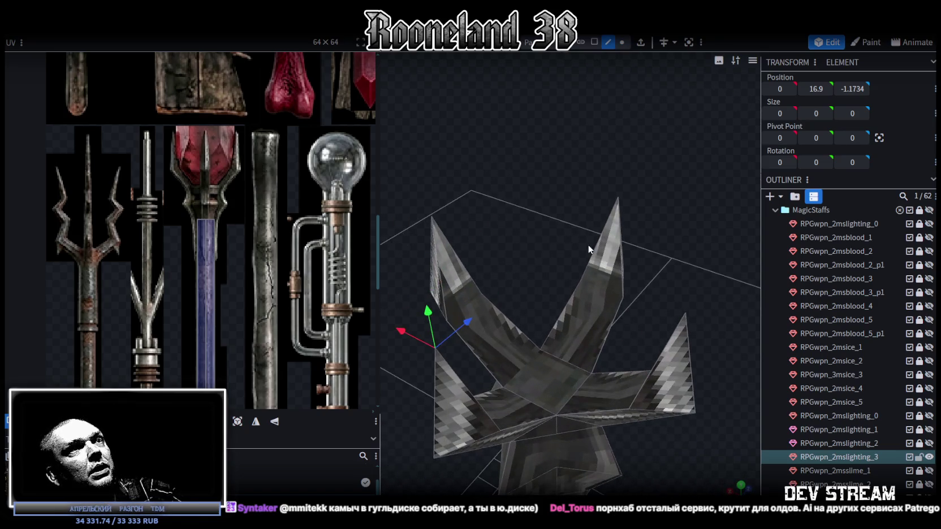
left_click(605, 286)
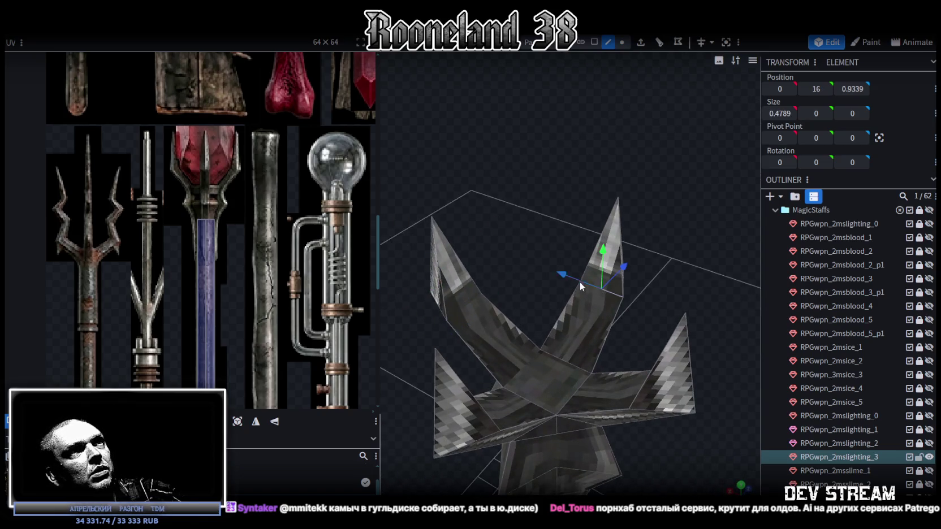
left_click(463, 306, "shift")
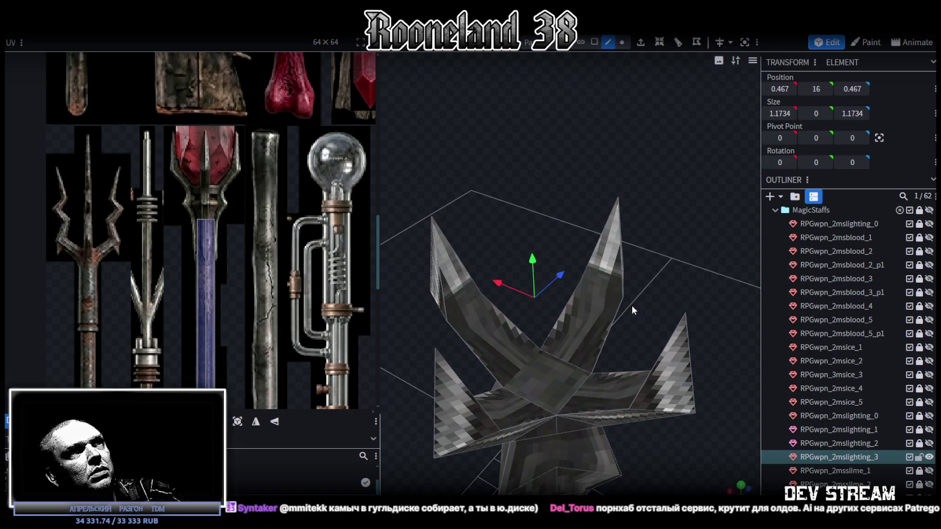
left_click_drag(629, 306, 703, 330)
left_click(689, 326, "shift")
mouse_move(658, 225)
left_mouse_down()
mouse_move(445, 231)
mouse_move(442, 265)
mouse_move(614, 199)
mouse_move(626, 261)
mouse_move(646, 236)
mouse_move(556, 266)
mouse_move(564, 269)
left_mouse_up()
left_click(441, 265, "shift")
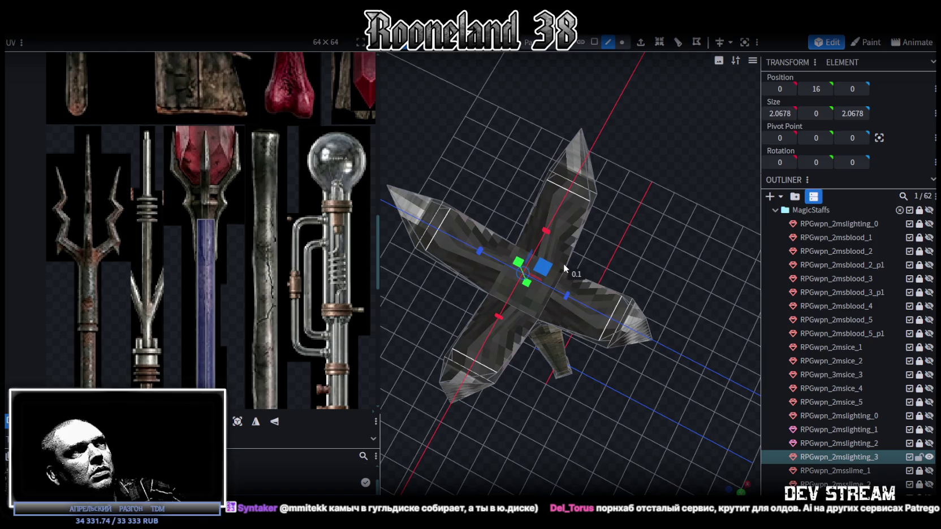
mouse_move(632, 239)
left_mouse_down()
mouse_move(666, 149)
mouse_move(628, 265)
mouse_move(616, 205)
mouse_move(625, 188)
left_mouse_up()
mouse_move(414, 198)
right_mouse_down()
mouse_move(572, 210)
mouse_move(548, 188)
mouse_move(588, 113)
right_mouse_up()
Step: Raise the three prong tip vertices 1.1 units higher, to Y 18
left_click(621, 42)
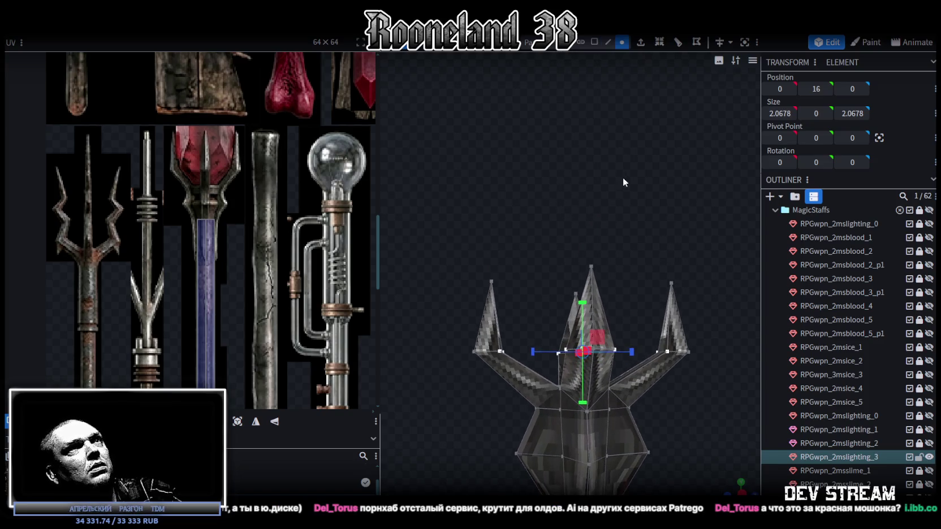
left_click_drag(622, 177, 591, 209)
left_click_drag(469, 246, 693, 283, "ctrl")
key("v")
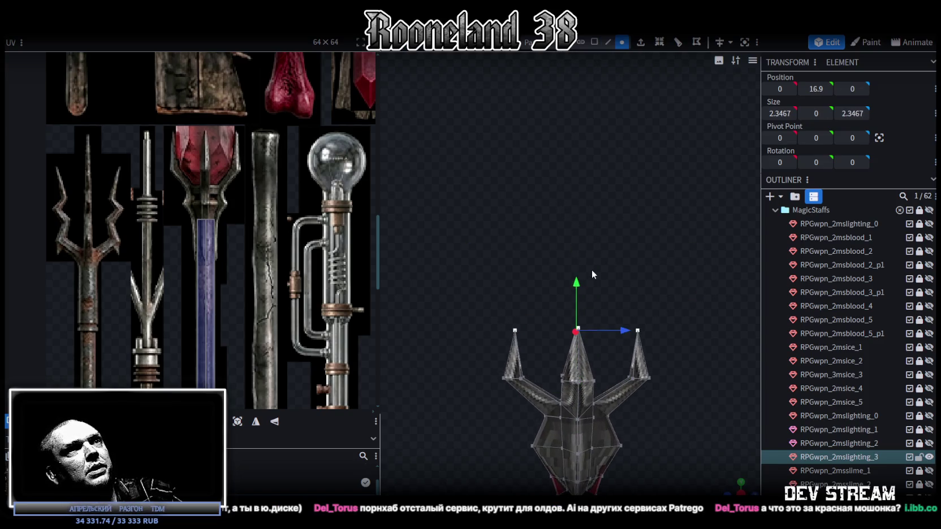
left_click_drag(575, 284, 586, 226)
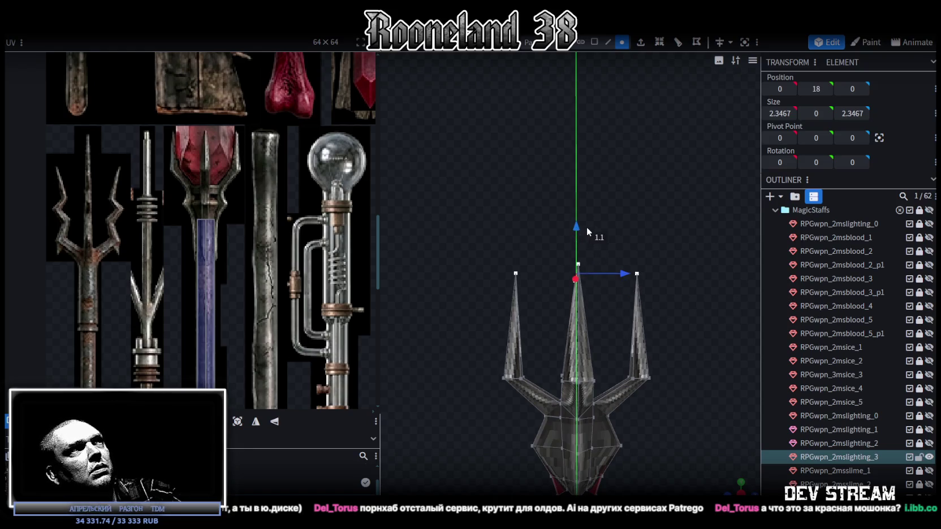
mouse_move(604, 182)
left_mouse_down()
mouse_move(619, 233)
mouse_move(582, 220)
left_mouse_up()
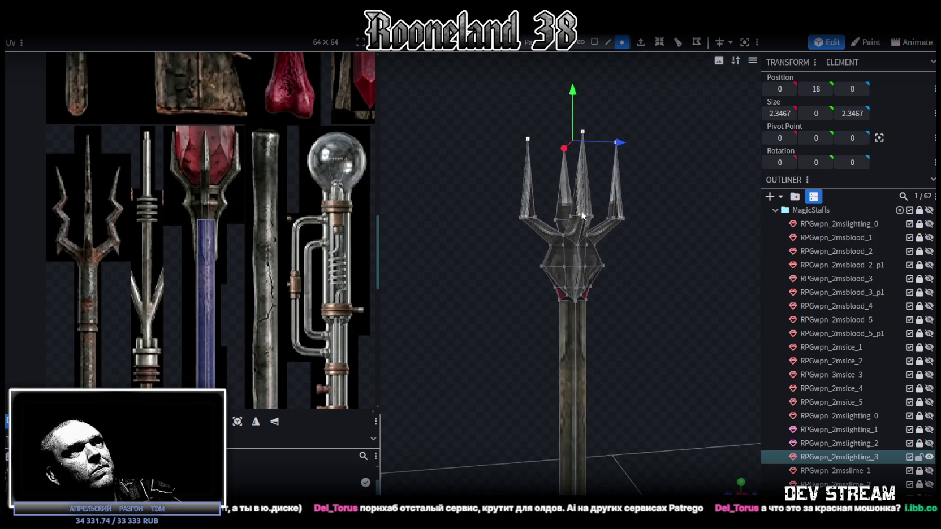
Step: Select all faces of the trident head and close in on its base
left_click(594, 42)
left_click_drag(472, 118, 674, 298)
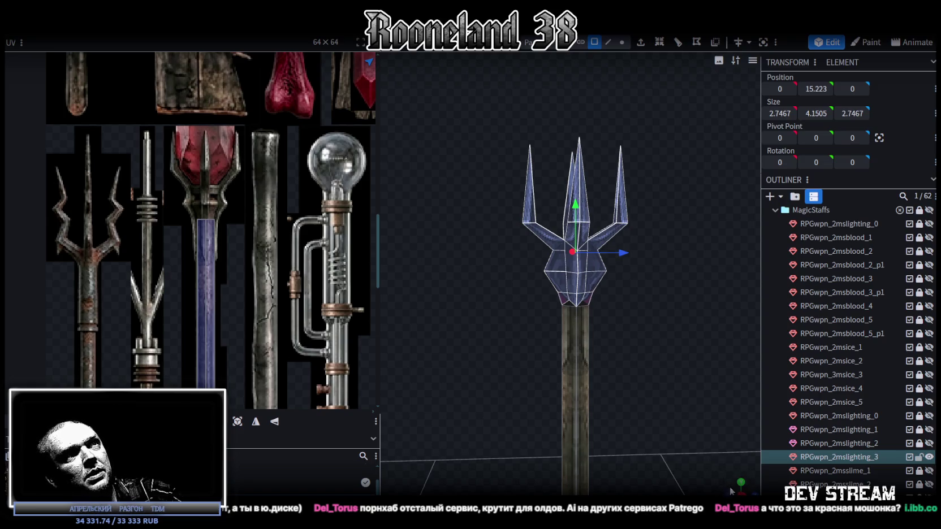
scroll(661, 380, "up", 5)
scroll(607, 340, "down", 4)
left_click_drag(440, 175, 670, 396)
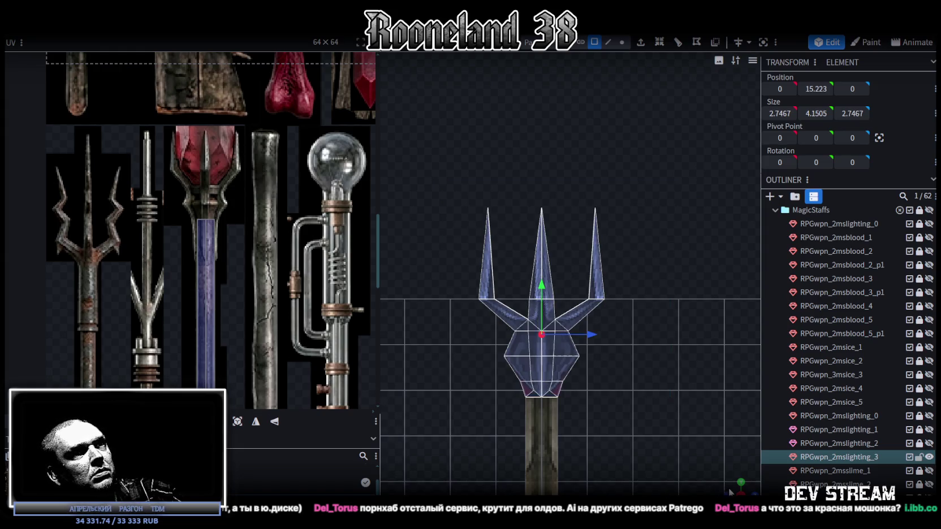
left_click_drag(729, 489, 617, 357)
scroll(553, 339, "up", 3)
scroll(579, 338, "up", 3)
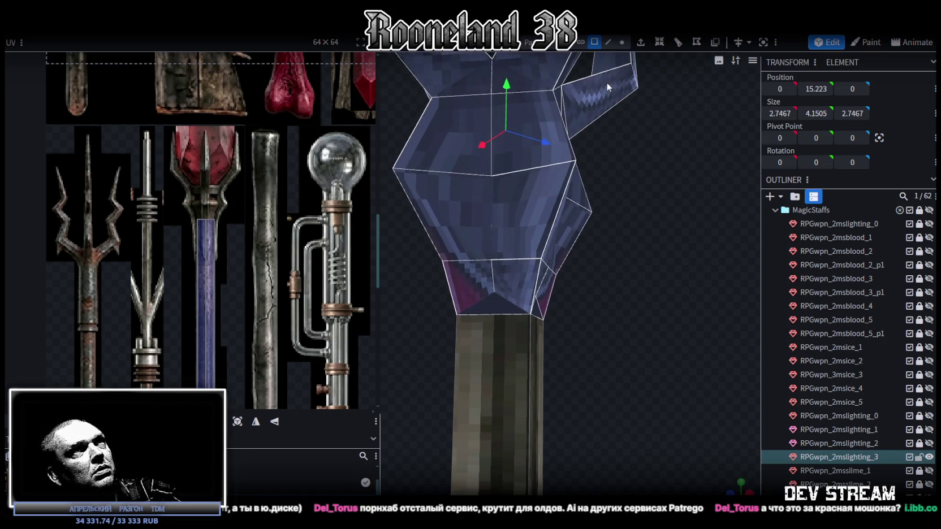
Step: Merge two pairs of stray vertices at the head's base into single points
left_click(622, 42)
left_click(492, 261)
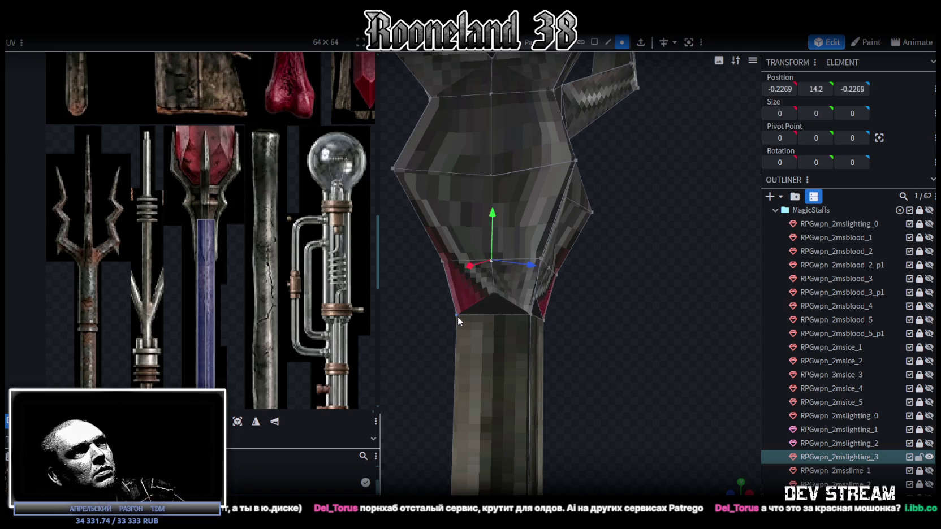
left_click(456, 314, "shift")
left_click_drag(568, 309, 532, 364)
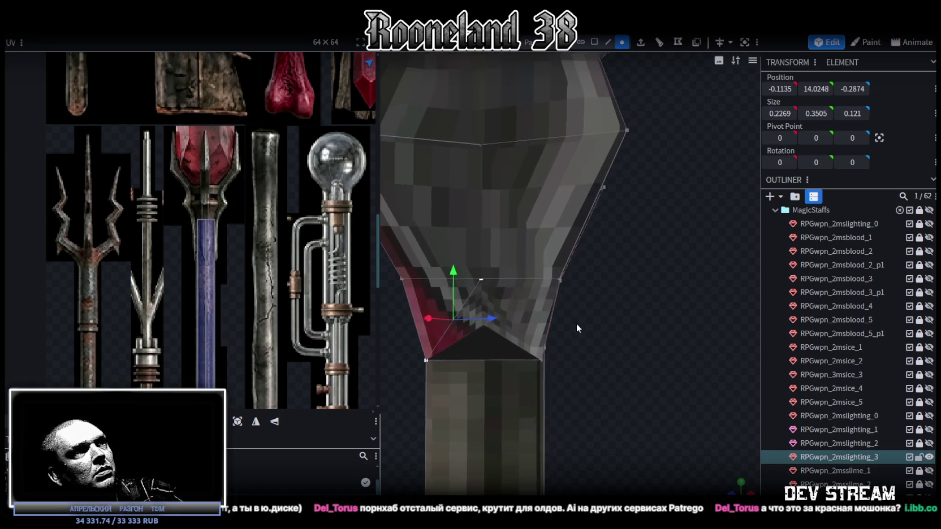
left_click(532, 364, "shift")
left_click(477, 328, "shift")
right_click(475, 328)
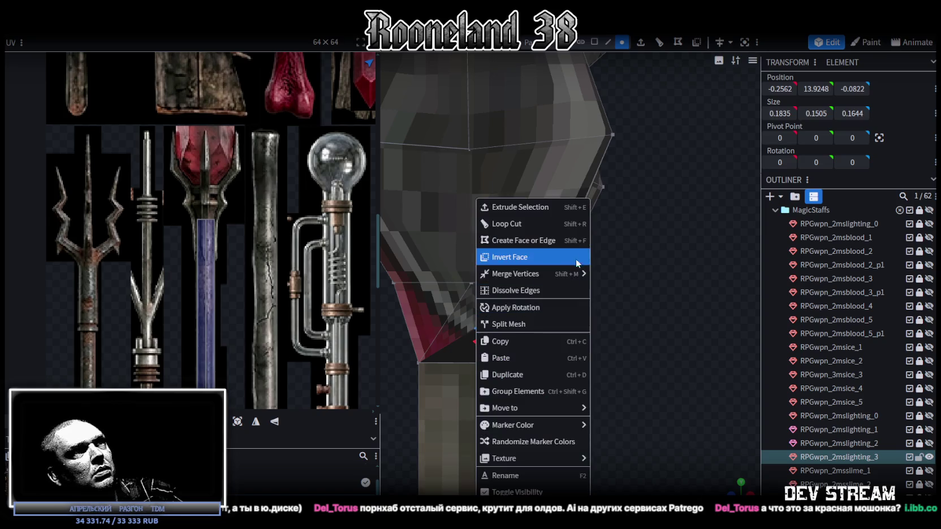
left_click(627, 275)
mouse_move(621, 303)
left_mouse_down()
mouse_move(561, 322)
mouse_move(595, 341)
mouse_move(585, 327)
mouse_move(534, 326)
left_mouse_up()
left_click(529, 266)
left_click(482, 336)
right_click(496, 304)
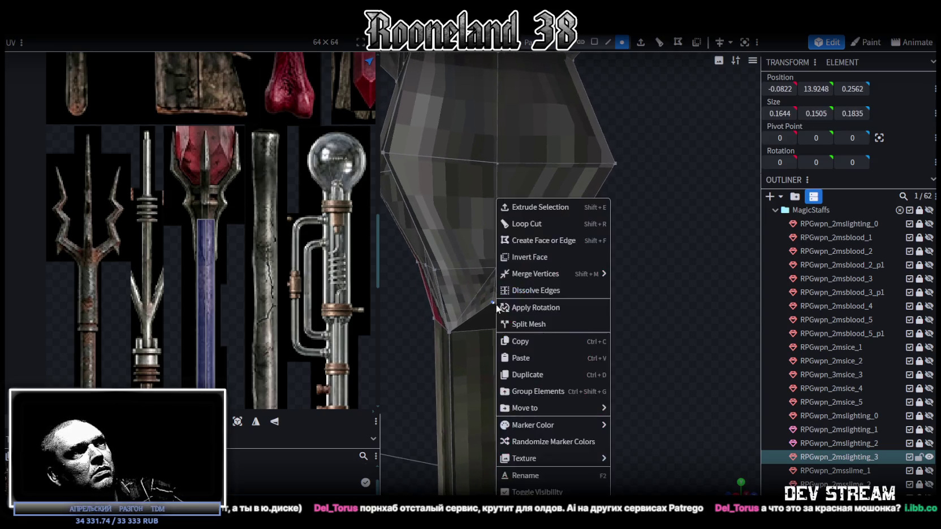
left_click(625, 275)
Step: Merge the remaining vertices beside the dark gaps, closing the base seam at Y 13.8495
left_click_drag(567, 277, 518, 284)
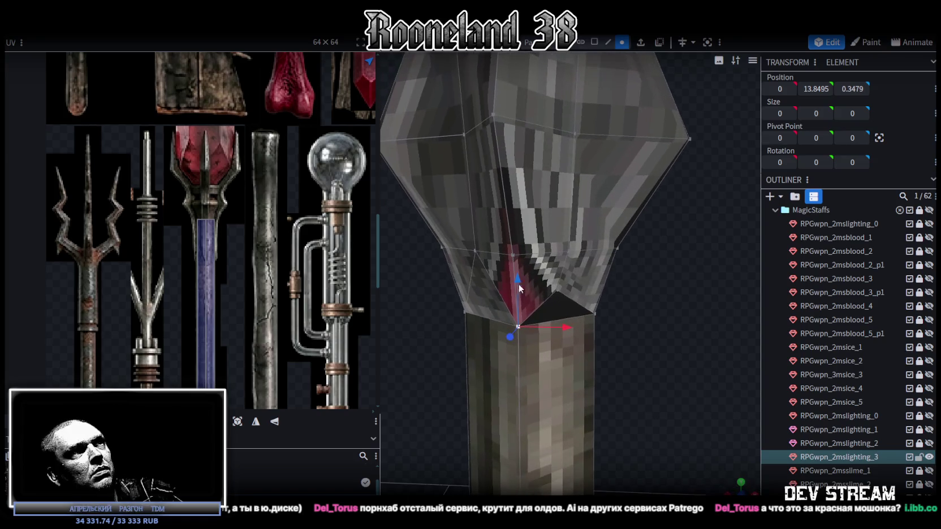
left_click(567, 251)
left_click(596, 314, "shift")
left_click(516, 324, "shift")
right_click(556, 292)
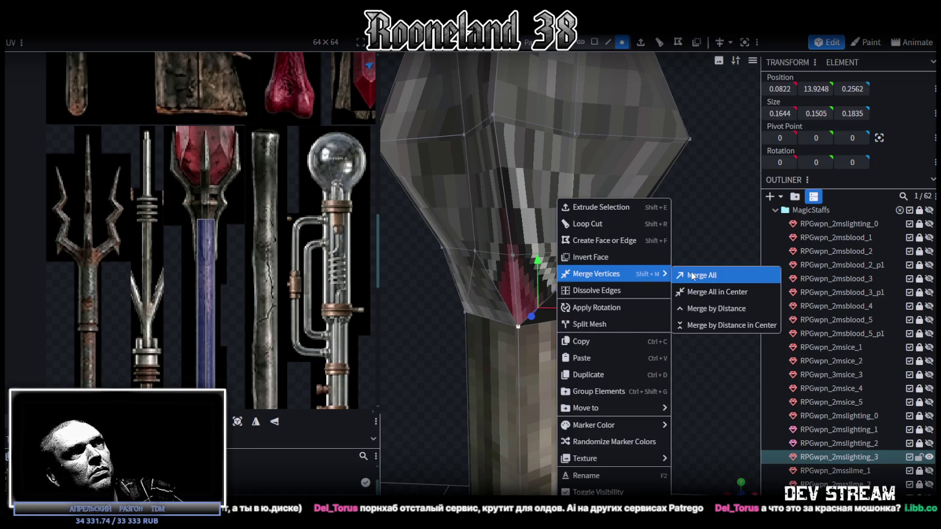
left_click(692, 275)
mouse_move(629, 291)
left_mouse_down()
mouse_move(540, 286)
mouse_move(547, 333)
mouse_move(565, 234)
left_mouse_up()
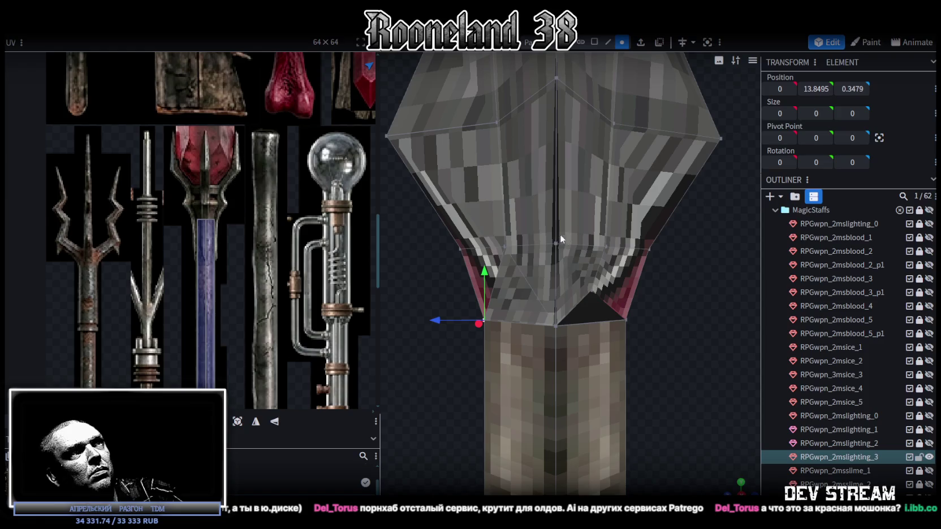
left_click(603, 247)
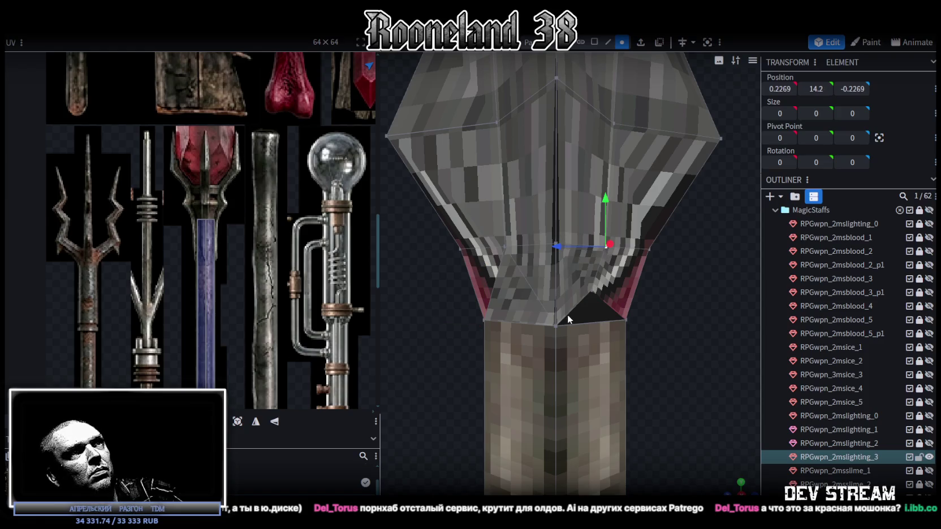
left_click(626, 318)
right_click(591, 291)
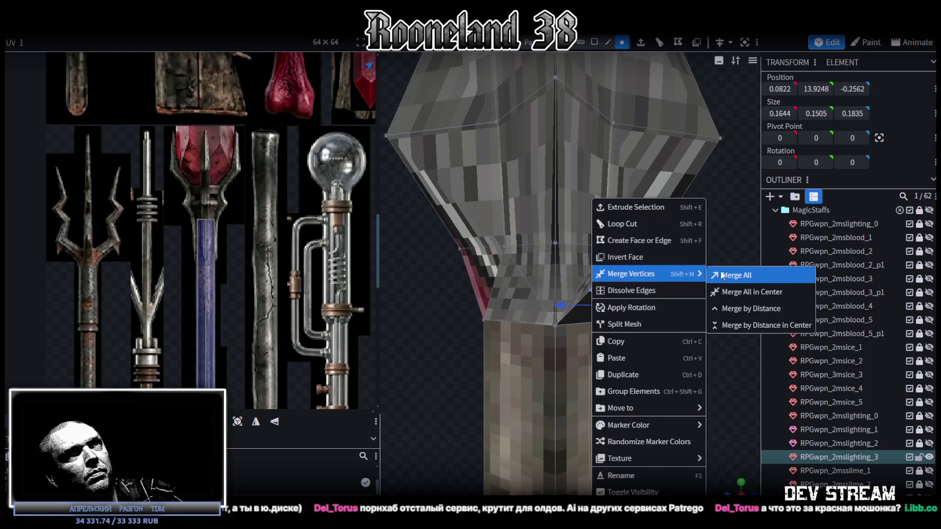
left_click(719, 272)
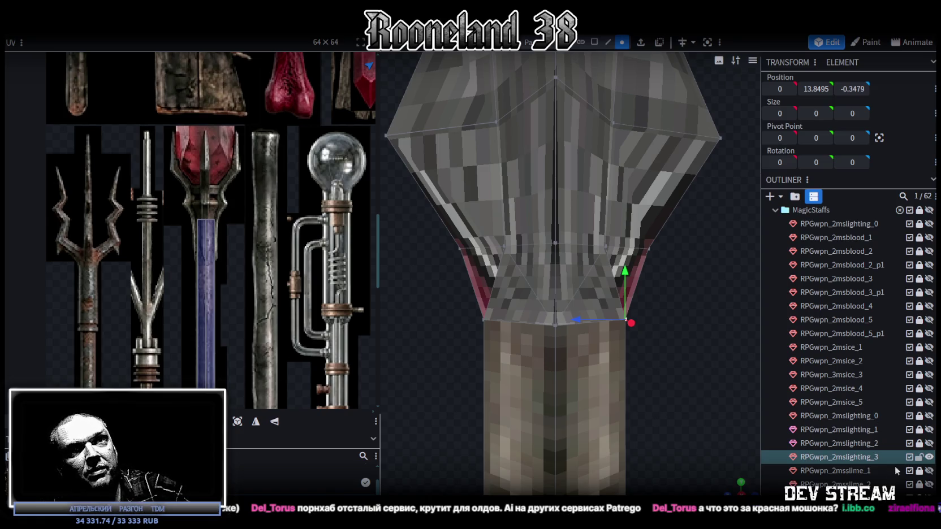
left_click(929, 456)
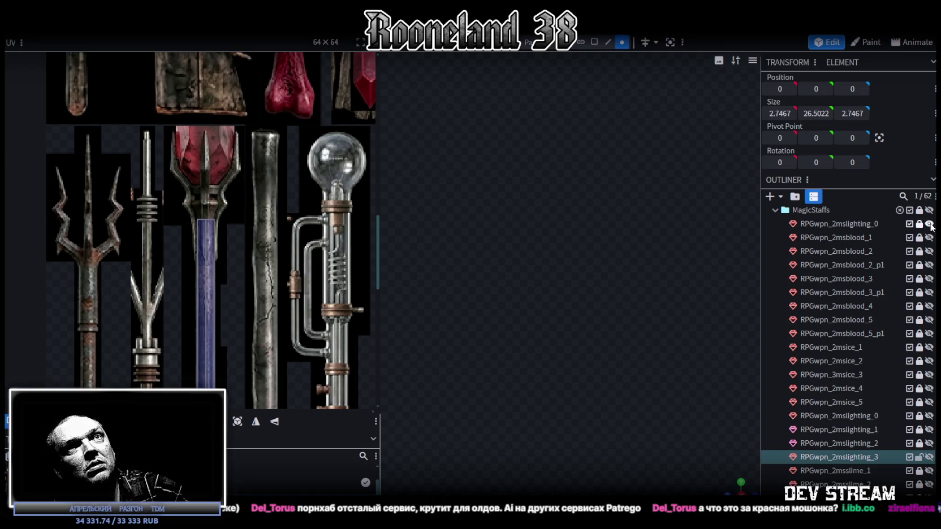
scroll(639, 313, "down", 5)
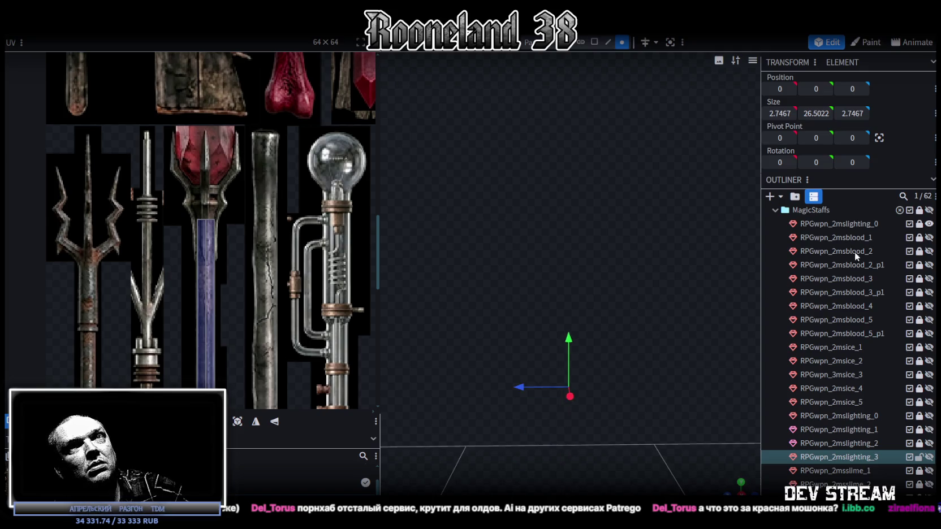
left_click(928, 237)
mouse_move(748, 270)
left_mouse_down()
mouse_move(538, 352)
mouse_move(678, 356)
mouse_move(661, 186)
mouse_move(655, 276)
mouse_move(581, 244)
mouse_move(444, 300)
mouse_move(468, 289)
mouse_move(604, 369)
mouse_move(612, 287)
mouse_move(674, 226)
mouse_move(632, 311)
mouse_move(700, 274)
mouse_move(640, 396)
mouse_move(637, 288)
left_mouse_up()
scroll(183, 98, "down", 2)
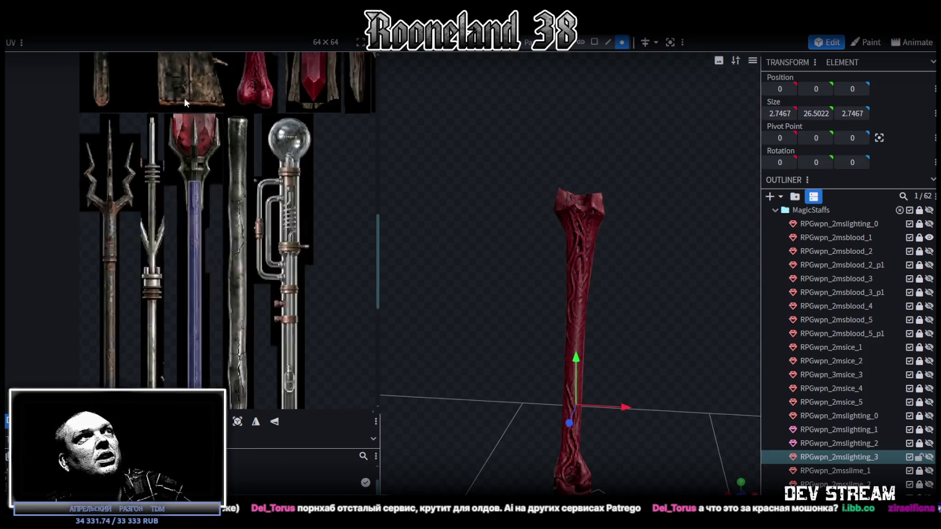
scroll(230, 293, "down", 2)
scroll(230, 293, "down", 2)
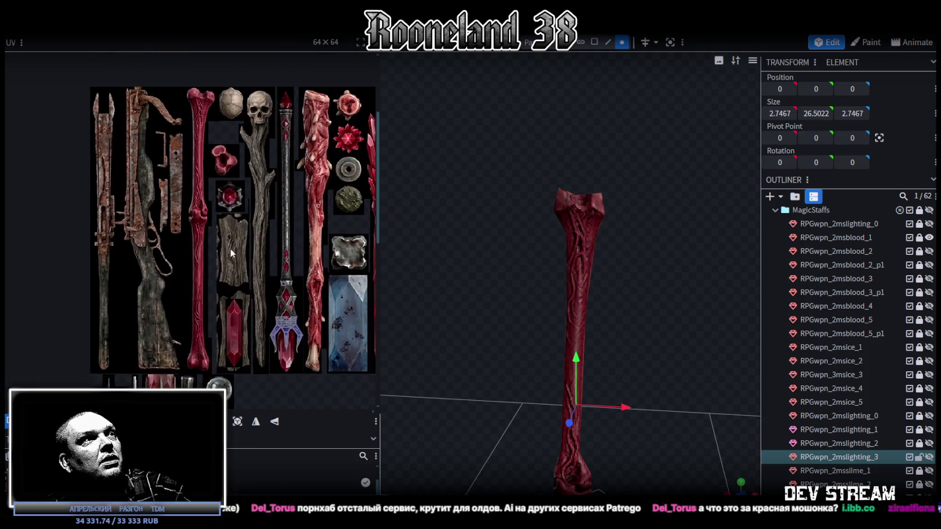
scroll(182, 227, "down", 2)
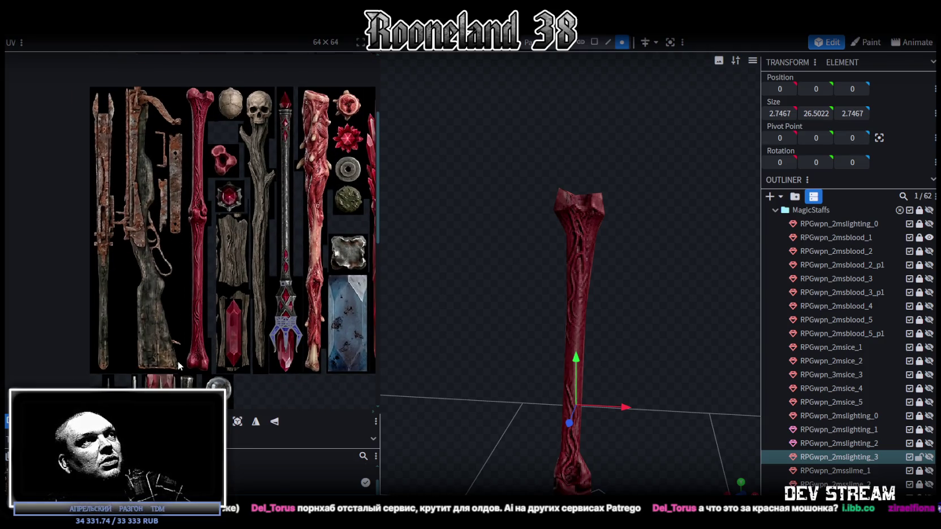
scroll(180, 359, "up", 3)
scroll(255, 316, "down", 2)
scroll(269, 266, "up", 1)
scroll(271, 230, "up", 1)
scroll(259, 239, "down", 3)
scroll(259, 240, "down", 2)
scroll(597, 303, "up", 1)
scroll(895, 274, "up", 3)
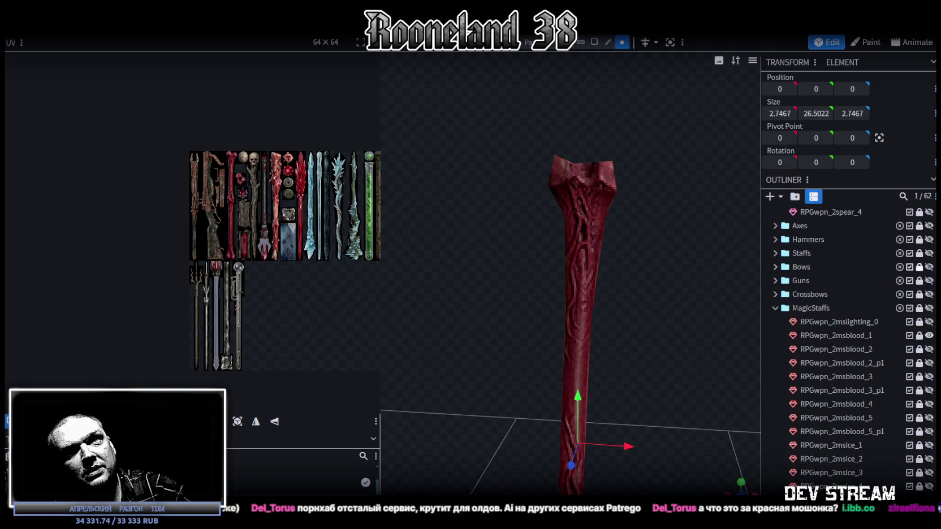
left_click(929, 336)
scroll(854, 430, "down", 5)
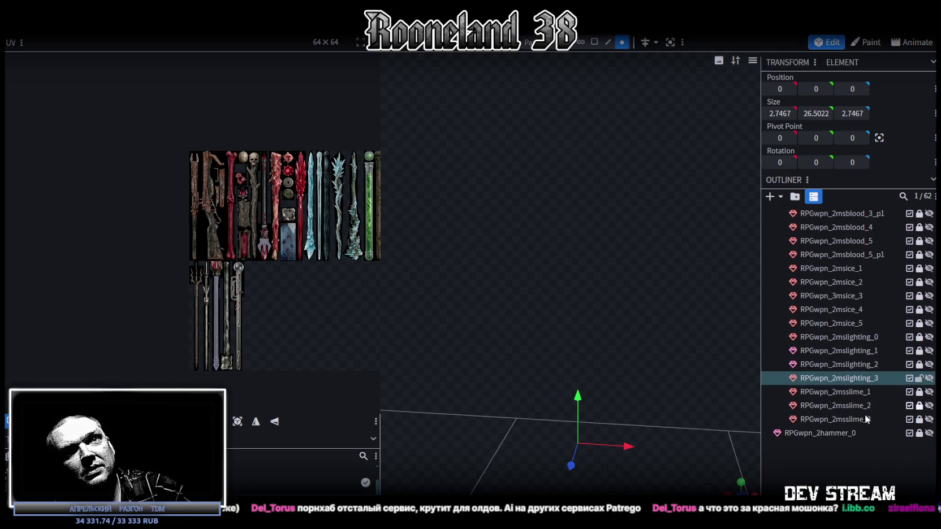
left_click(928, 378)
mouse_move(632, 379)
left_mouse_down()
mouse_move(652, 245)
mouse_move(661, 275)
mouse_move(315, 314)
left_mouse_up()
Step: Select all faces of the trident head and snap to a front view
mouse_move(618, 174)
left_mouse_down()
mouse_move(636, 369)
mouse_move(678, 270)
mouse_move(625, 88)
left_mouse_up()
left_click(595, 42)
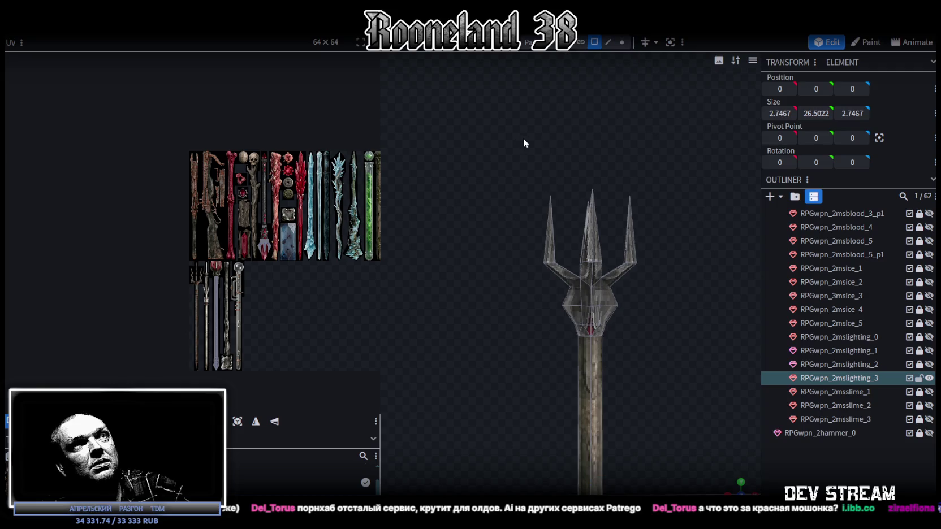
left_click_drag(496, 145, 689, 331)
mouse_move(708, 401)
left_mouse_down()
mouse_move(546, 366)
mouse_move(634, 318)
left_mouse_up()
scroll(687, 328, "up", 5)
mouse_move(704, 323)
left_mouse_down()
mouse_move(629, 312)
mouse_move(683, 296)
left_mouse_up()
scroll(686, 297, "up", 3)
scroll(694, 299, "up", 2)
right_click_drag(694, 299, 657, 290)
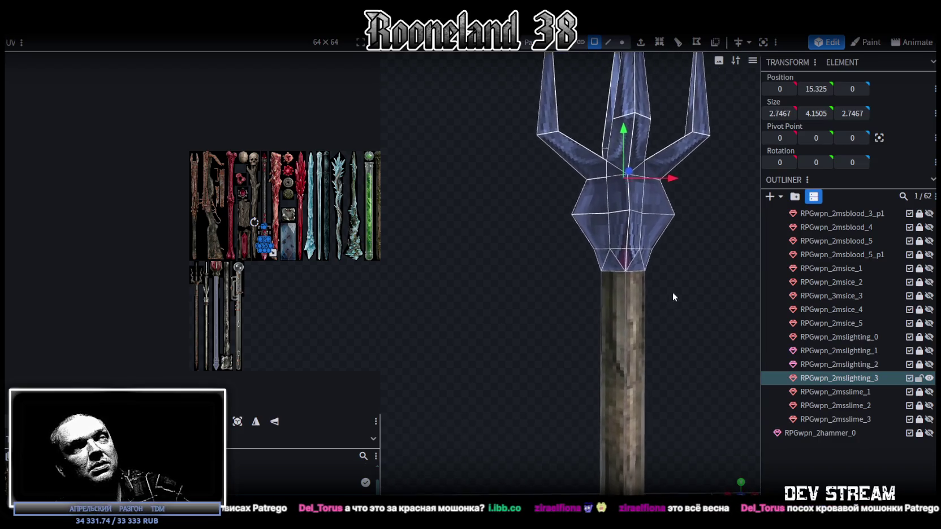
key("KP_1")
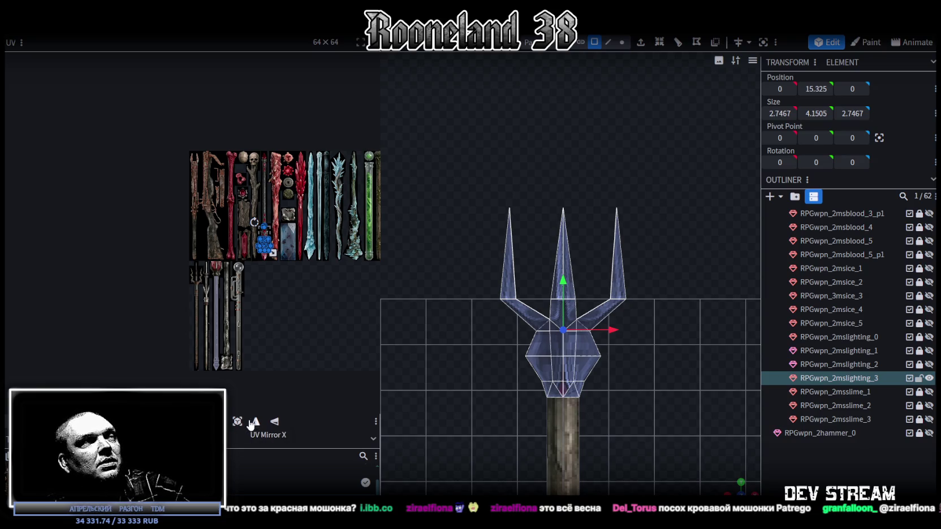
Step: Move the head's UV island onto the trident artwork and enlarge it to fit
left_click_drag(264, 243, 229, 196)
scroll(192, 190, "up", 1)
scroll(221, 190, "up", 2)
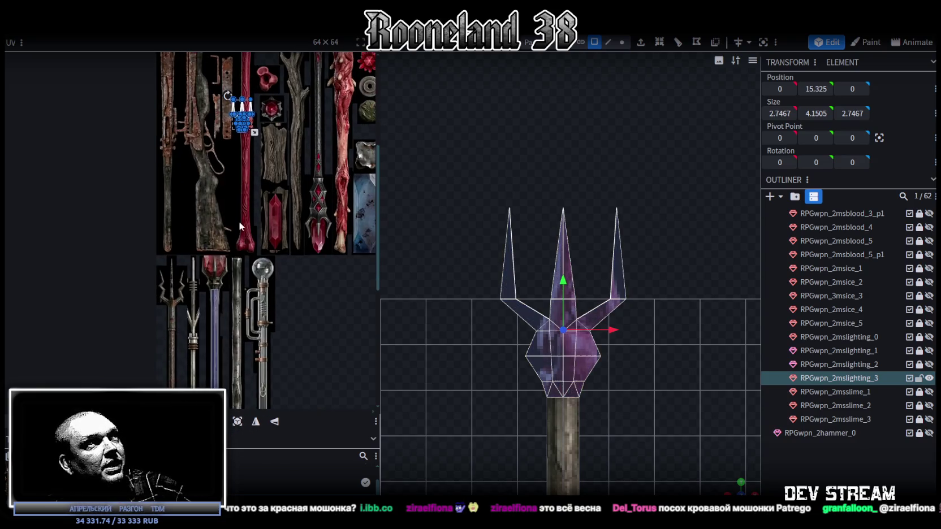
scroll(243, 190, "up", 1)
scroll(262, 188, "up", 1)
scroll(269, 147, "up", 2)
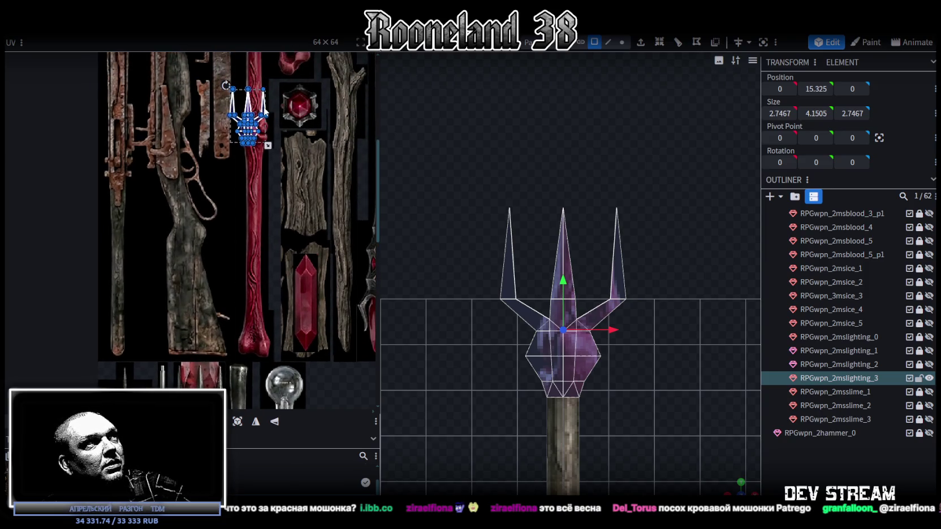
left_click_drag(247, 121, 243, 327)
scroll(266, 316, "up", 2)
scroll(293, 304, "up", 2)
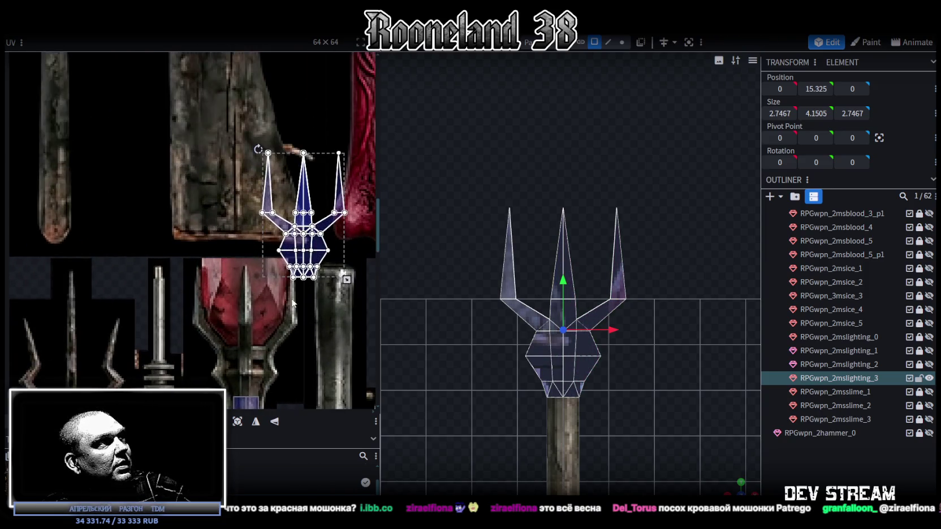
scroll(292, 304, "down", 2)
left_click_drag(293, 192, 226, 315)
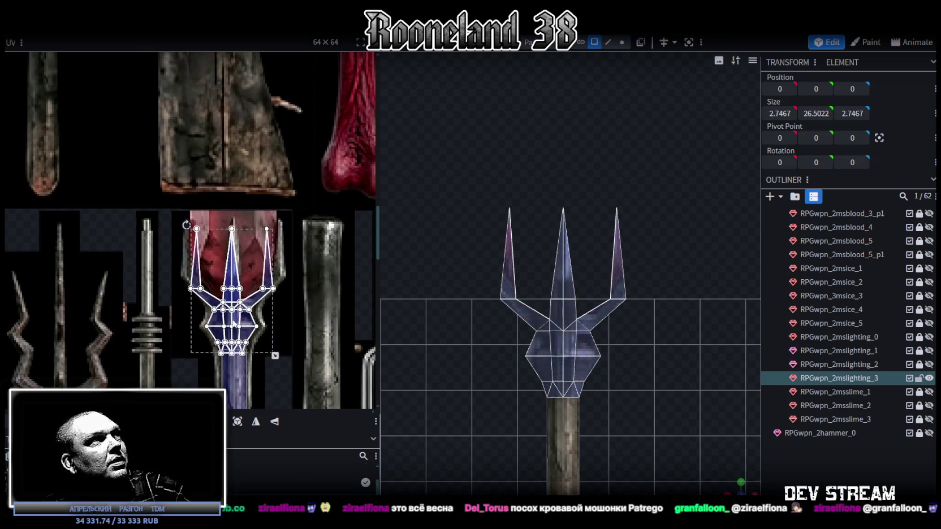
scroll(227, 316, "up", 1)
scroll(288, 279, "down", 2)
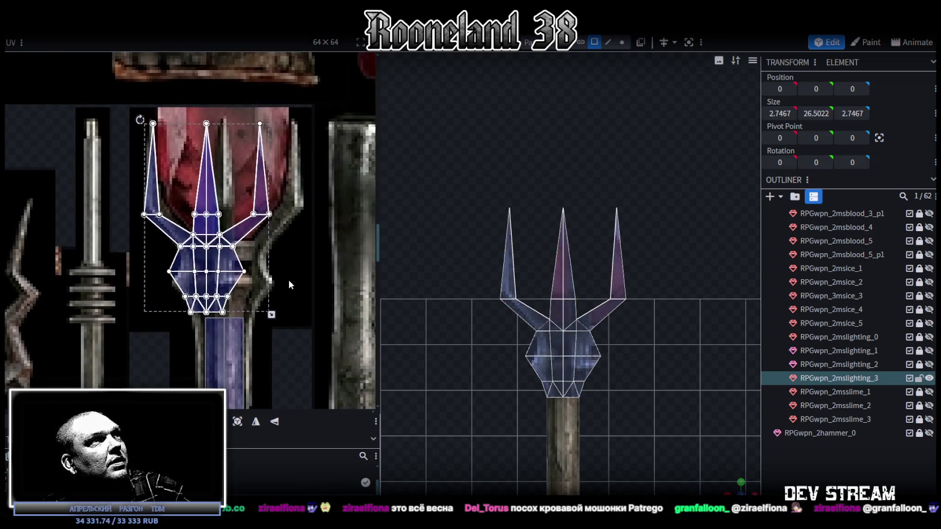
left_click_drag(272, 313, 310, 330)
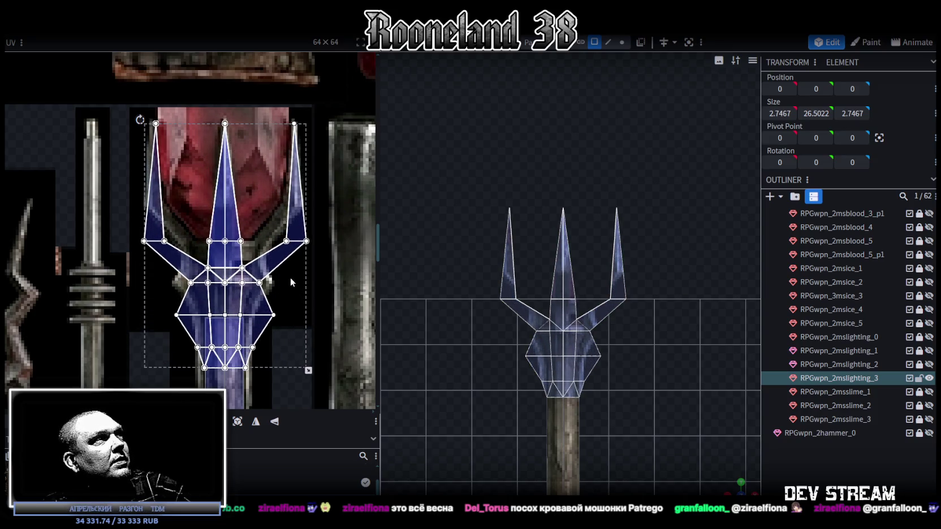
Step: Select the lower UV vertex rows and the matching lower head vertices on the model
middle_click_drag(274, 242, 275, 268)
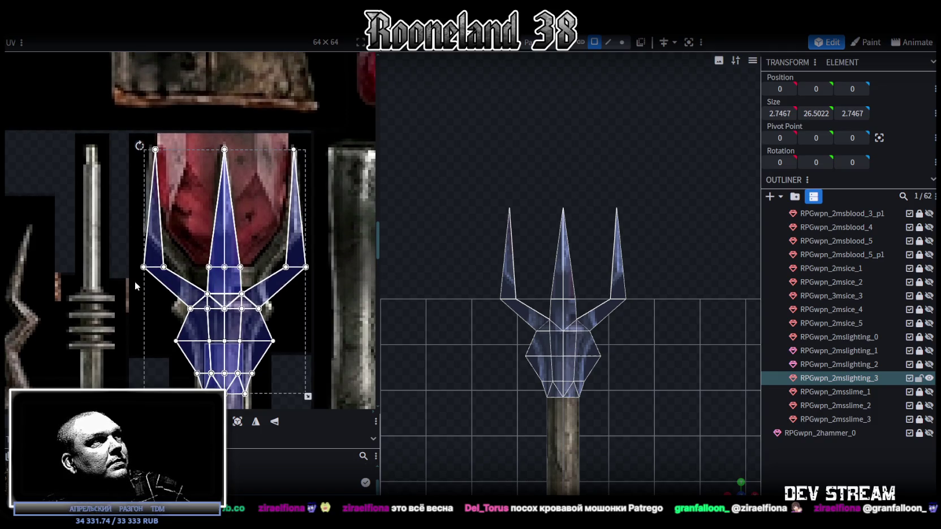
left_click_drag(135, 281, 345, 249)
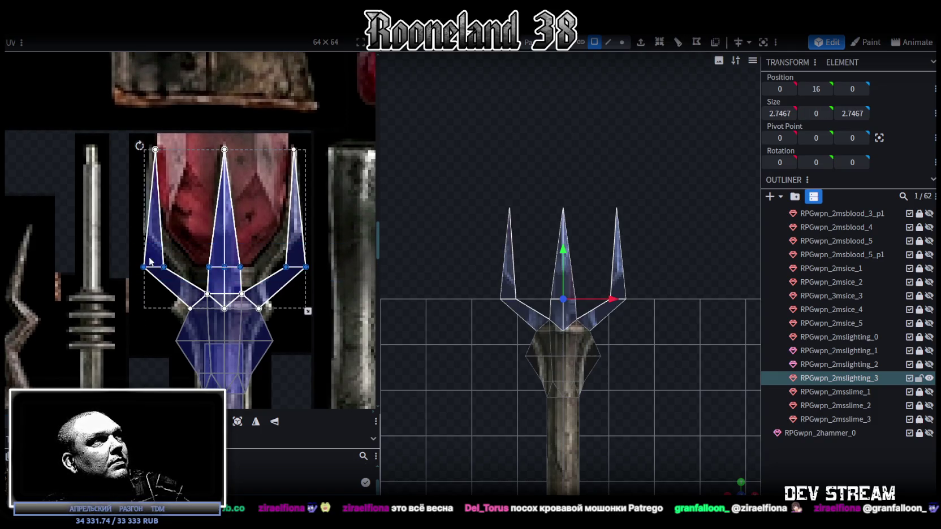
left_click_drag(120, 255, 339, 318)
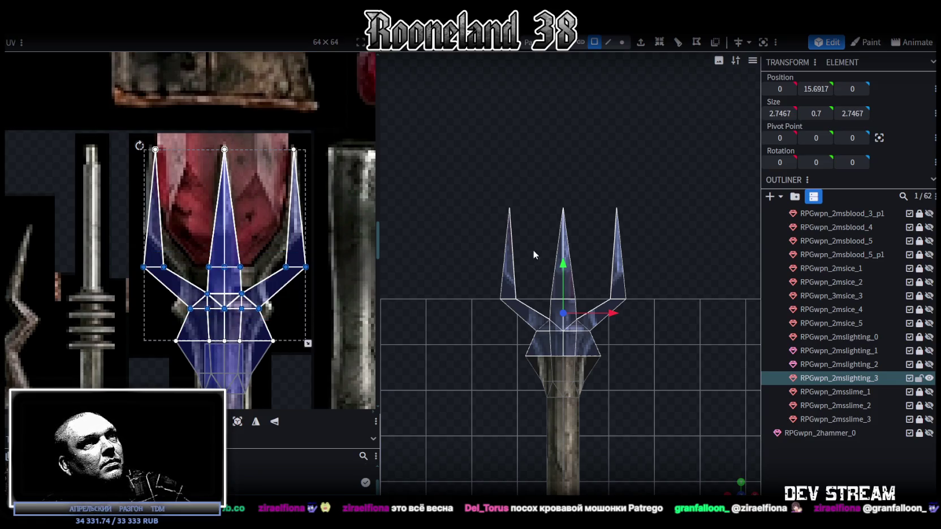
left_click_drag(456, 164, 650, 387)
right_click(574, 393)
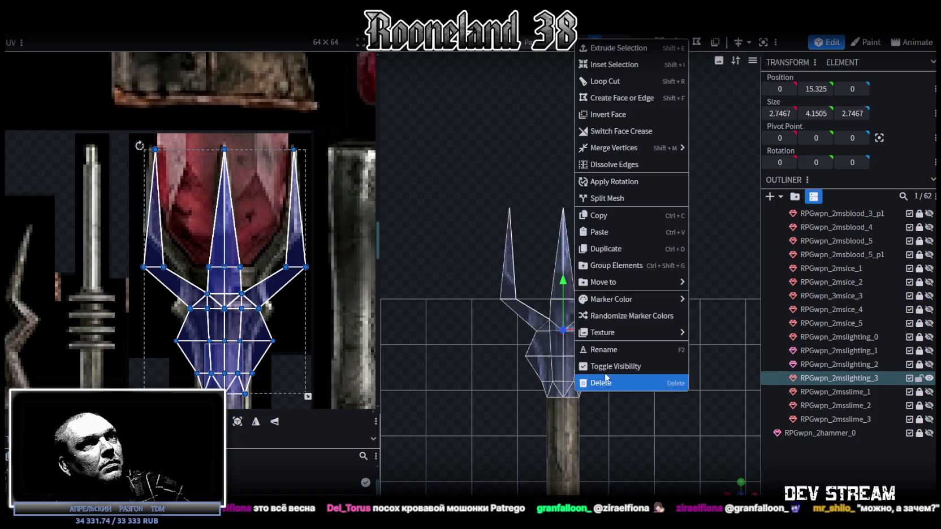
Step: Split the selected head part into its own mesh and squash its UV island vertically
left_click(638, 200)
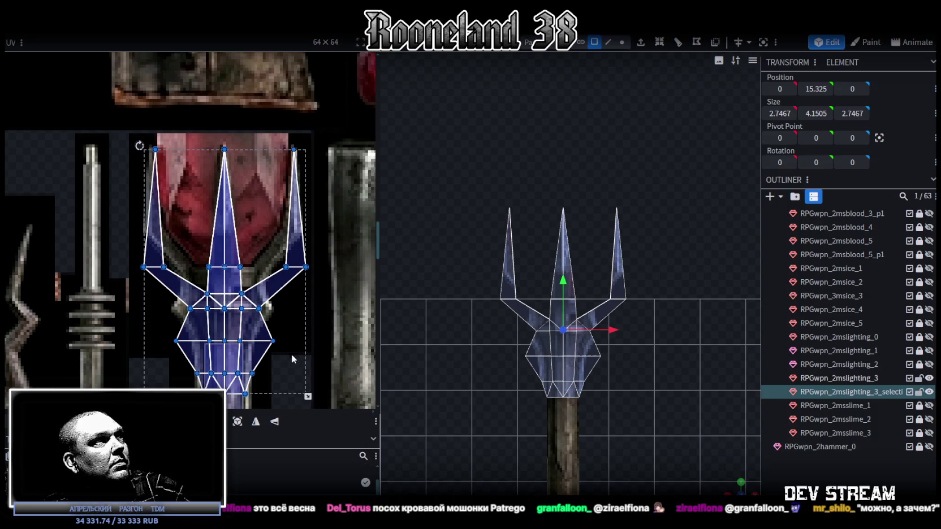
left_click_drag(309, 396, 309, 346)
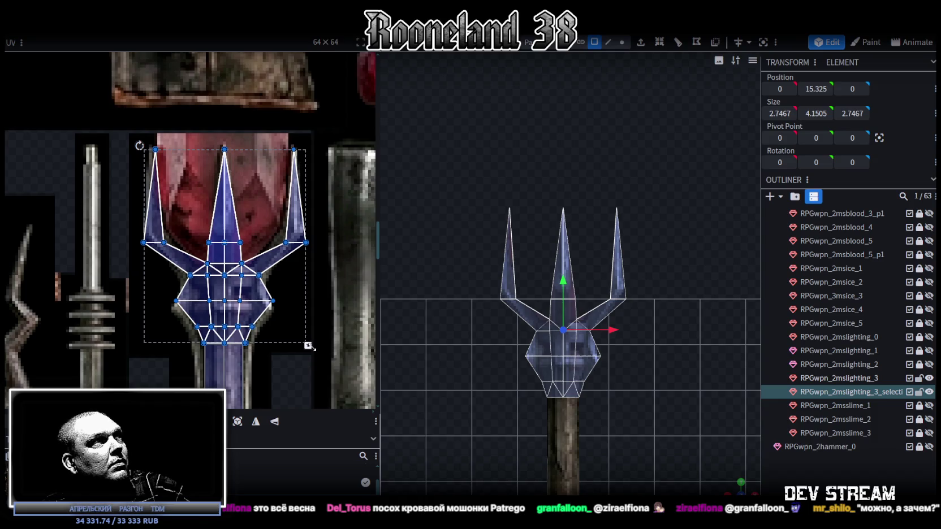
scroll(174, 260, "up", 2)
Step: Move the prong-base UV vertex row upward in the UV editor
left_click_drag(115, 223, 362, 236)
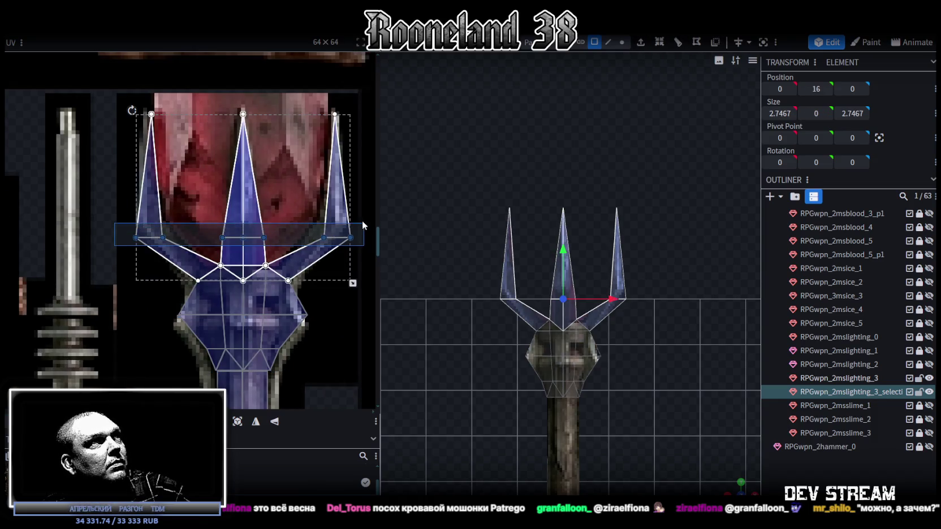
scroll(362, 237, "up", 2)
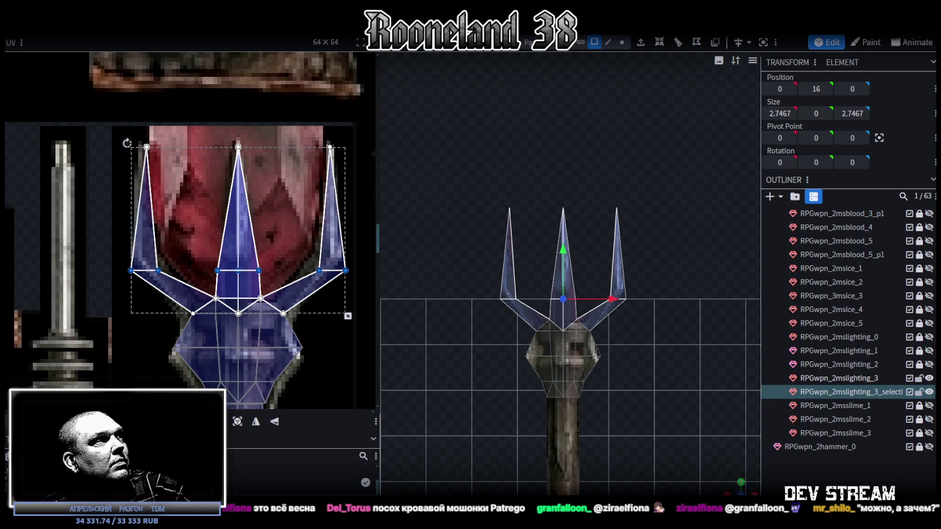
left_click_drag(238, 271, 238, 255)
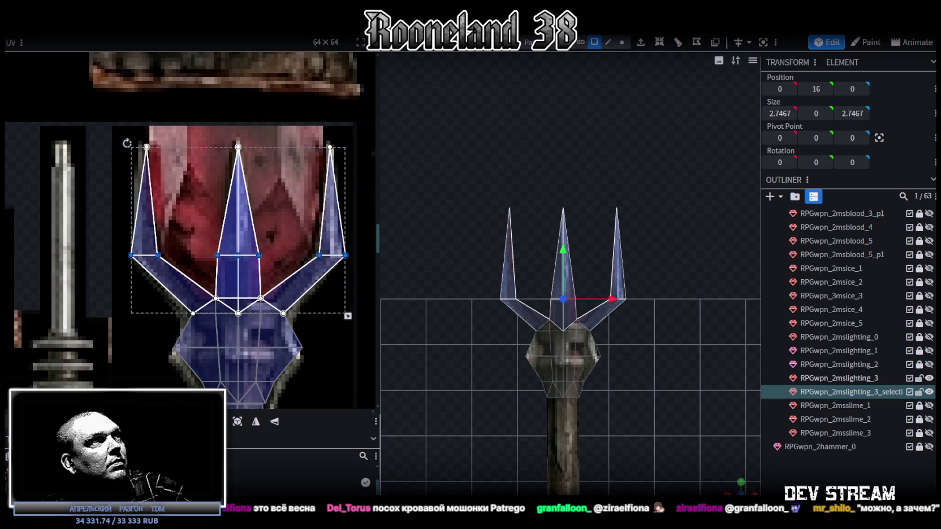
Step: Select the hexagonal collar faces and lower the collar's middle UV vertex row
scroll(238, 255, "down", 2)
mouse_move(164, 262)
left_mouse_down()
mouse_move(288, 280)
mouse_move(240, 282)
left_mouse_up()
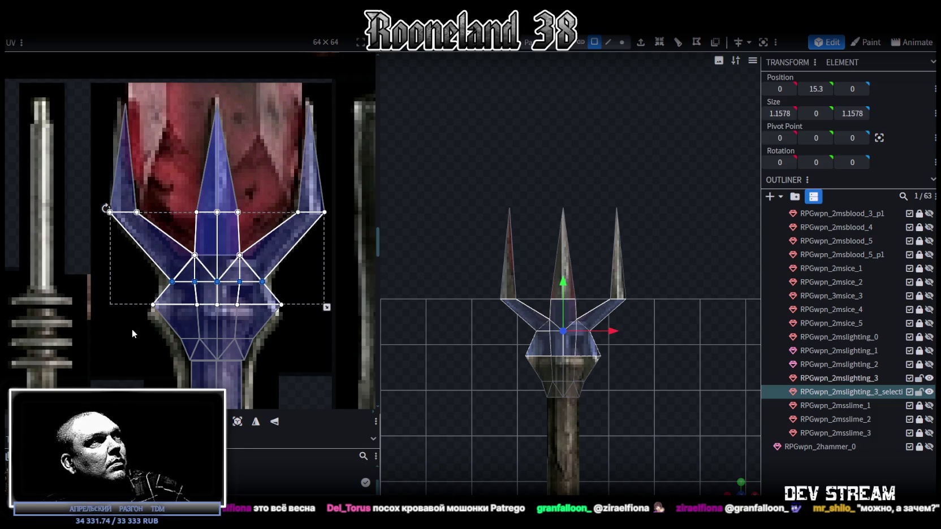
left_click(204, 316)
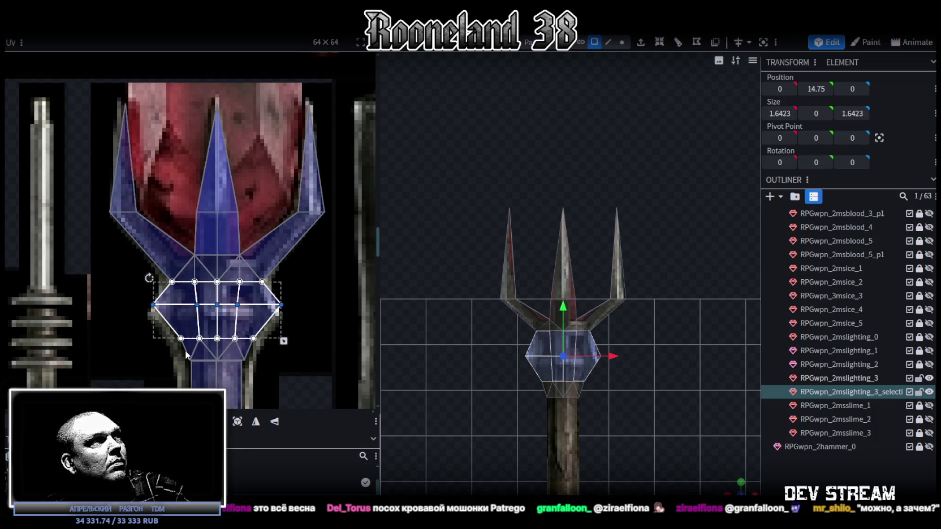
scroll(183, 352, "down", 2)
left_click_drag(200, 253, 199, 260)
Step: Select the top of the shaft's UV vertices
scroll(244, 304, "down", 3, "ctrl")
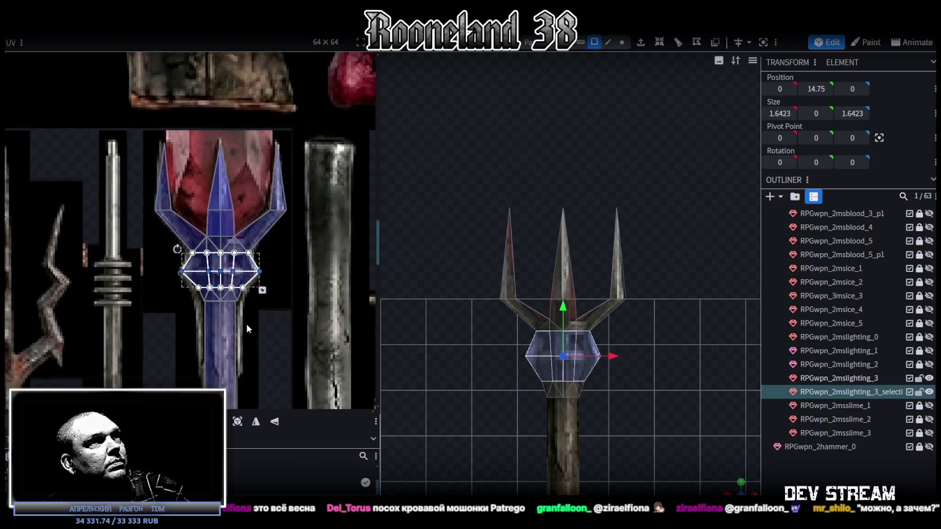
scroll(237, 269, "up", 2, "ctrl")
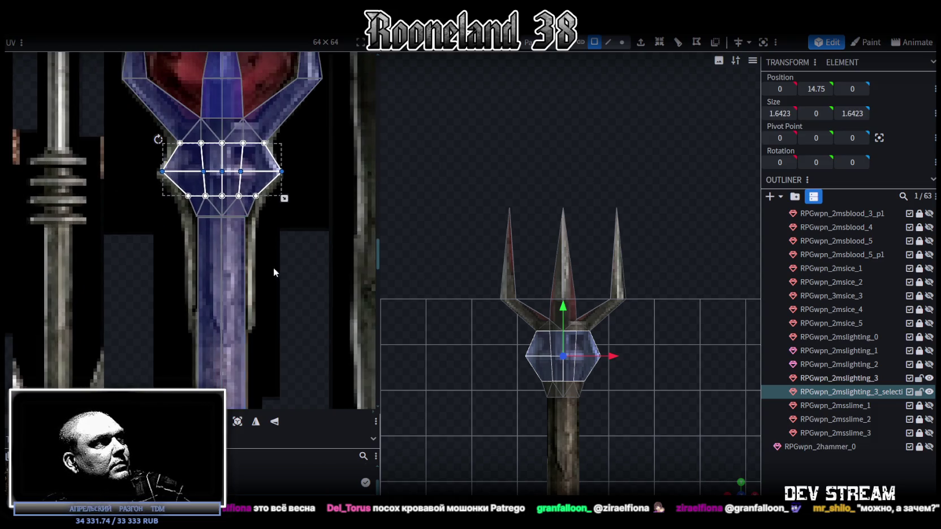
middle_click_drag(274, 267, 276, 240)
left_click_drag(187, 221, 271, 188)
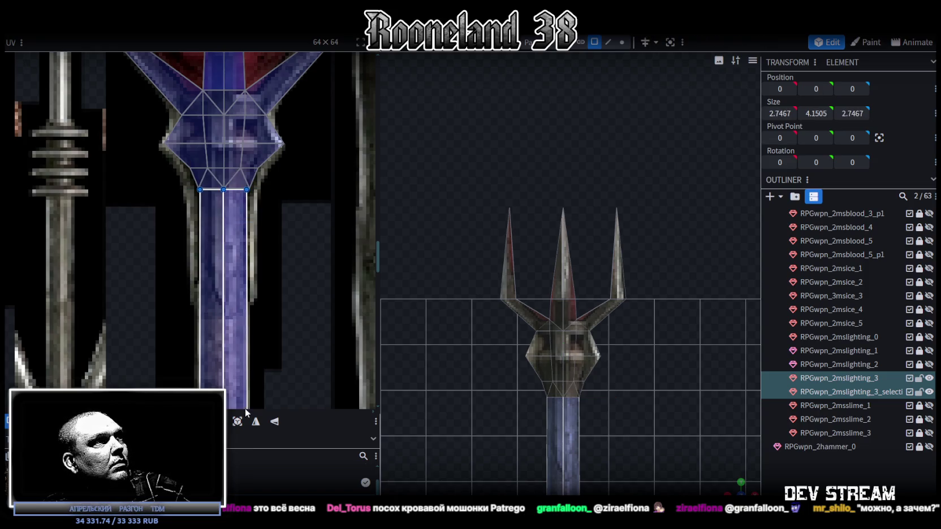
Step: Lock the split-off part and drag the shaft UV face's top edge down
left_click(557, 424)
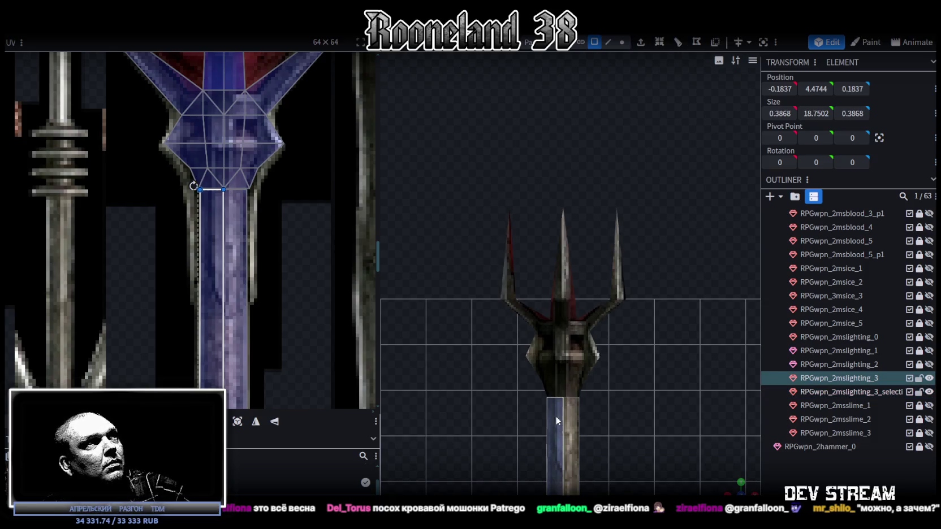
left_click_drag(173, 245, 293, 182)
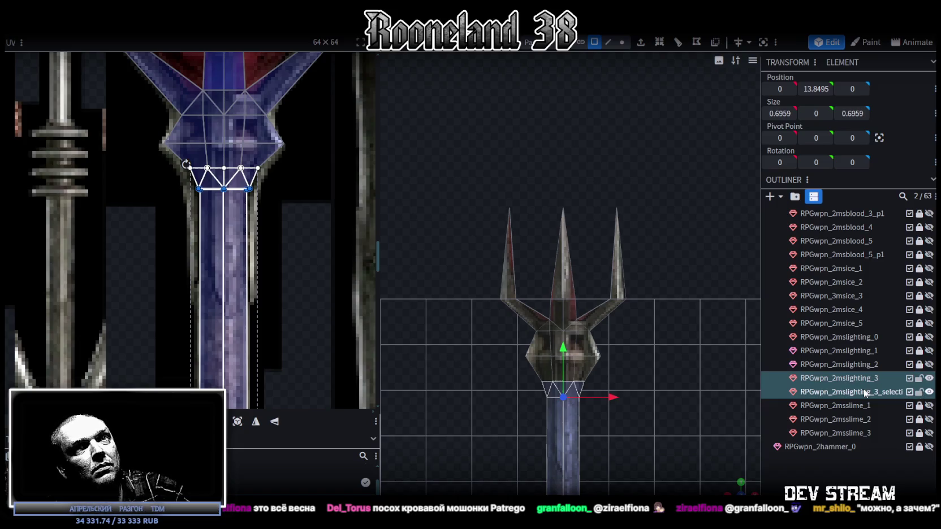
left_click(919, 392)
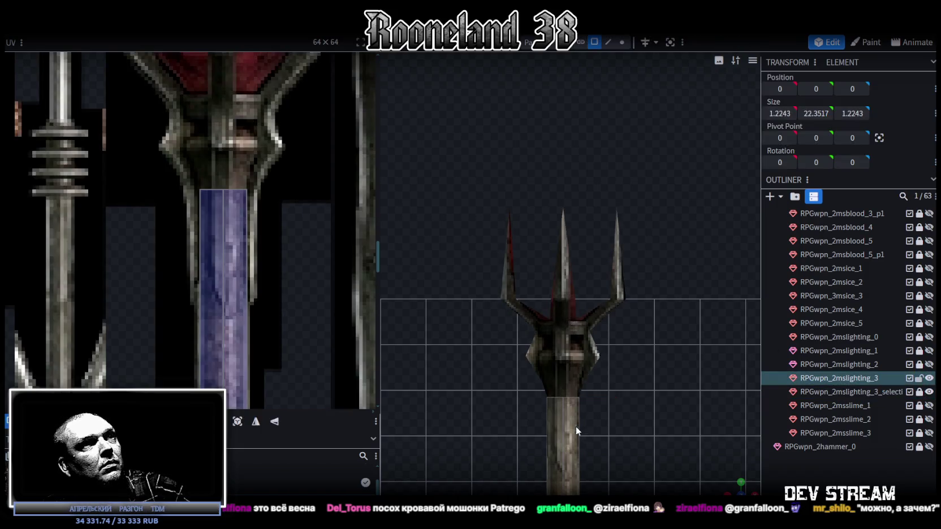
left_click(206, 231)
left_click_drag(224, 189, 223, 298)
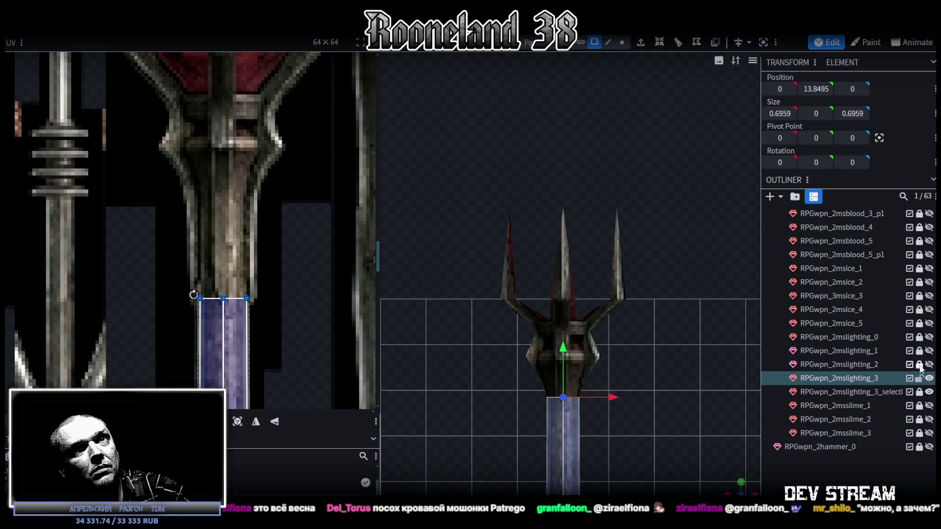
Step: Unlock and show the head parts, then stretch the lower collar UVs downward onto the shaft
left_click(918, 391)
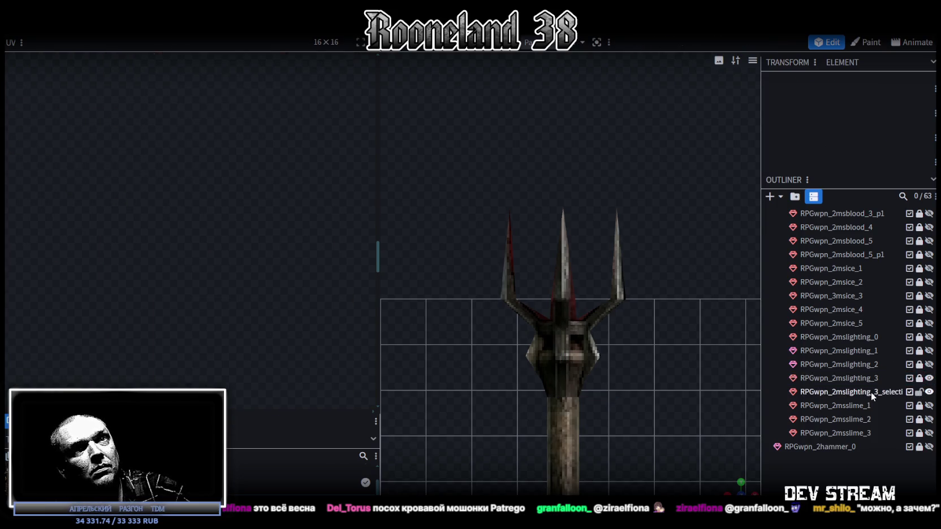
left_click(870, 391)
left_click(928, 379)
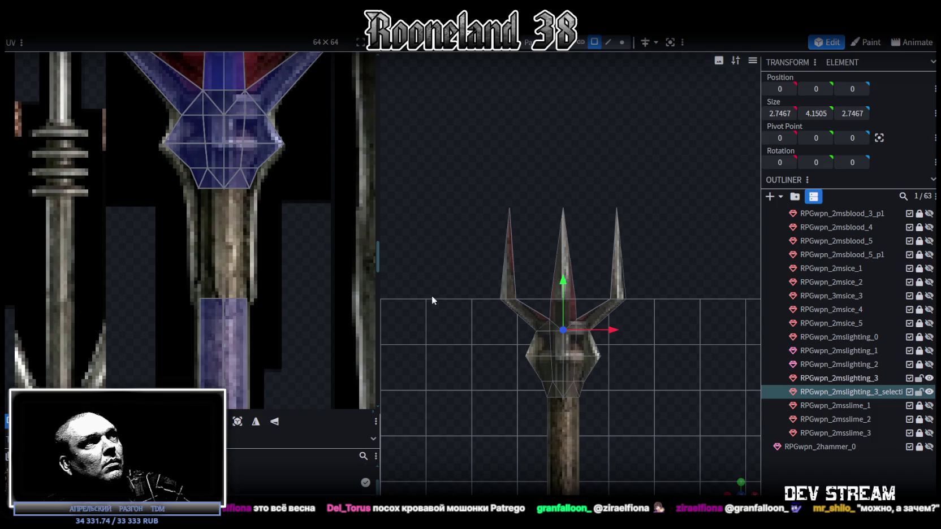
left_click_drag(144, 217, 301, 157)
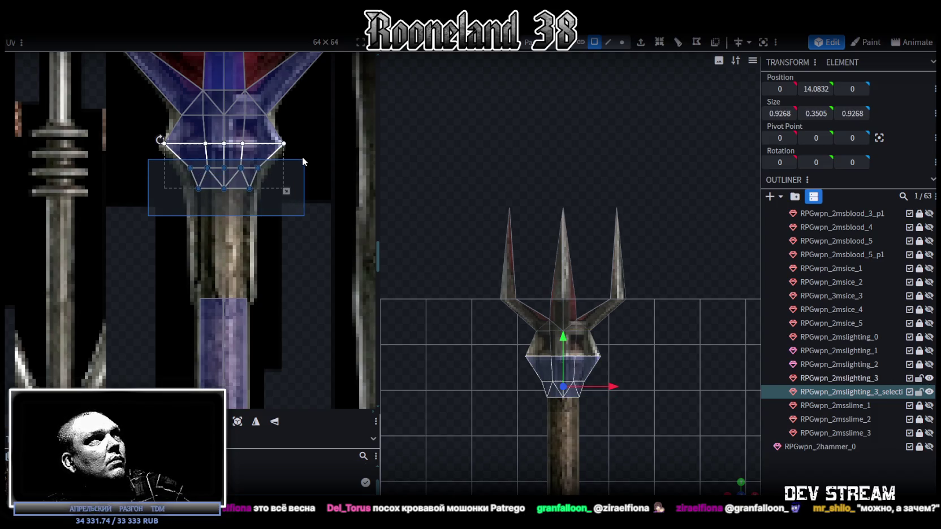
left_click_drag(226, 178, 226, 195)
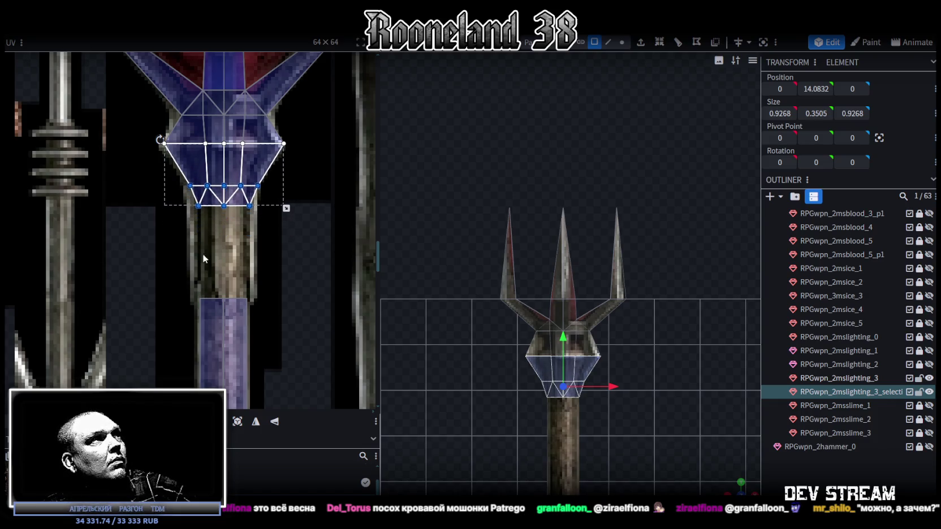
mouse_move(202, 254)
left_mouse_down()
mouse_move(285, 198)
mouse_move(260, 300)
left_mouse_up()
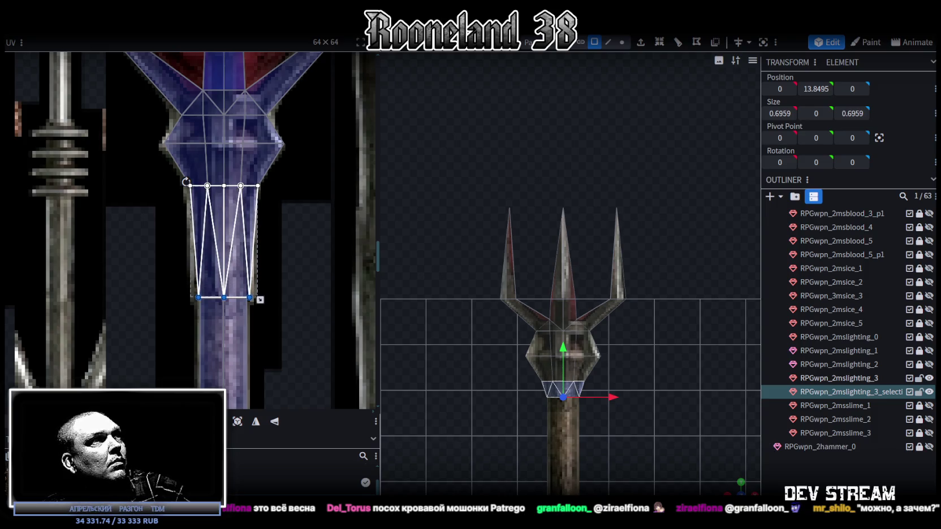
scroll(237, 257, "down", 5)
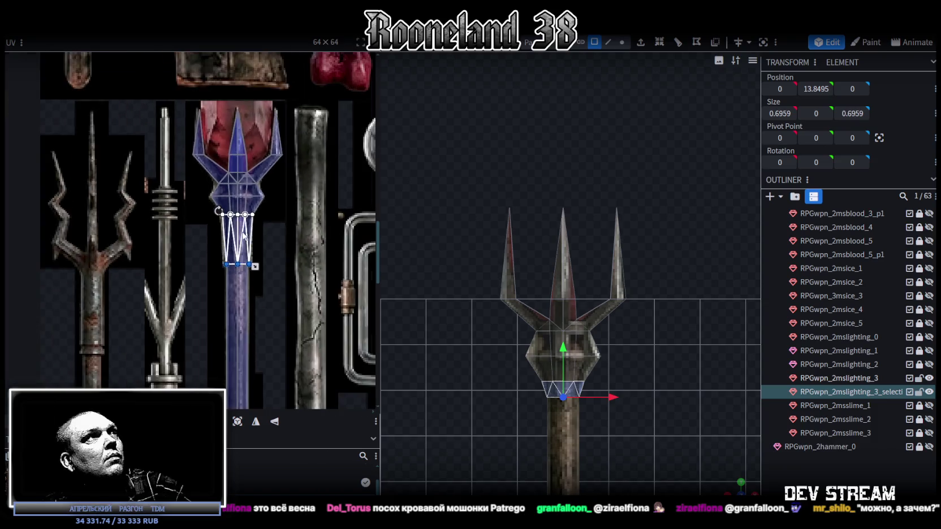
Step: In vertex mode, raise the two prong-base vertex groups, the second by 0.2
scroll(514, 215, "up", 2)
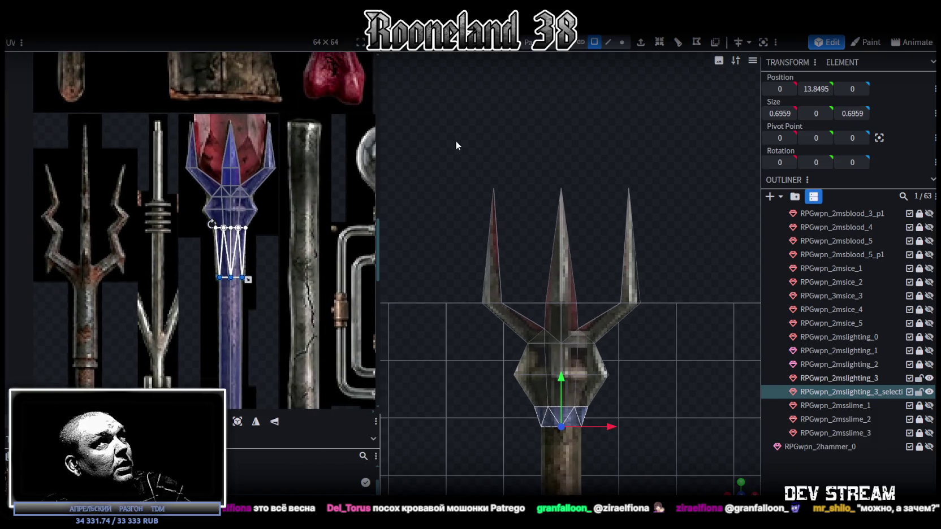
key("5")
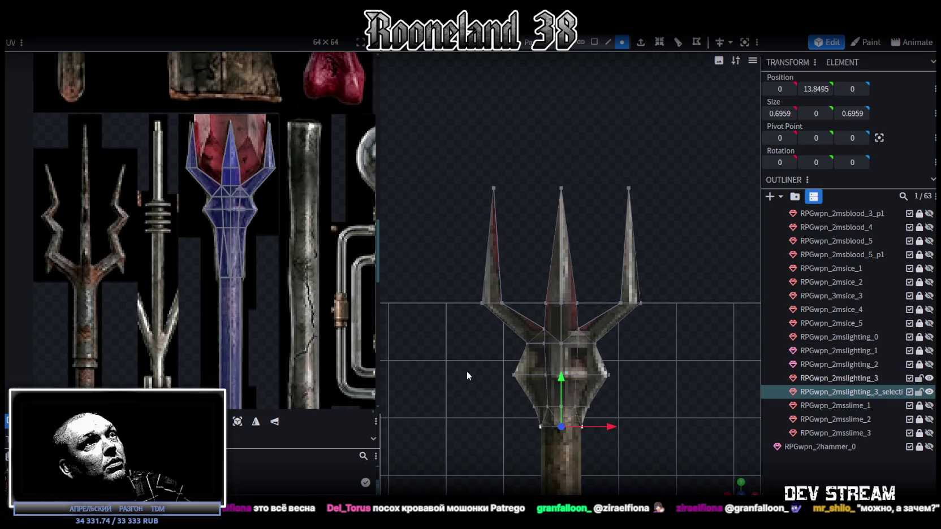
left_click_drag(452, 325, 690, 261)
left_click_drag(563, 257, 567, 219)
mouse_move(462, 311)
left_mouse_down()
mouse_move(635, 320)
mouse_move(665, 335)
left_mouse_up()
left_click_drag(562, 281, 561, 271)
Step: Raise the vertex row lower on the head by 0.5
left_click_drag(502, 352, 646, 299)
mouse_move(561, 292)
left_mouse_down()
mouse_move(562, 264)
mouse_move(552, 261)
left_mouse_up()
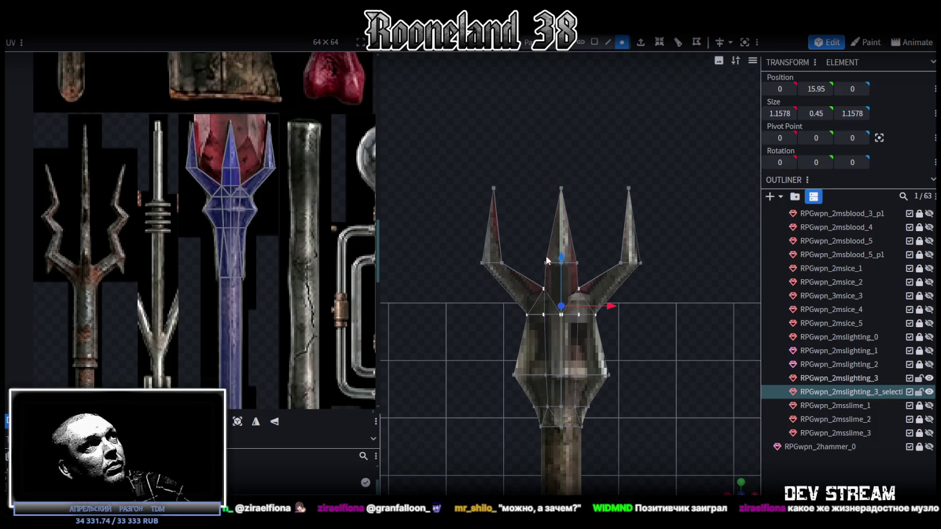
scroll(209, 178, "up", 5)
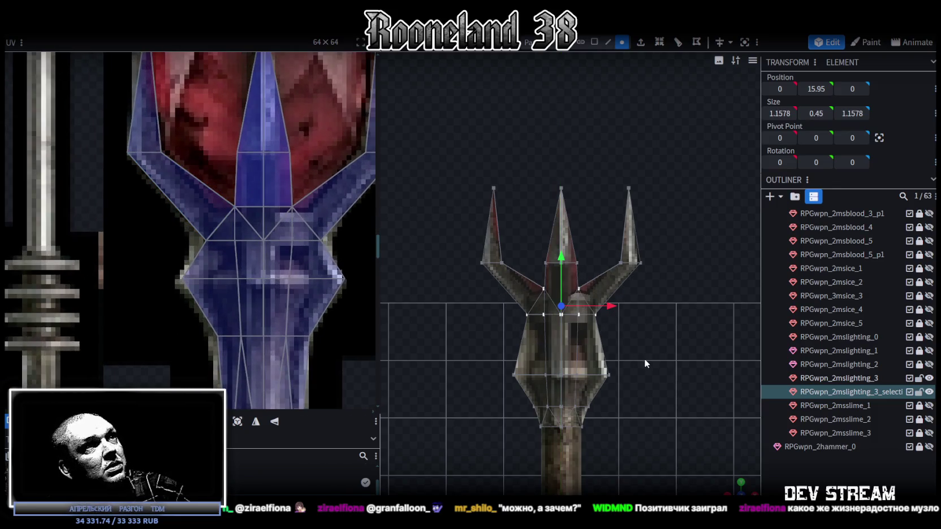
right_click_drag(644, 358, 577, 317)
Step: Raise the lowest head rings to Y 15.35 and 14.9, then deselect
left_click_drag(427, 302, 634, 345)
left_click_drag(553, 293, 554, 260)
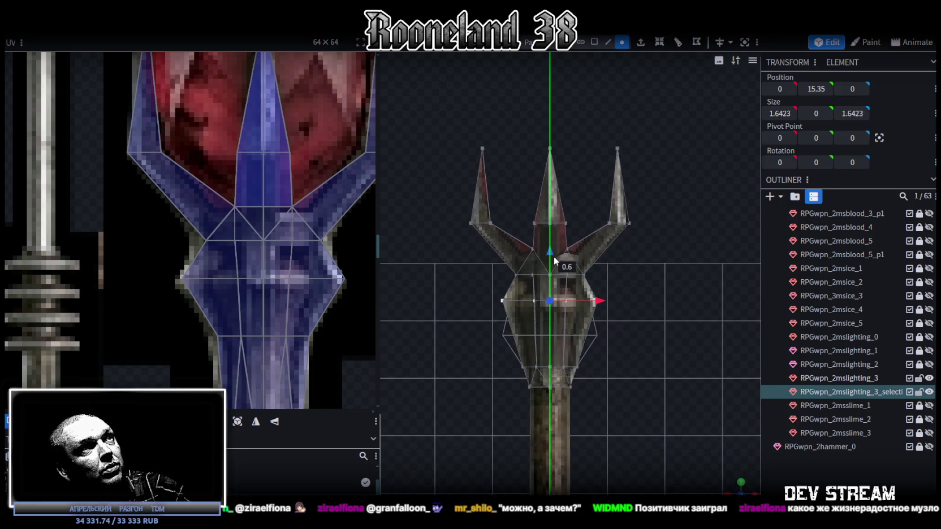
left_click_drag(485, 338, 614, 372)
left_click_drag(549, 320, 555, 274)
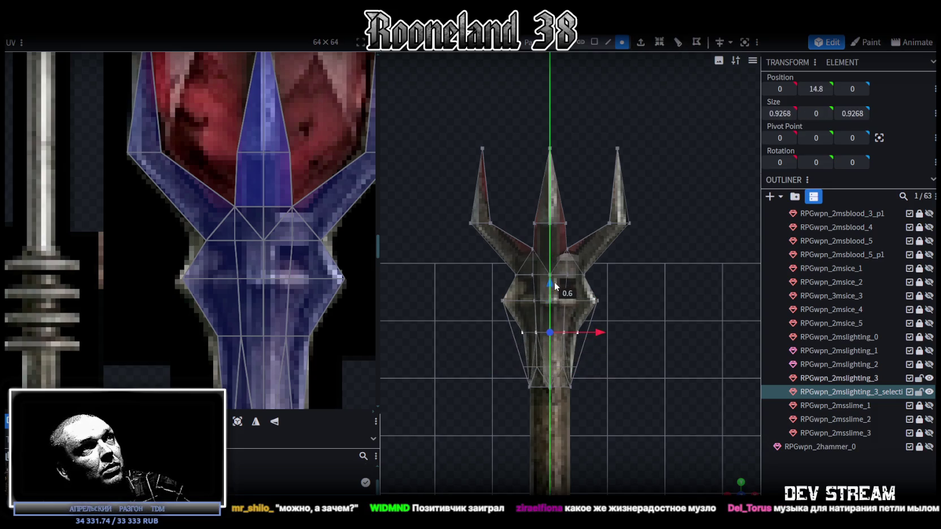
left_click_drag(555, 274, 555, 278)
left_click(687, 440)
scroll(688, 440, "down", 2)
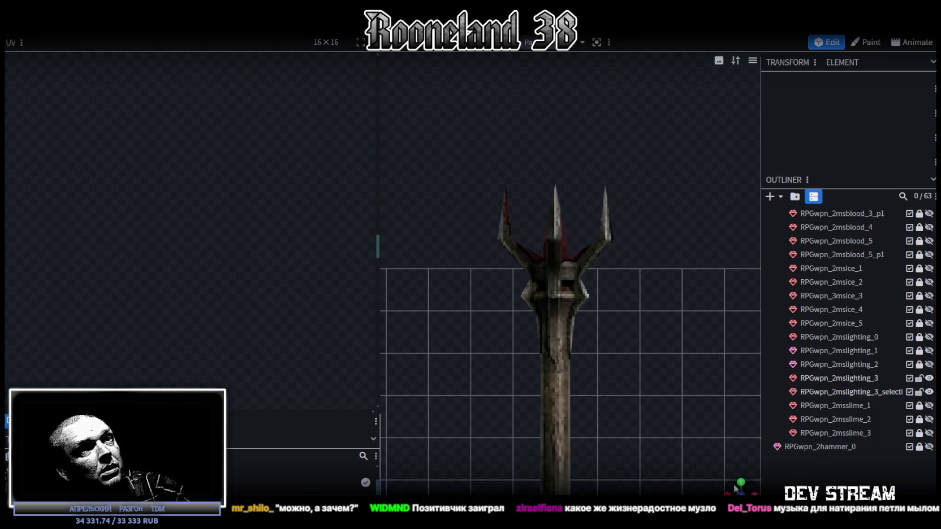
Step: Select the trident mesh and inspect individual faces on the head
mouse_move(728, 482)
left_mouse_down()
mouse_move(612, 363)
mouse_move(620, 342)
mouse_move(611, 343)
mouse_move(711, 338)
mouse_move(680, 324)
mouse_move(563, 327)
left_mouse_up()
left_click(554, 274)
scroll(622, 328, "up", 4)
left_click(534, 328)
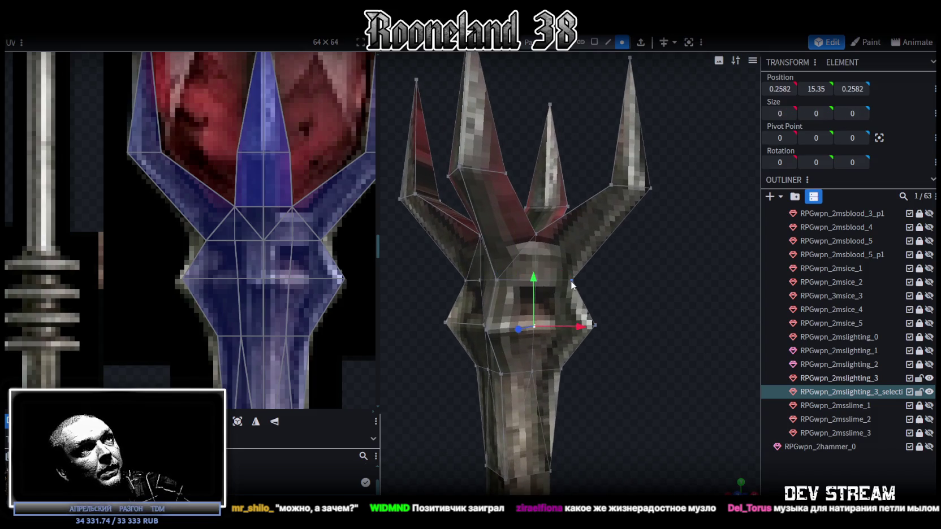
left_click(562, 366)
mouse_move(583, 364)
left_mouse_down()
mouse_move(594, 350)
mouse_move(535, 354)
mouse_move(580, 292)
left_mouse_up()
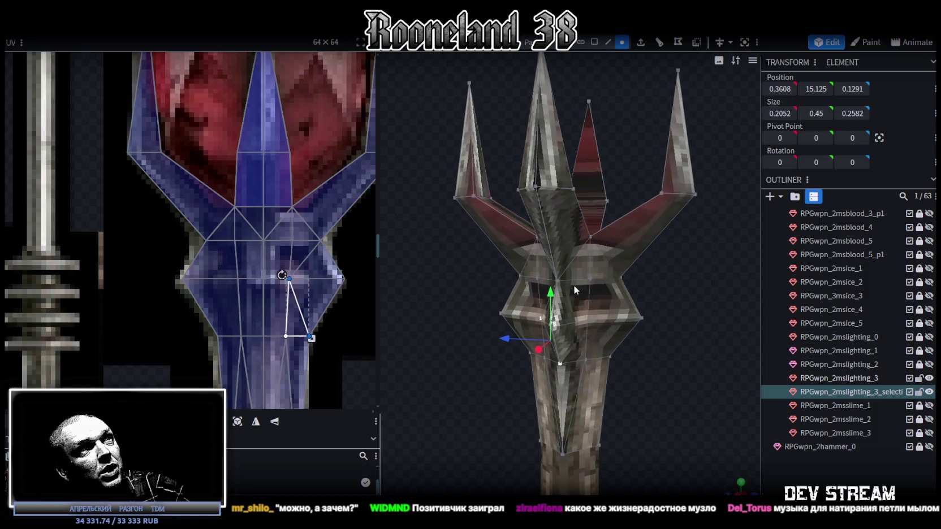
Step: Check the head's front vertices by selecting them individually and as a triangle
left_click(561, 285)
left_click(588, 320, "shift")
left_click(559, 363, "shift")
left_click_drag(660, 330, 605, 320)
left_click(602, 314, "shift")
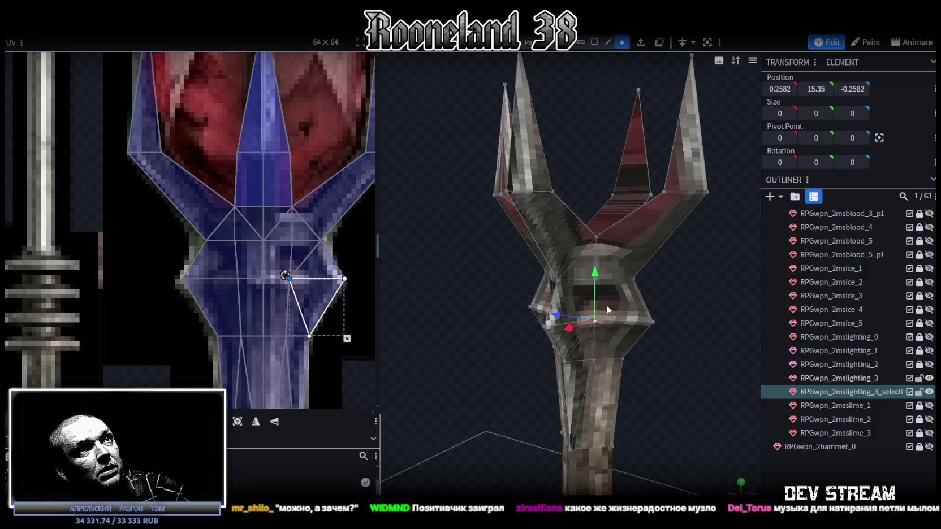
left_click(596, 321, "shift")
left_click(601, 323)
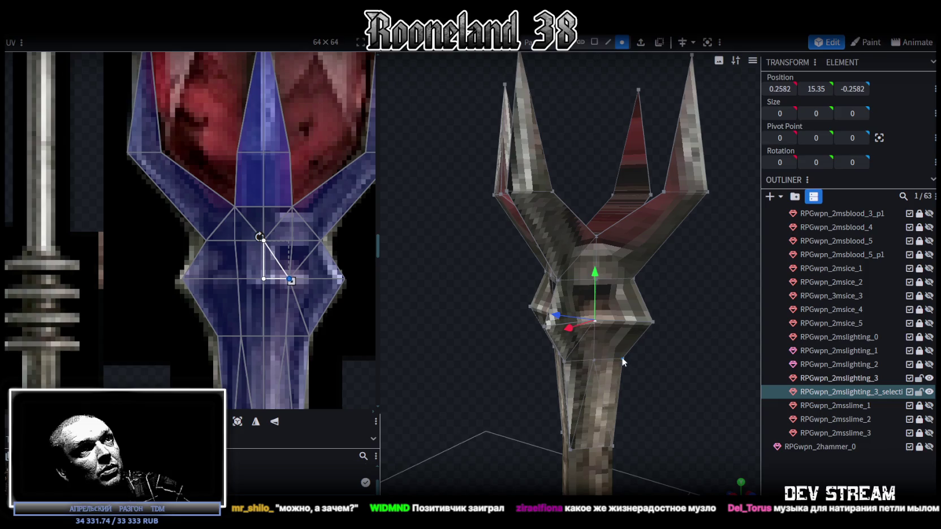
left_click(622, 359, "shift")
Step: Inspect vertices on the side and lower part of the head from new angles
left_click_drag(680, 354, 631, 291)
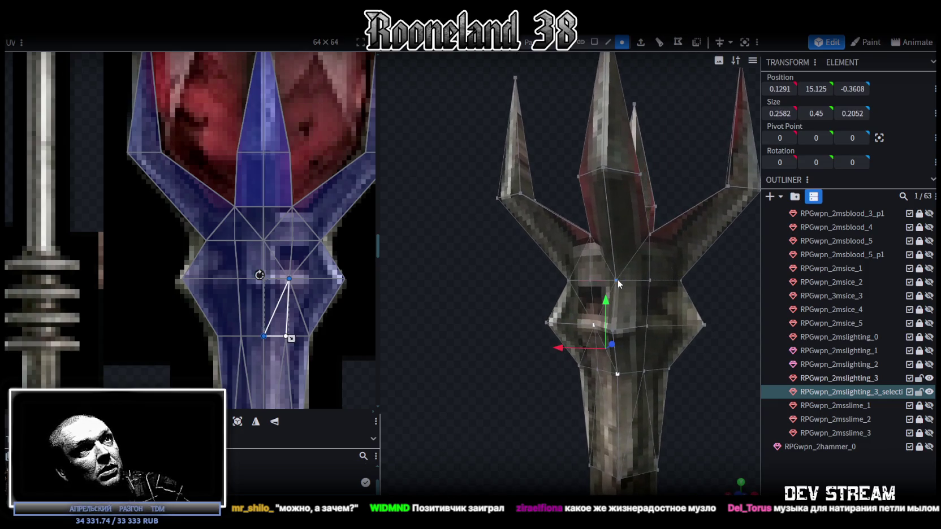
left_click(648, 326)
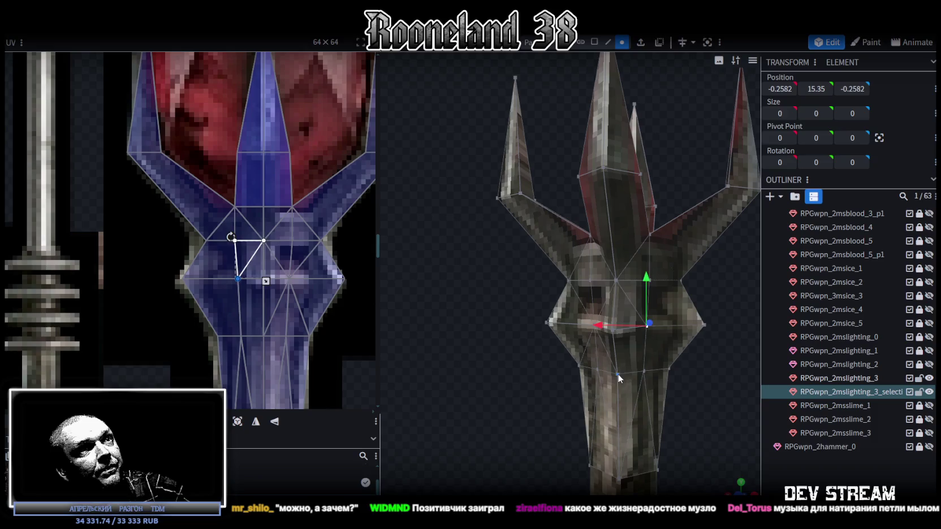
left_click(617, 374)
left_click_drag(619, 378, 606, 275)
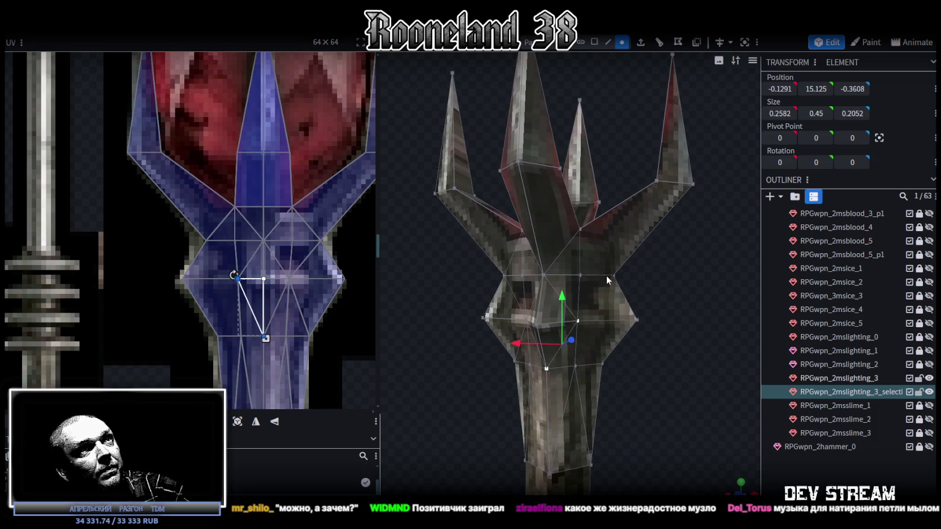
left_click(577, 321)
left_click(603, 362)
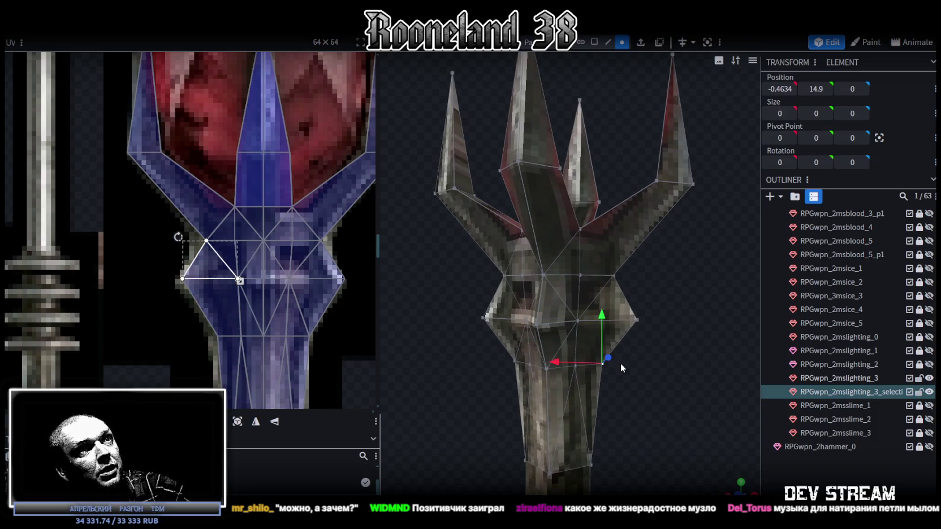
left_click(577, 321)
Step: Check the centre and prong-base vertices of the head while orbiting around it
left_click_drag(694, 349, 526, 351)
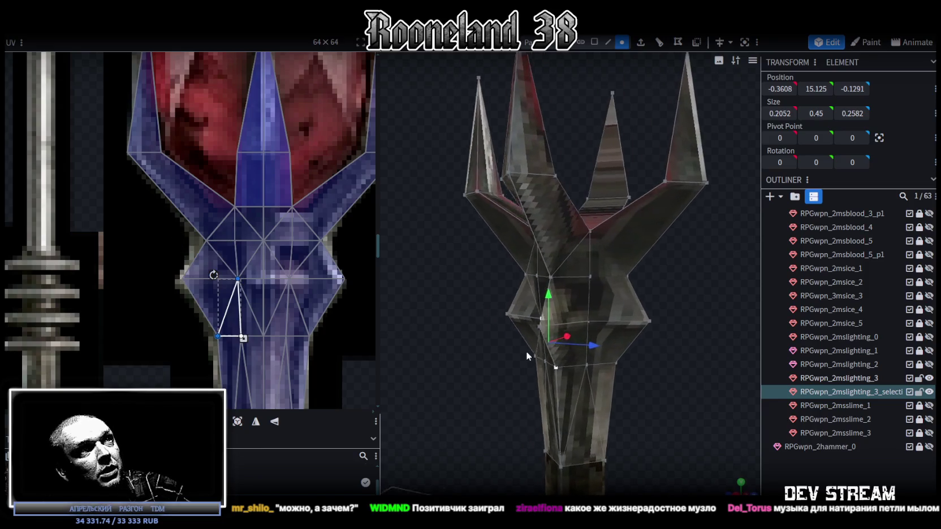
left_click(586, 322)
left_click(556, 365)
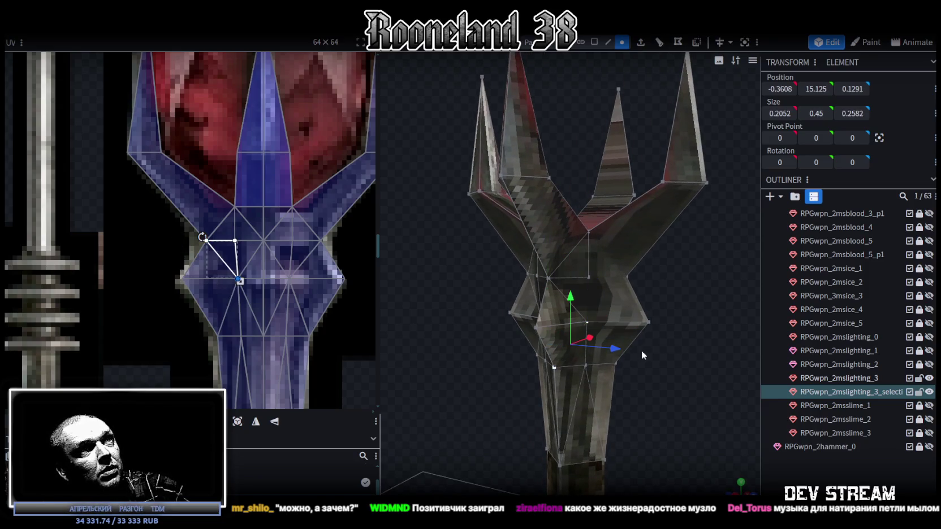
left_click(628, 278)
left_click(588, 322)
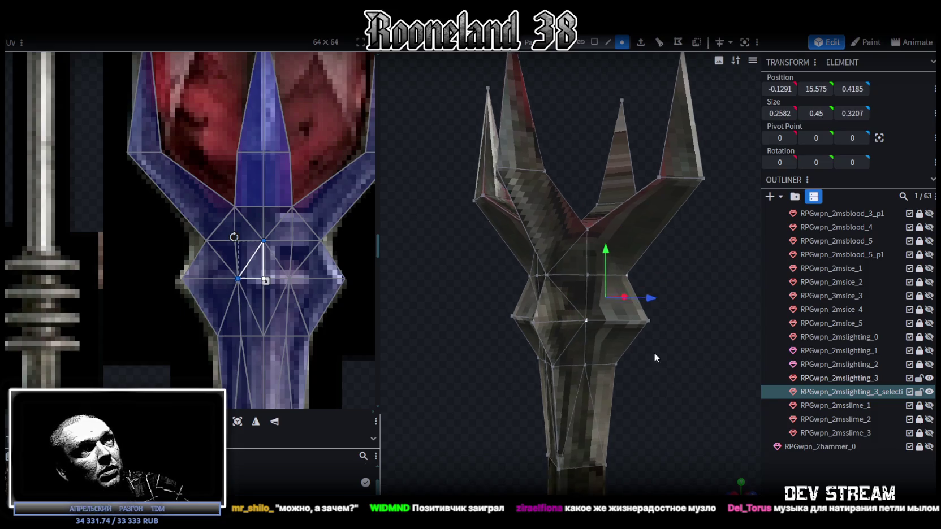
left_click_drag(654, 353, 585, 319)
left_click(611, 363, "shift")
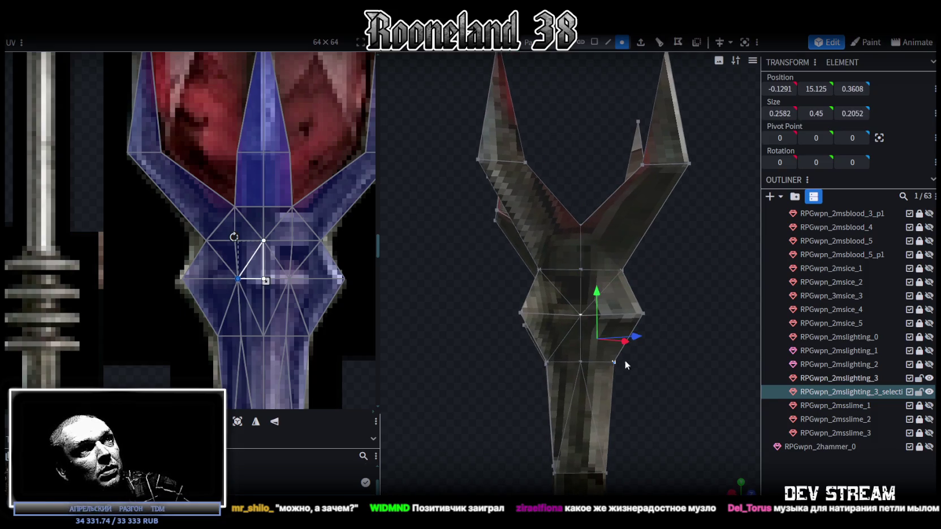
left_click_drag(624, 360, 575, 334)
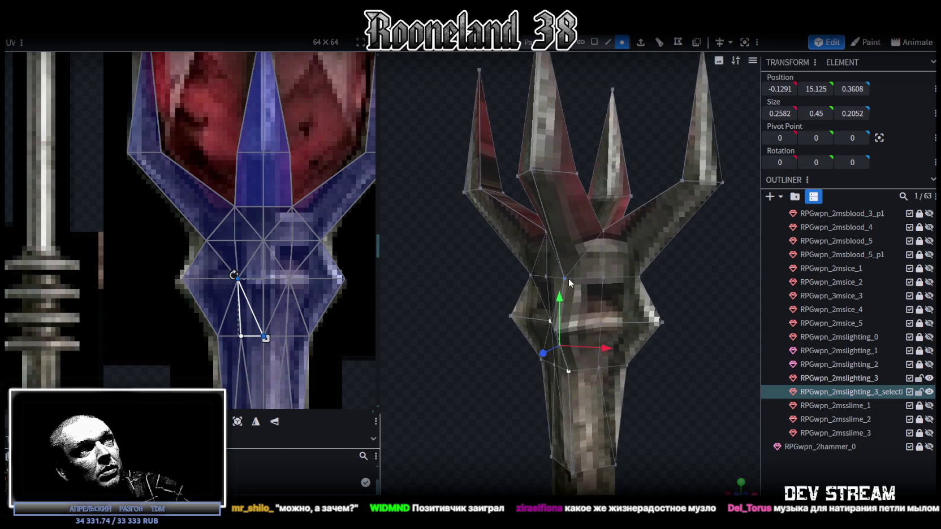
left_click(600, 323)
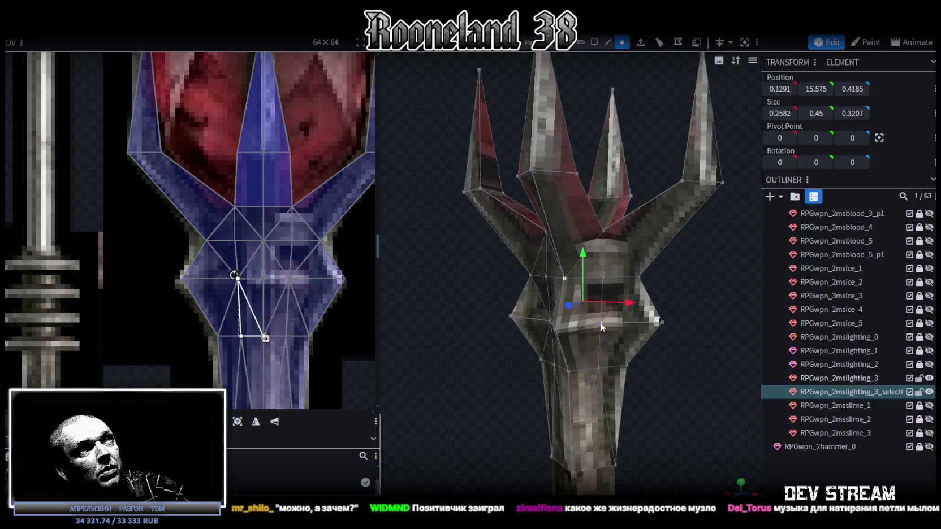
left_click(567, 372, "shift")
left_click_drag(605, 367, 609, 365)
Step: Display the face-direction shading and switch to face selection mode
key("z")
key("z")
mouse_move(490, 361)
left_mouse_down()
mouse_move(634, 386)
mouse_move(642, 209)
left_mouse_up()
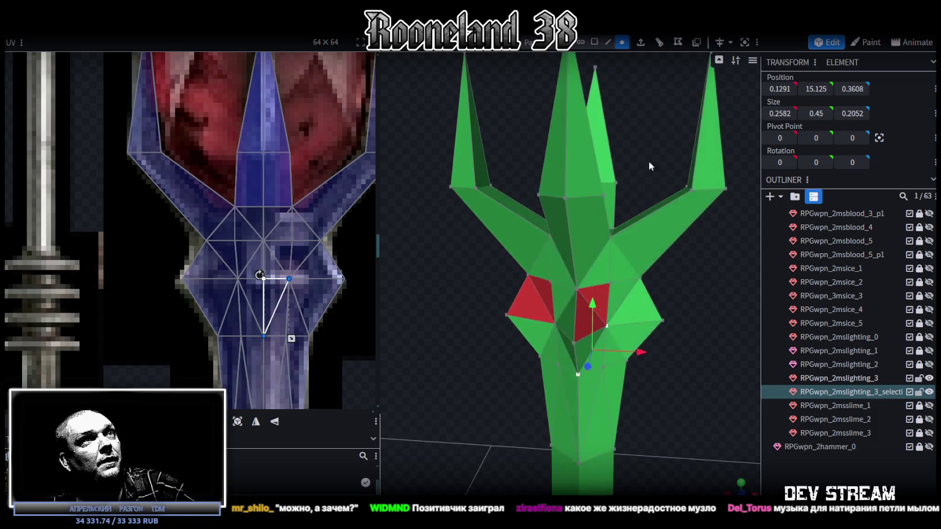
left_click(594, 42)
Step: Select the backward-facing red faces on the head, then clear the selection
left_click(585, 319)
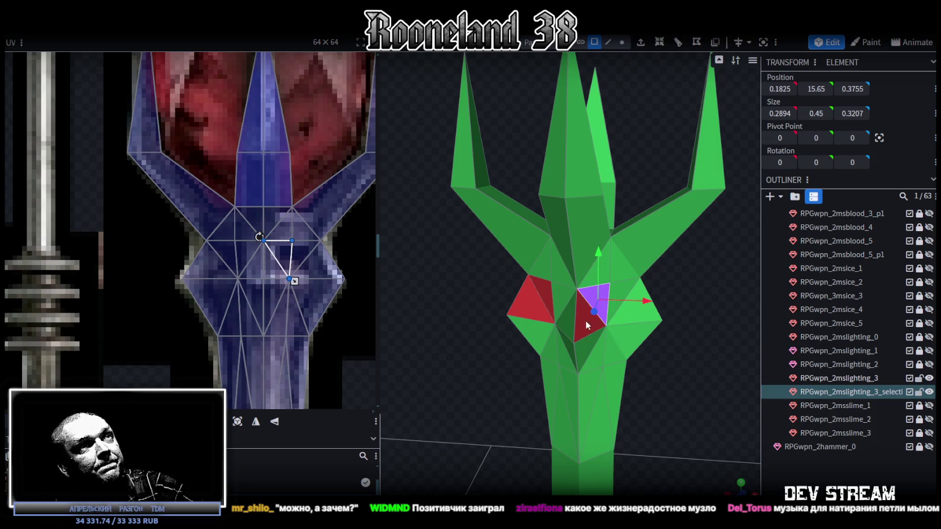
left_click(526, 297, "shift")
mouse_move(526, 297)
left_mouse_down()
mouse_move(619, 308)
mouse_move(549, 307)
left_mouse_up()
left_click(526, 310, "shift")
left_click(531, 299, "shift")
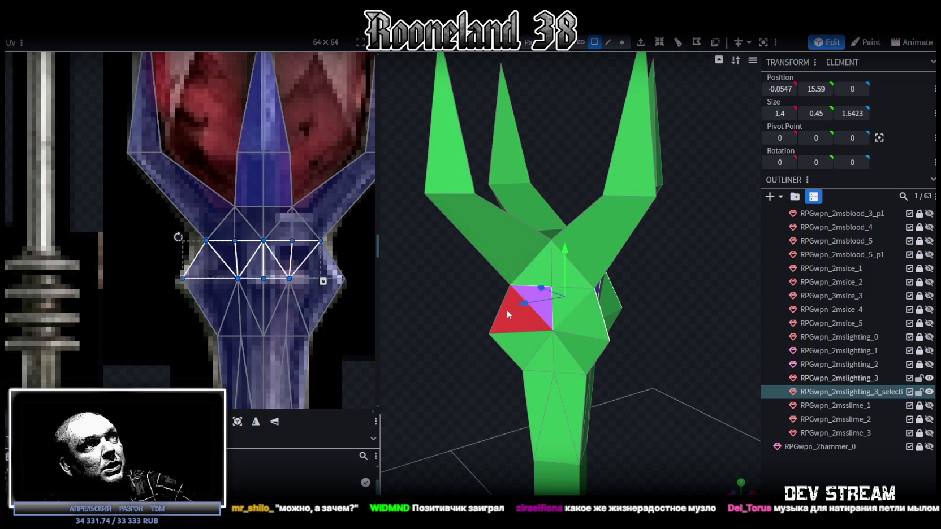
left_click_drag(458, 303, 567, 297)
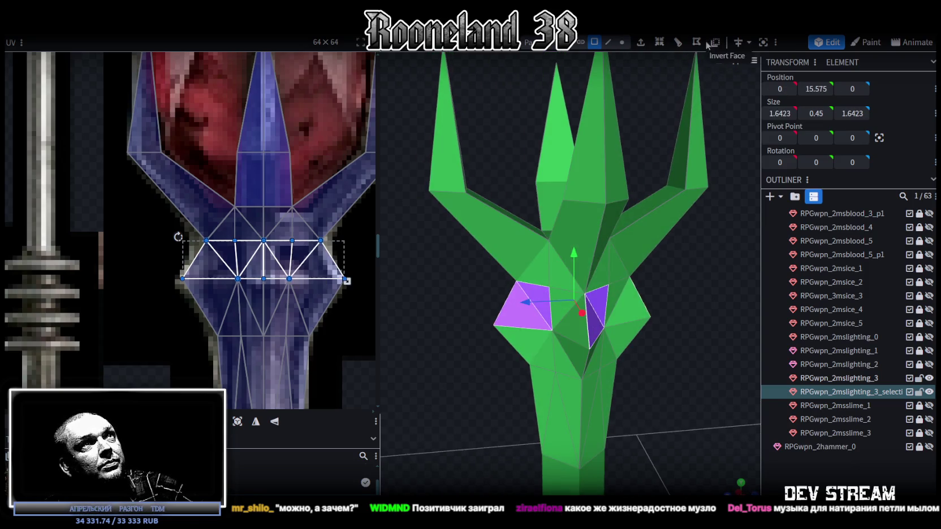
scroll(706, 226, "down", 3)
scroll(811, 469, "down", 1)
left_click(670, 403)
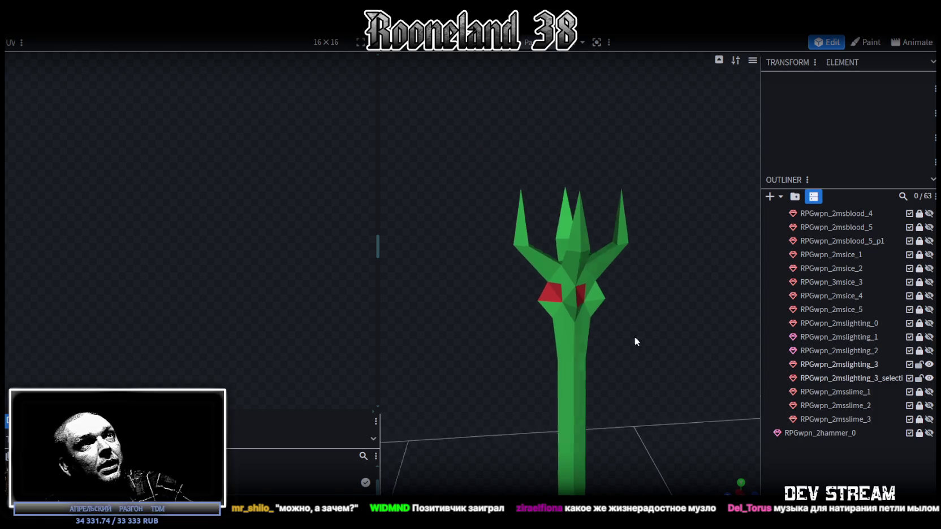
Step: Reselect all red faces on the head and invert them to face outward
scroll(634, 336, "up", 3)
scroll(575, 299, "up", 3)
left_click(540, 317)
left_click(545, 305)
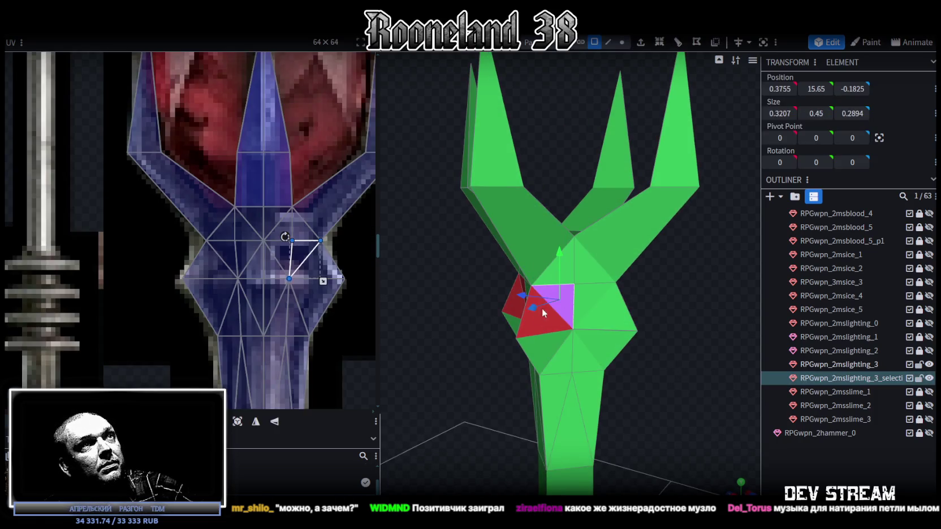
mouse_move(541, 333)
left_mouse_down()
mouse_move(533, 294)
mouse_move(567, 294)
left_mouse_up()
left_click(542, 299, "shift")
left_click(567, 294, "shift")
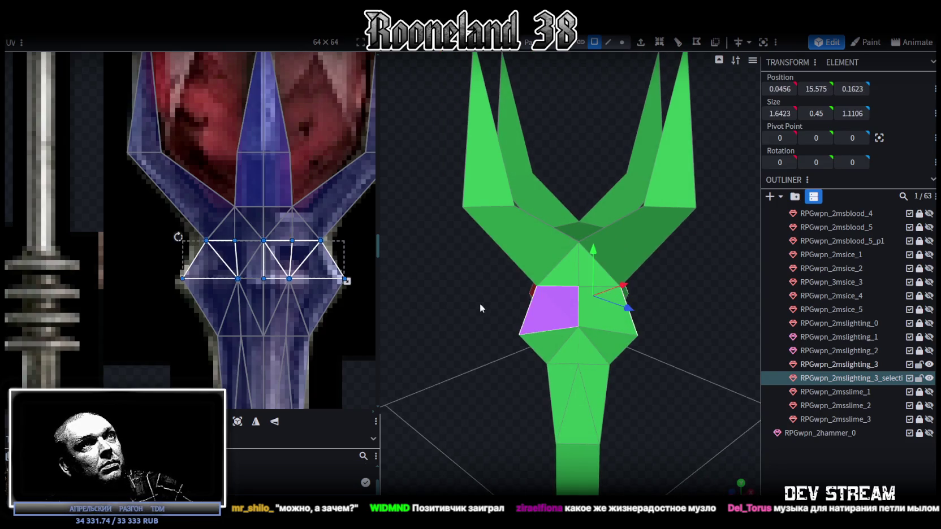
left_click_drag(485, 303, 548, 300)
left_click(515, 307, "shift")
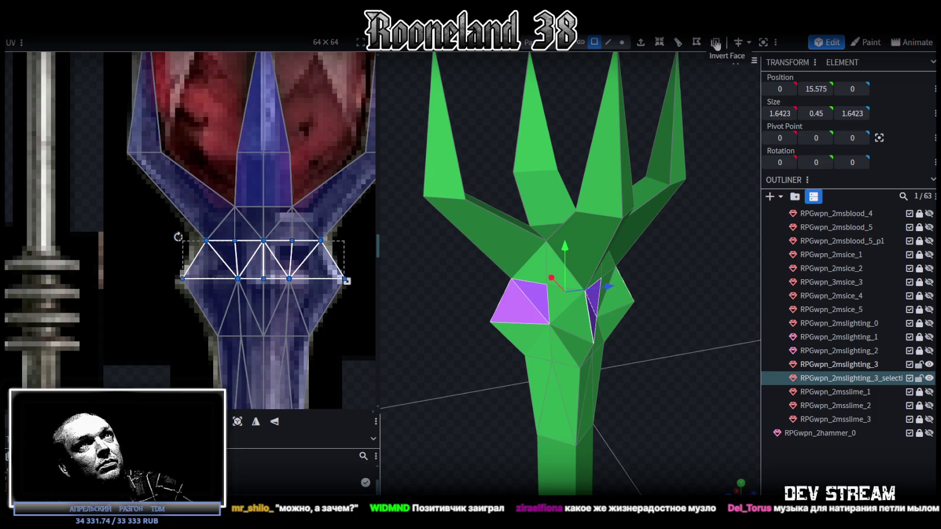
left_click(608, 388)
Step: Reselect the trident staff to review the corrected head
scroll(608, 387, "down", 5)
scroll(535, 276, "down", 3)
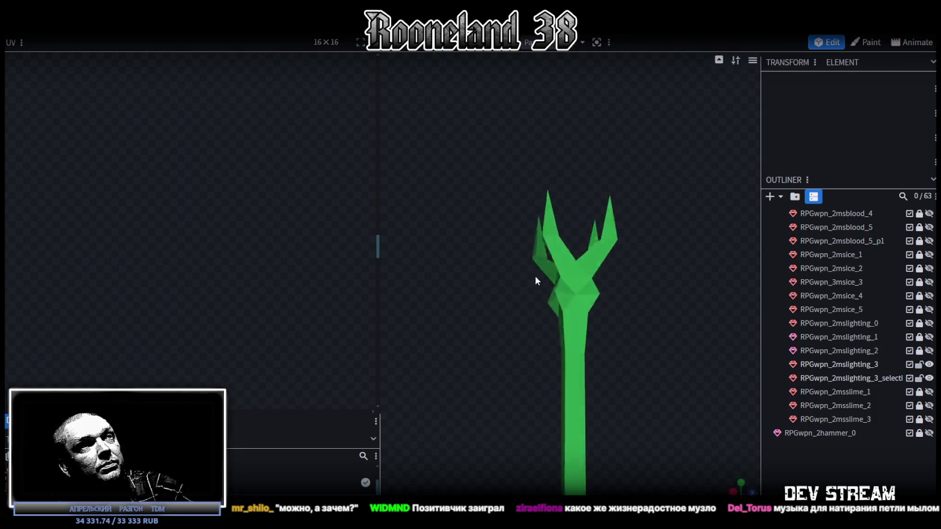
left_click(575, 293)
scroll(600, 309, "up", 2)
scroll(599, 311, "up", 3)
scroll(599, 313, "up", 2)
Step: Shift the left prong face's UV tip slightly left on the texture
scroll(600, 327, "up", 2)
scroll(166, 107, "down", 2)
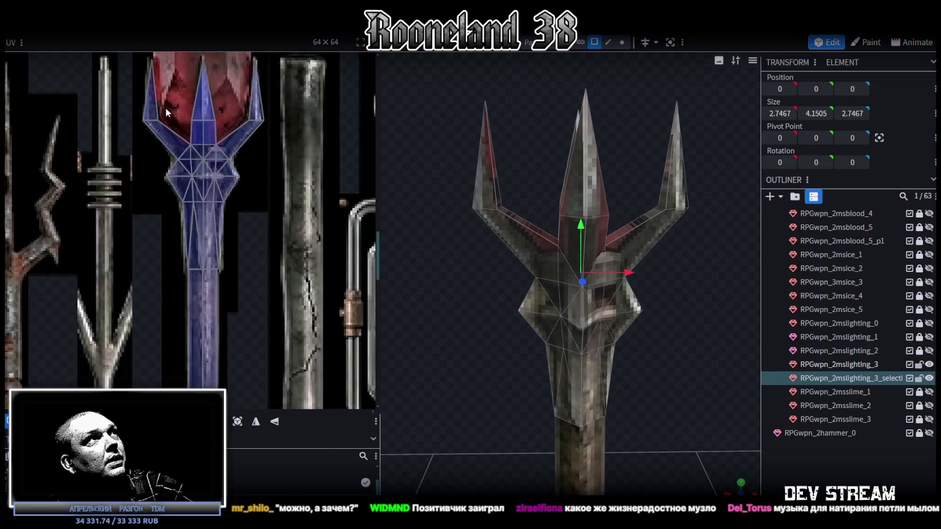
scroll(181, 166, "down", 2)
scroll(181, 166, "up", 3)
left_click(232, 217)
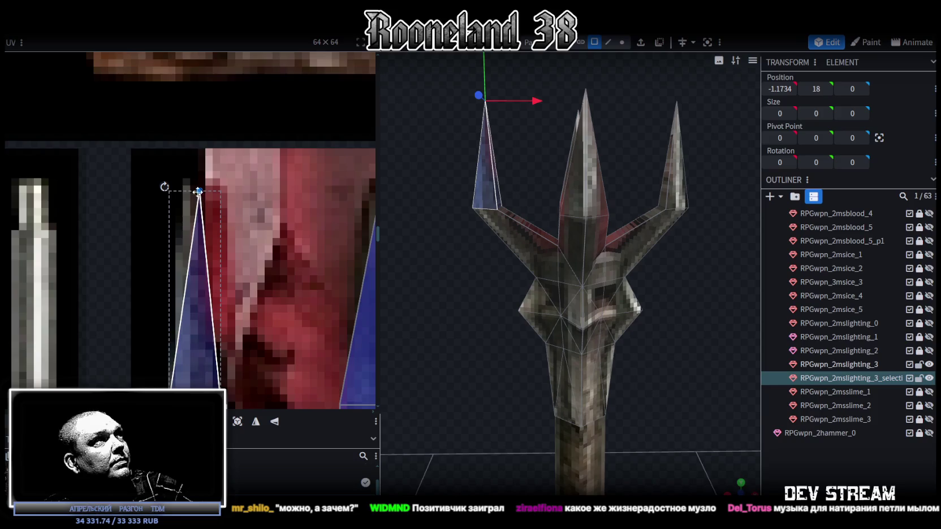
left_click_drag(199, 191, 187, 191)
Step: Box-select the crown faces in the UV editor and move two crown UV vertices down
scroll(217, 217, "down", 2)
scroll(205, 169, "up", 2)
scroll(206, 169, "up", 1)
scroll(199, 238, "up", 1)
scroll(199, 238, "up", 1)
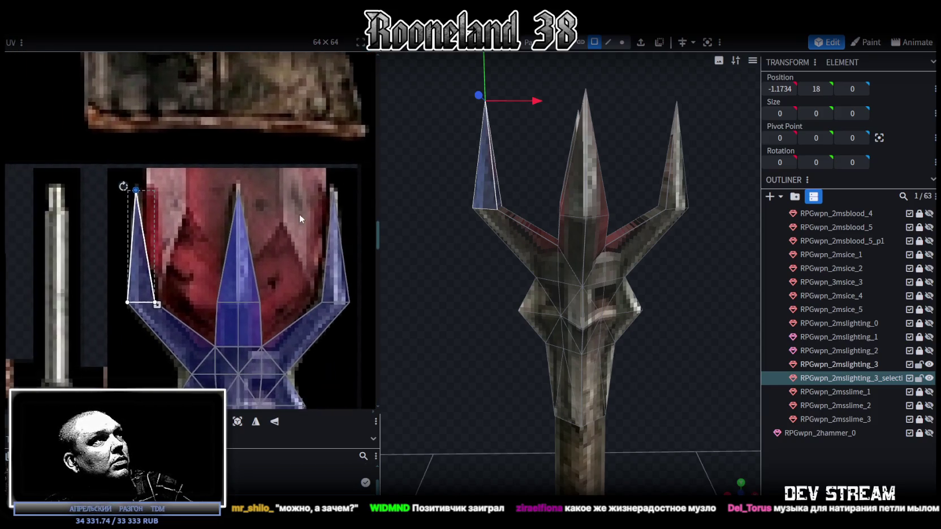
scroll(205, 241, "up", 1)
scroll(188, 292, "up", 1)
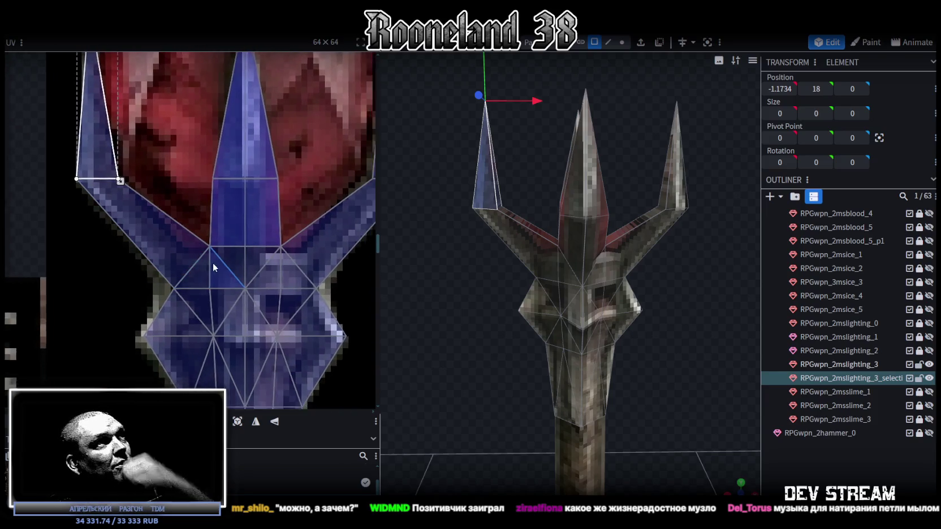
middle_click_drag(215, 265, 187, 242)
left_click_drag(85, 218, 355, 213)
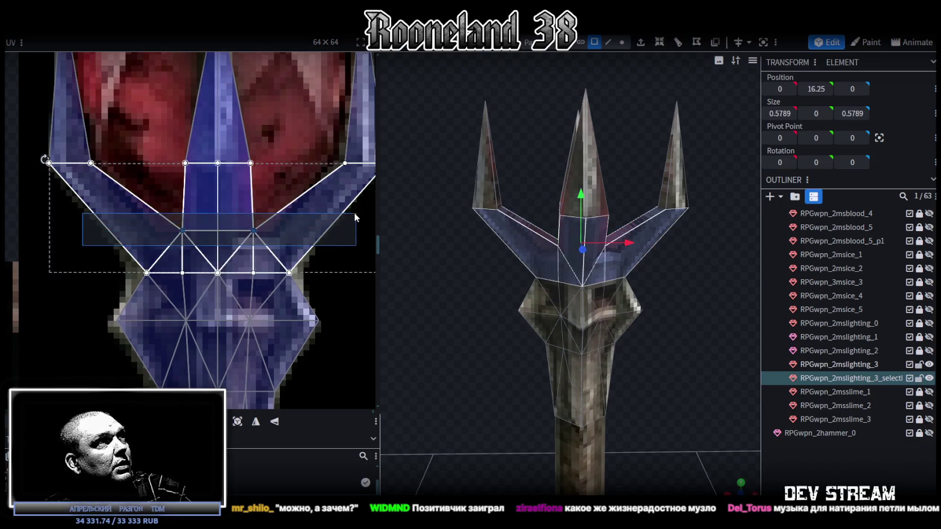
left_click_drag(253, 230, 254, 253)
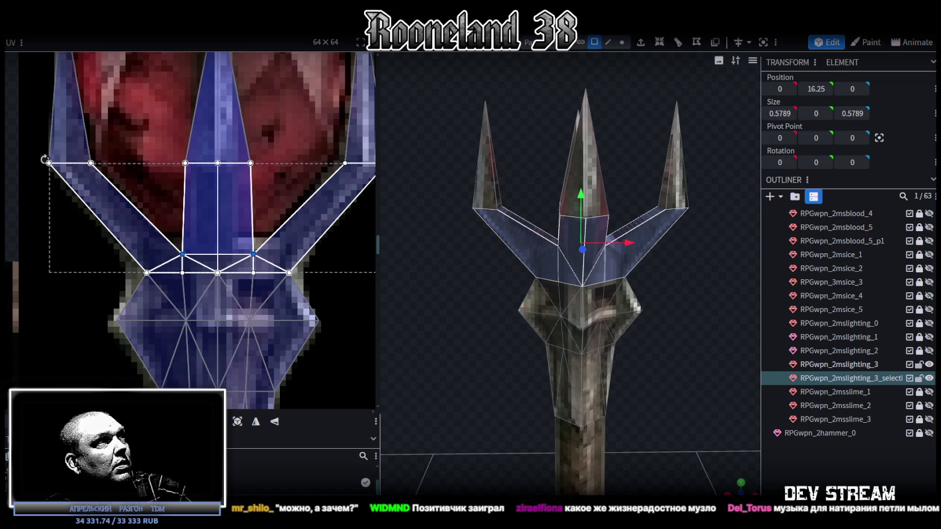
Step: In vertex mode, select the crown's middle vertices on the model and lower them slightly
scroll(411, 367, "up", 3)
left_click_drag(509, 339, 515, 271)
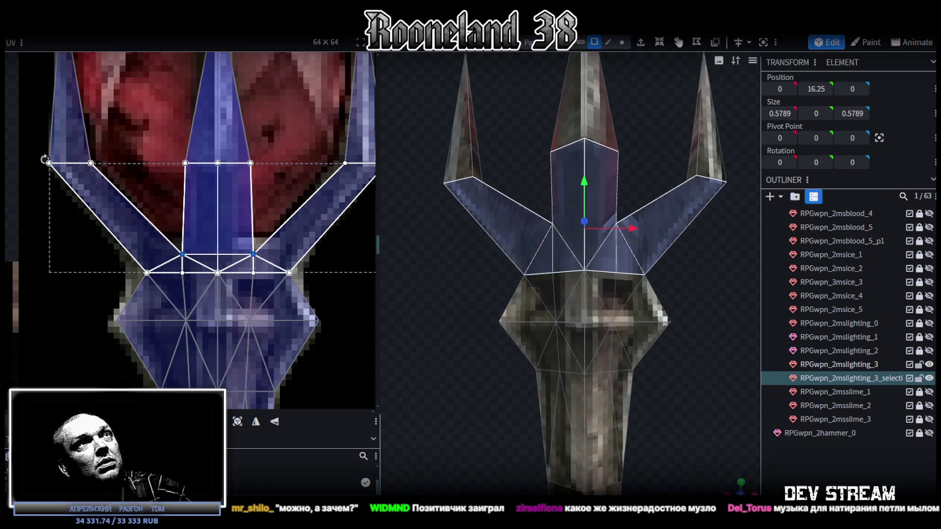
left_click(622, 42)
left_click_drag(525, 192, 643, 247)
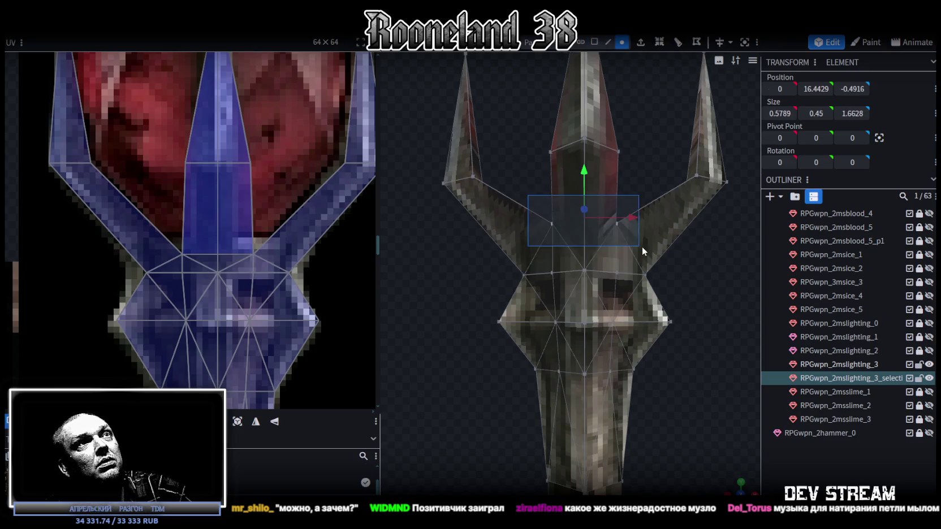
left_click_drag(584, 174, 584, 184)
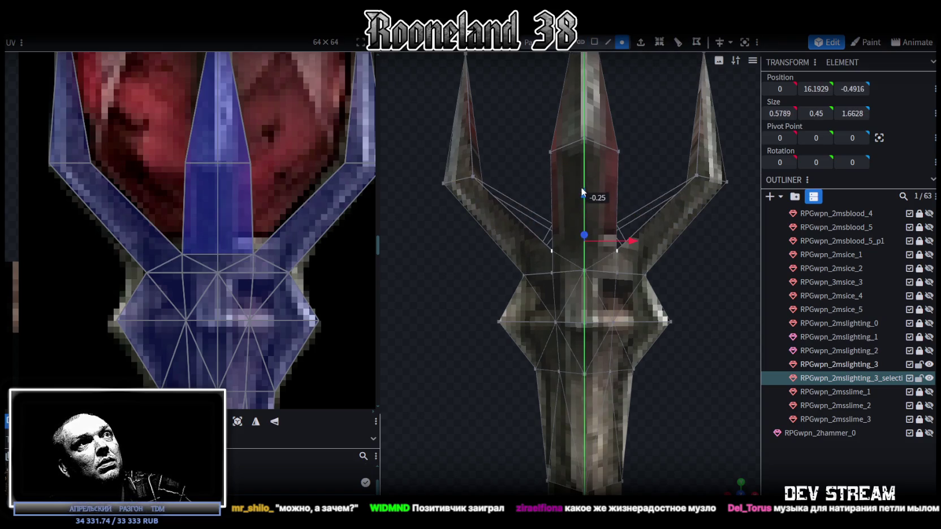
mouse_move(699, 254)
left_mouse_down()
mouse_move(702, 273)
mouse_move(591, 284)
left_mouse_up()
Step: Select two UV vertices of the right prong and shift them left
scroll(237, 181, "down", 2)
scroll(238, 184, "up", 2)
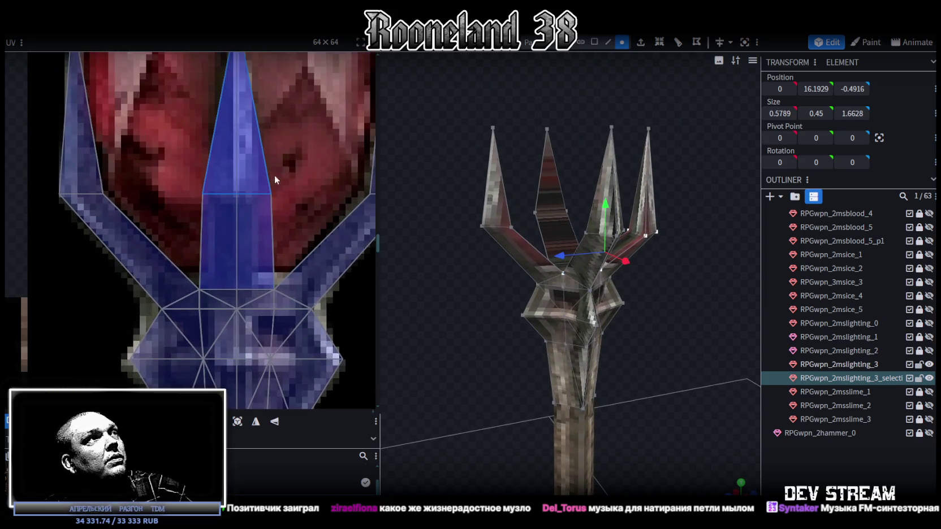
left_click(277, 182)
left_click_drag(273, 280, 266, 293)
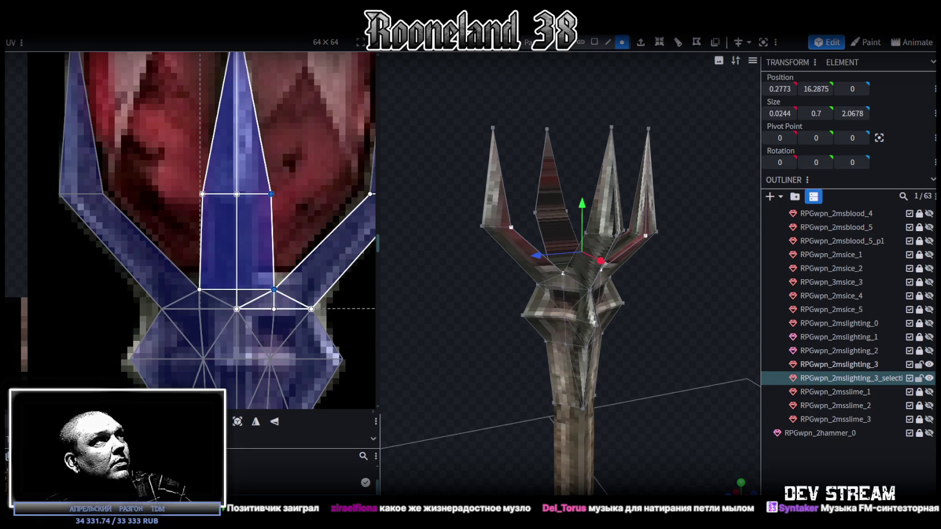
left_click_drag(274, 289, 261, 289)
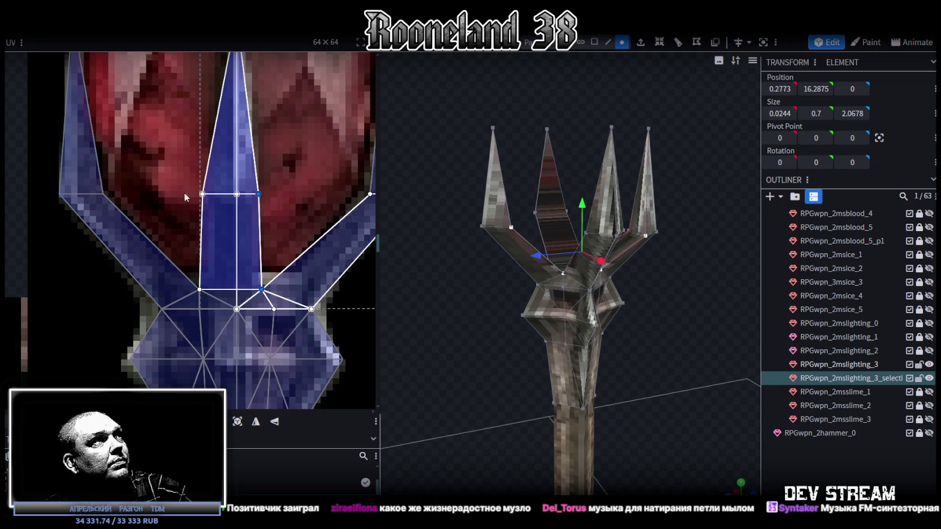
Step: Nudge the left-prong UV vertices three texels right and the right-prong ones one texel left
left_click(207, 270)
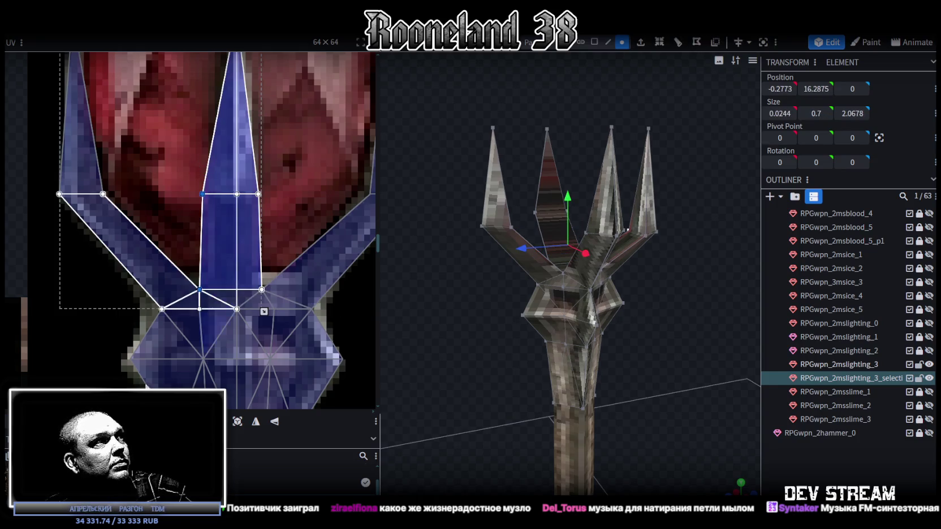
key("Right")
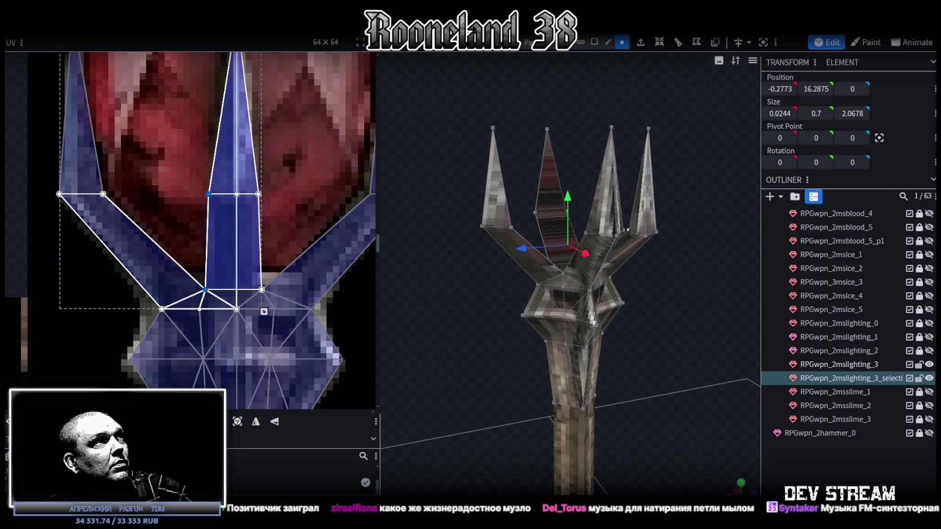
key("Right")
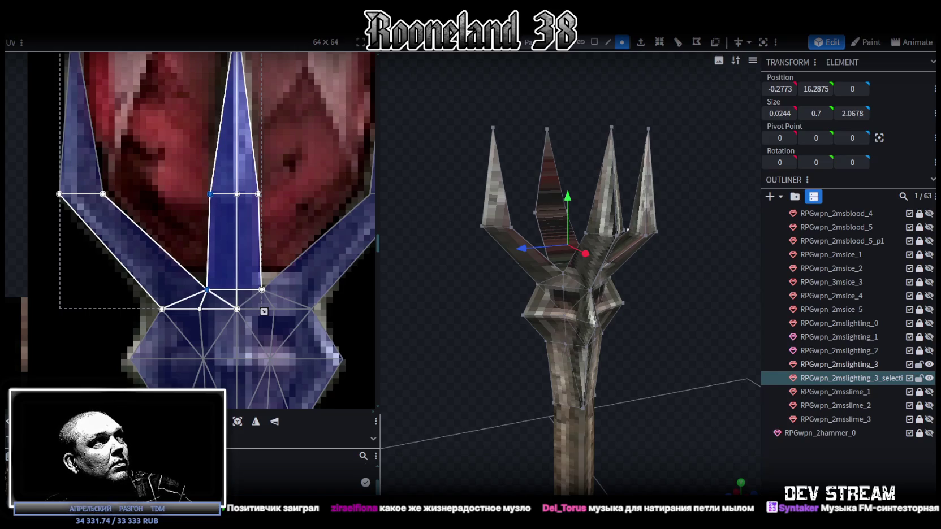
key("Right")
left_click(251, 266)
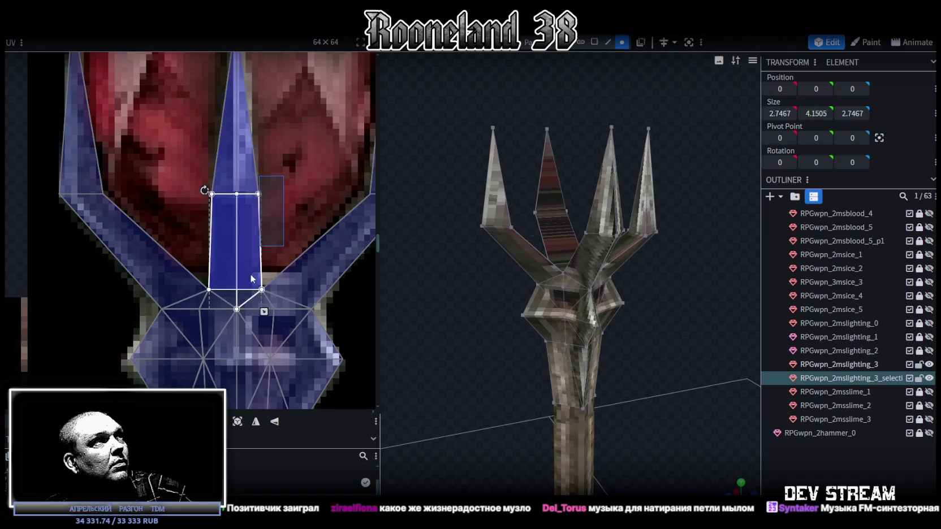
key("Left")
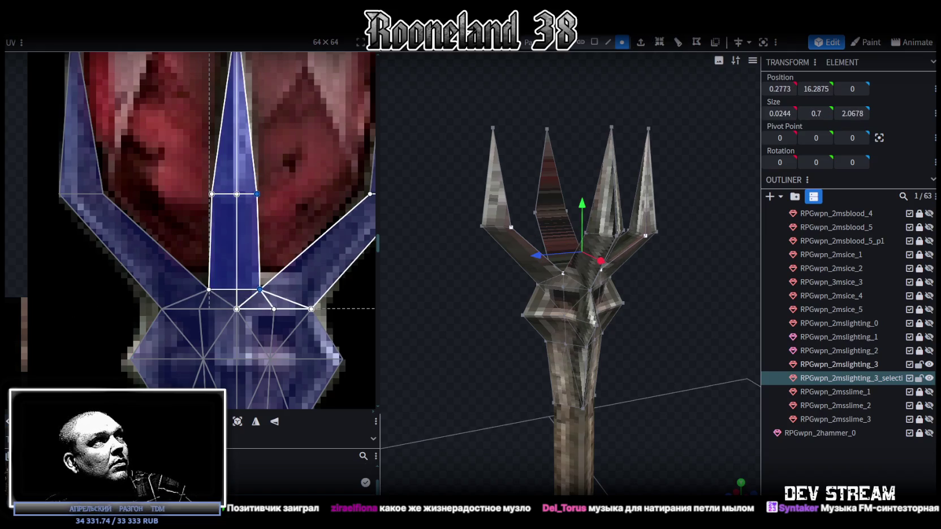
Step: Shift the prong's top tip UV vertex left, then inspect the prongs on the model
scroll(177, 337, "up", 2)
scroll(274, 331, "up", 3)
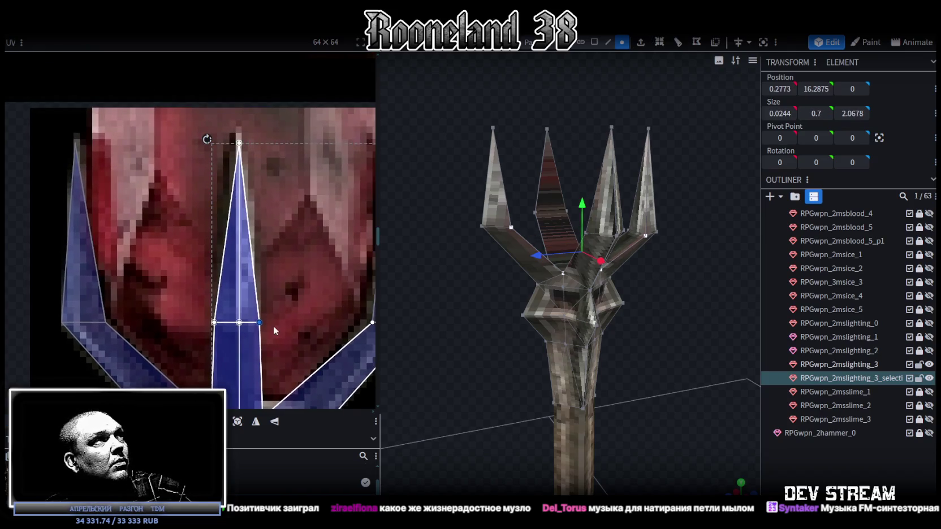
left_click(239, 143)
key("Left")
key("Left")
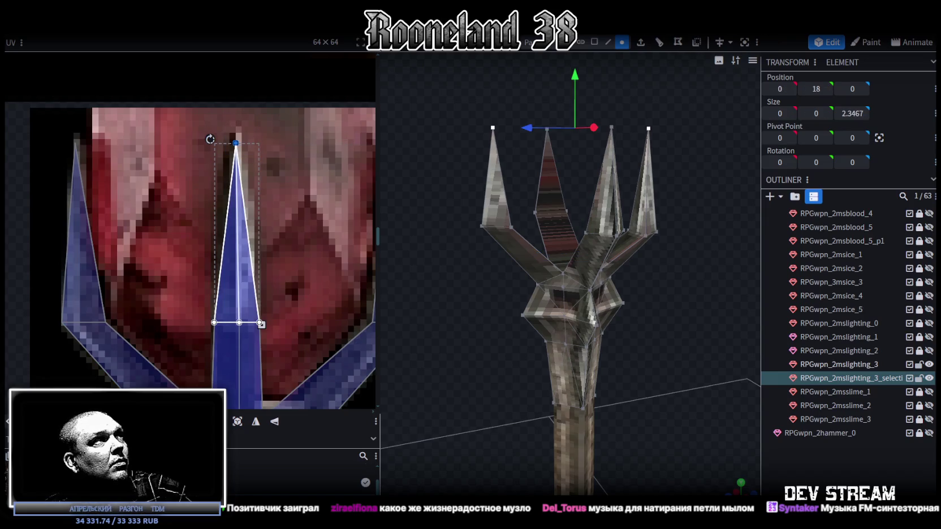
left_click(649, 423)
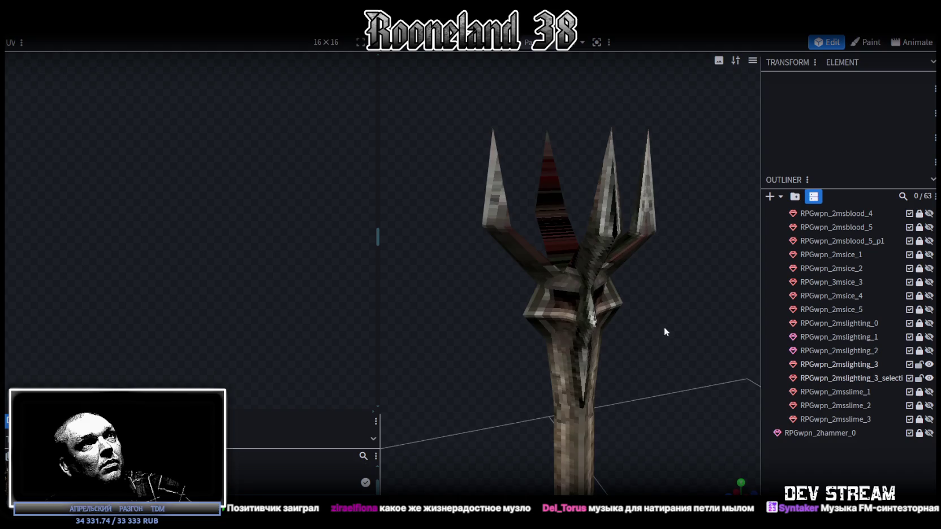
mouse_move(664, 327)
left_mouse_down()
mouse_move(623, 370)
mouse_move(482, 343)
mouse_move(428, 372)
mouse_move(520, 177)
mouse_move(499, 181)
left_mouse_up()
Step: Select a trident head face and switch to an orthographic front view
left_click(491, 184)
left_click(540, 251)
left_click_drag(585, 190, 666, 191)
left_click(621, 194)
mouse_move(688, 253)
left_mouse_down()
mouse_move(622, 188)
mouse_move(472, 165)
left_mouse_up()
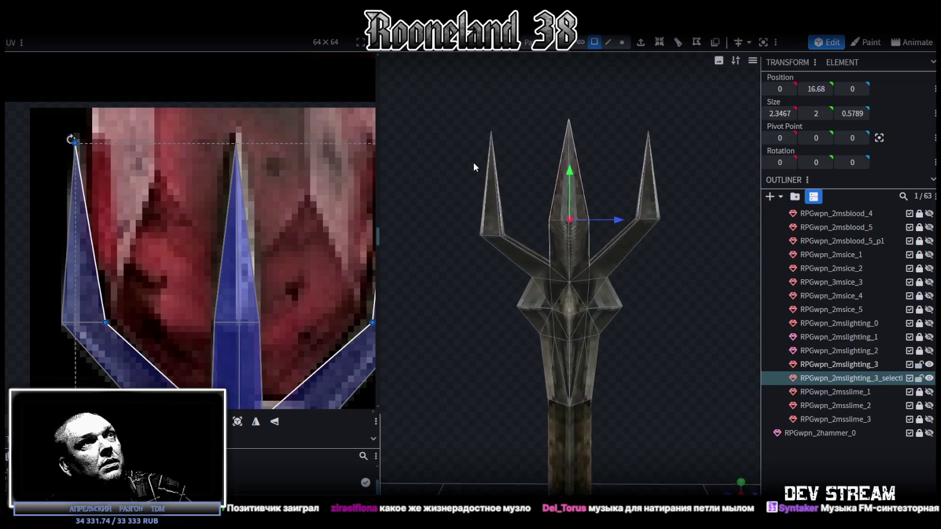
left_click(741, 481)
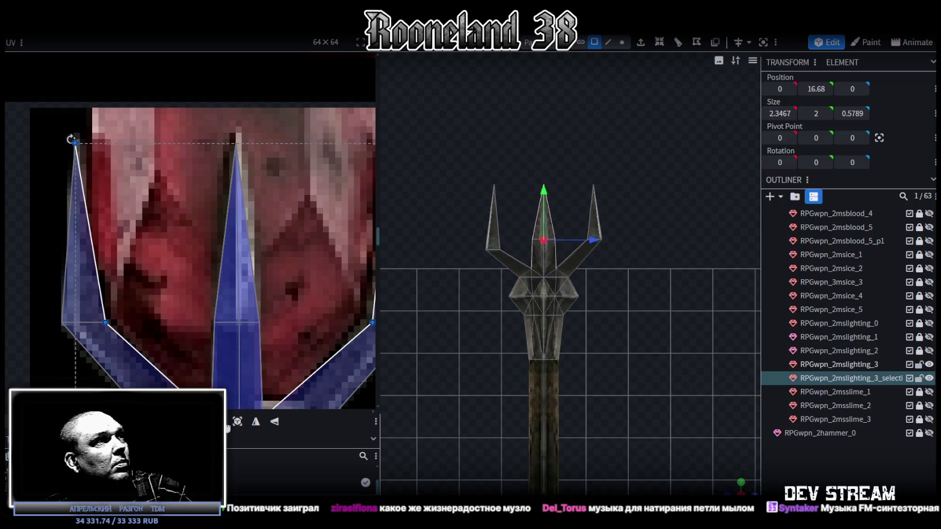
Step: Drag the central tip triangle's UV to align over the other tip UV on the texture
scroll(228, 342, "down", 5)
scroll(248, 322, "down", 2)
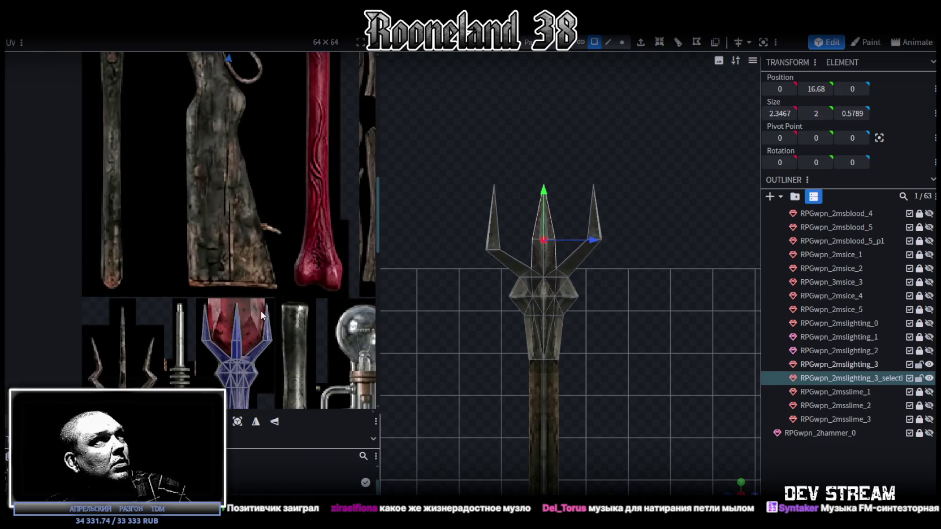
scroll(261, 311, "down", 2)
scroll(250, 266, "down", 1)
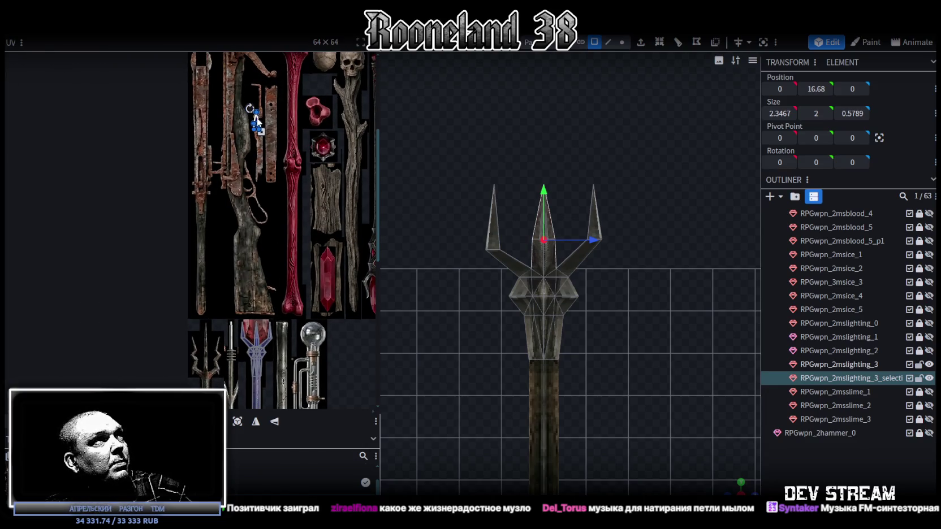
scroll(260, 328, "up", 2)
scroll(249, 316, "up", 3)
scroll(232, 311, "up", 2)
left_click(231, 309)
left_click_drag(230, 307, 188, 286)
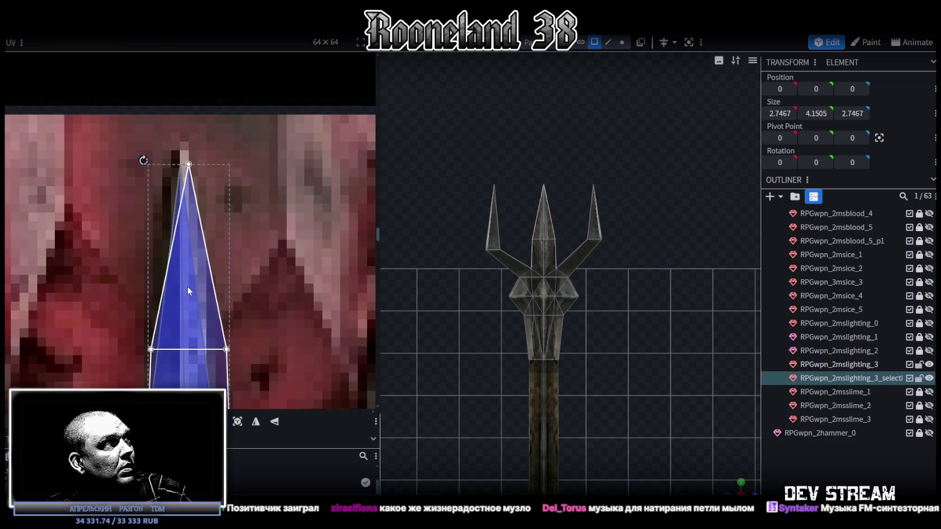
Step: Stretch the UV box below the tip down and narrow it along the central spike
scroll(187, 286, "down", 3)
scroll(233, 326, "up", 2)
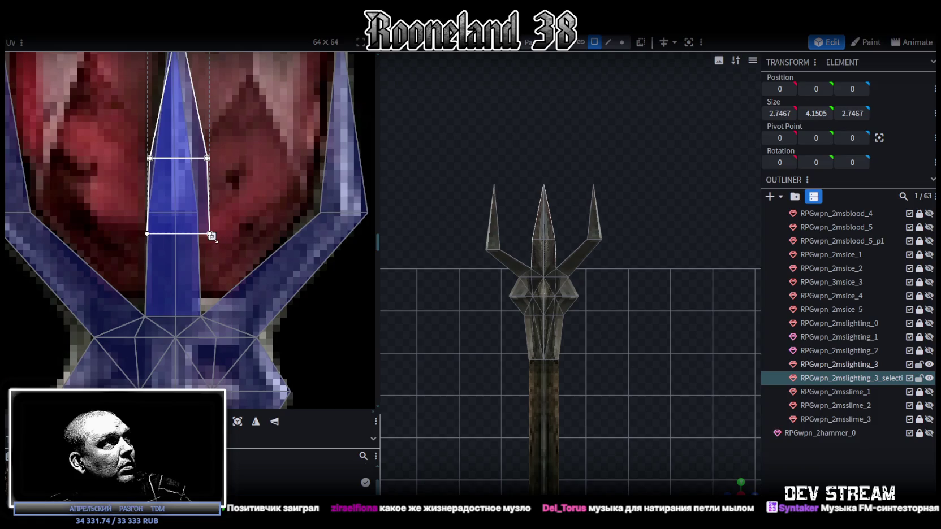
left_click_drag(211, 235, 199, 318)
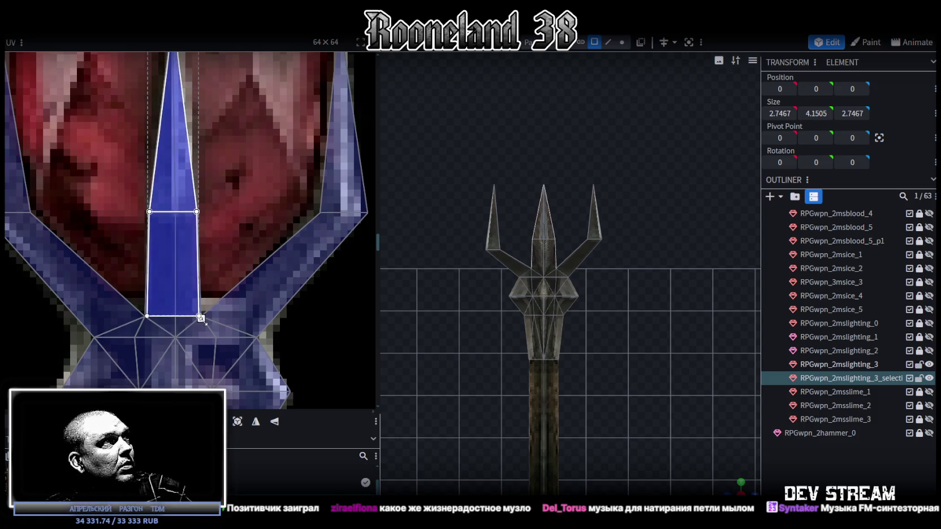
scroll(440, 309, "up", 2)
scroll(741, 483, "up", 2)
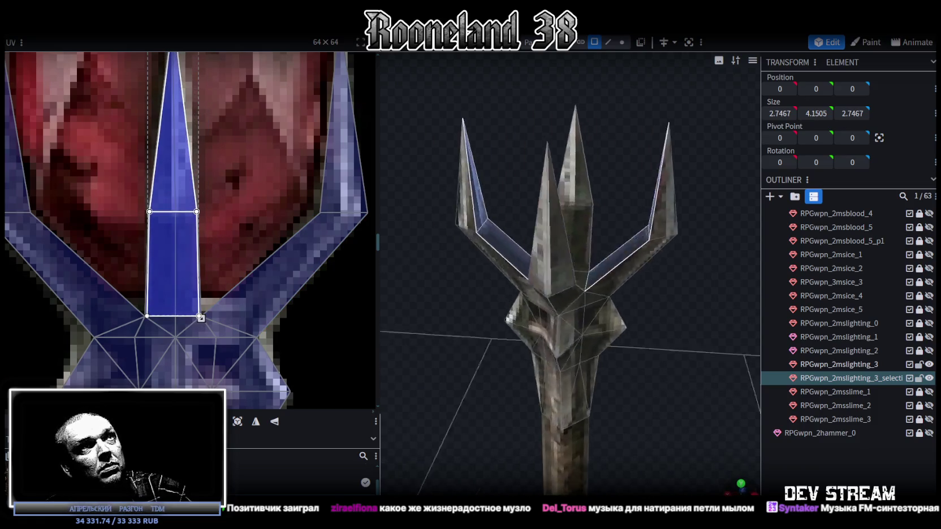
Step: Select another face of the trident head and switch to a top-down orthographic view
left_click(700, 378)
mouse_move(701, 378)
left_mouse_down()
mouse_move(723, 361)
mouse_move(566, 326)
mouse_move(546, 371)
mouse_move(561, 375)
mouse_move(512, 297)
mouse_move(610, 384)
mouse_move(549, 290)
mouse_move(560, 400)
mouse_move(754, 469)
left_mouse_up()
left_click(541, 296)
left_click(525, 302)
left_click(740, 482)
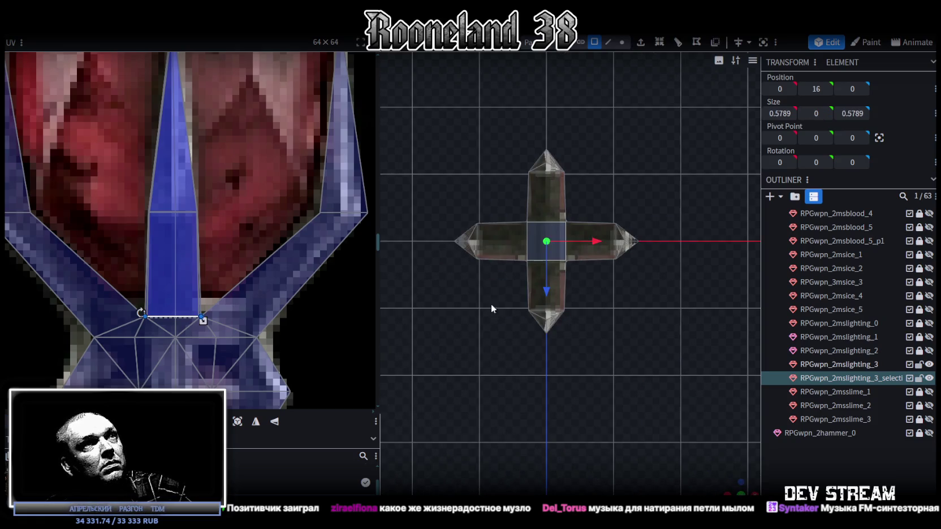
Step: Move the small square centre face's UV down onto the blue staff shaft below the head bulb
scroll(209, 203, "down", 5)
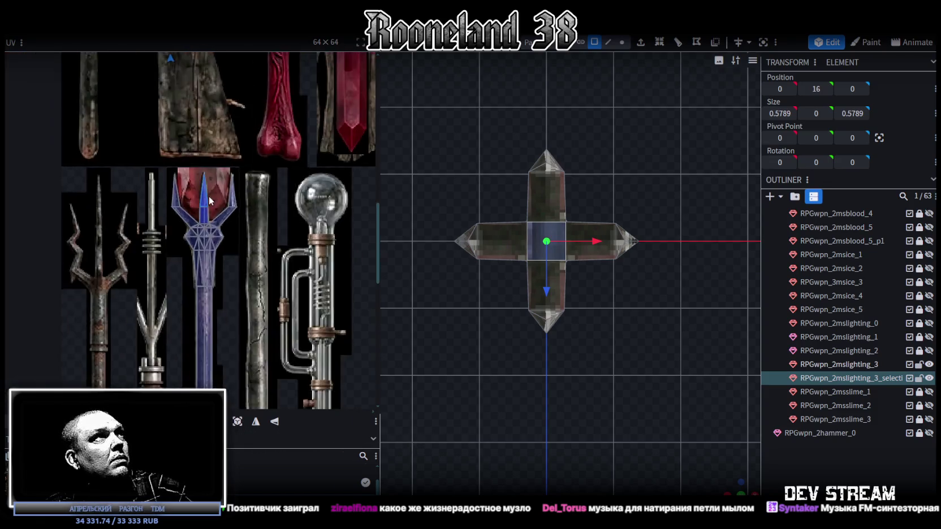
scroll(210, 201, "down", 3)
middle_click_drag(209, 201, 249, 379)
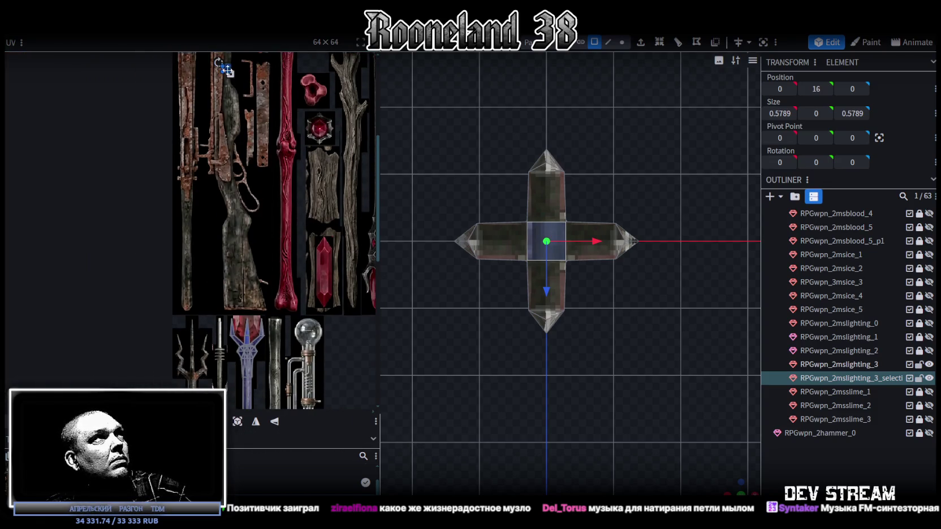
left_click(260, 353)
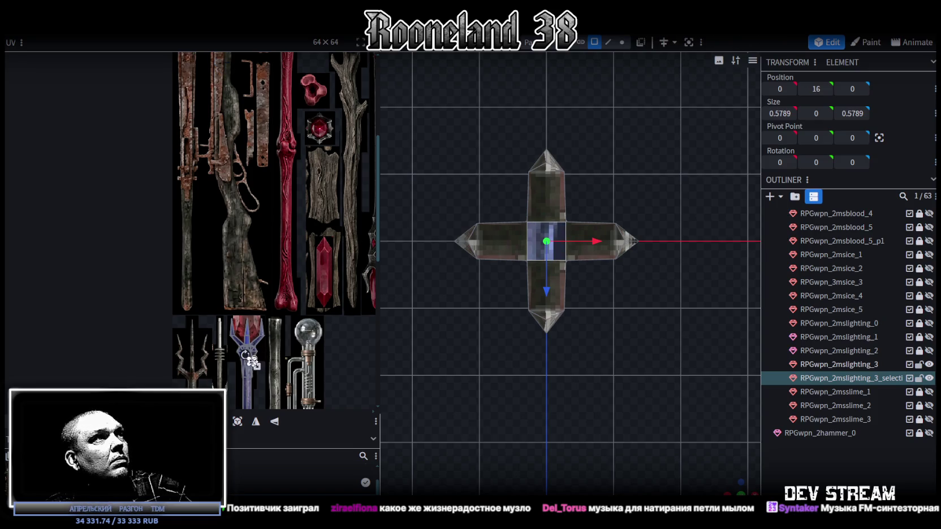
scroll(266, 317, "up", 5)
left_click_drag(268, 304, 203, 288)
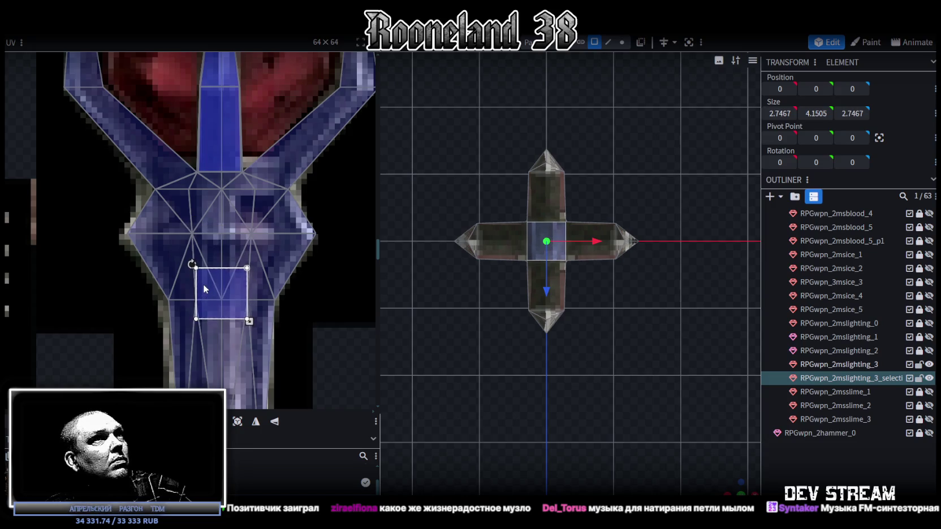
scroll(205, 290, "down", 3)
scroll(226, 282, "down", 2)
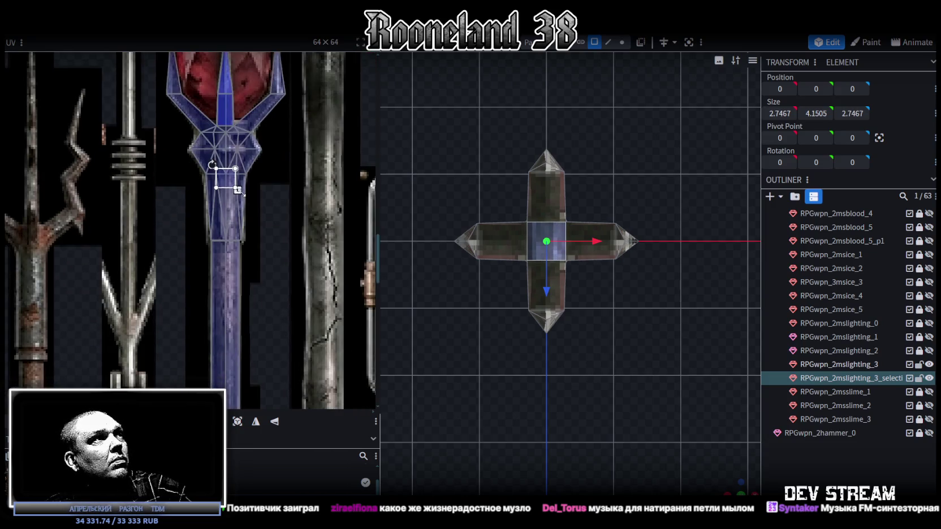
mouse_move(237, 278)
left_mouse_down()
mouse_move(223, 257)
mouse_move(244, 284)
mouse_move(225, 327)
left_mouse_up()
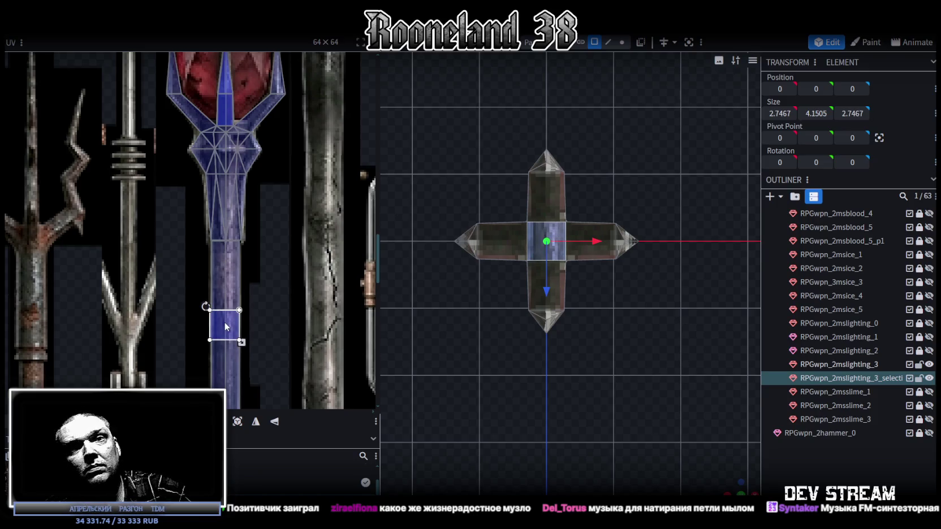
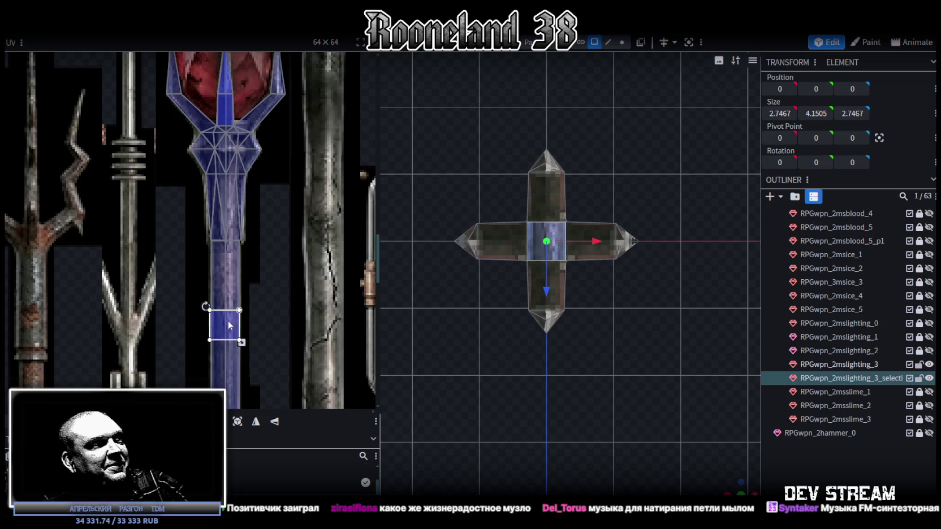
Step: Shrink the centre cube's face UV slightly on the blue shaft texture, then clear the selection
scroll(232, 338, "up", 5)
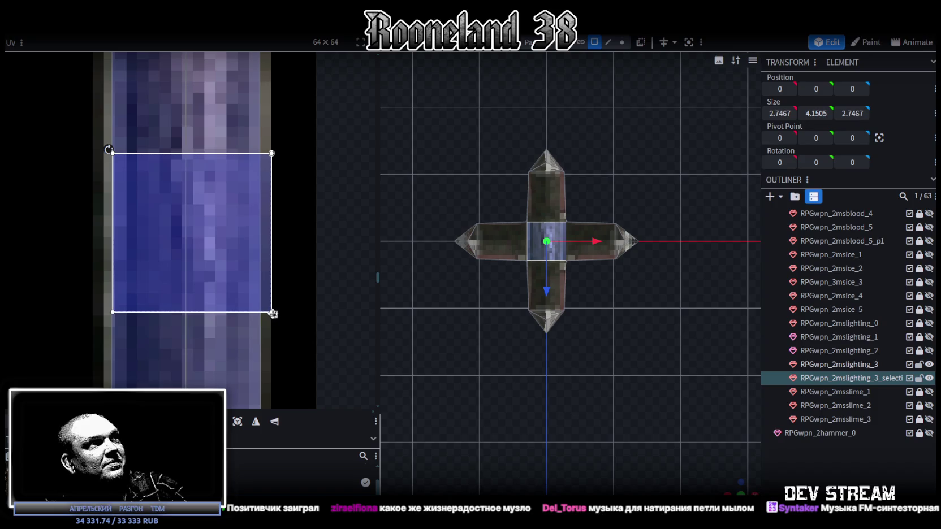
left_click_drag(268, 313, 261, 304)
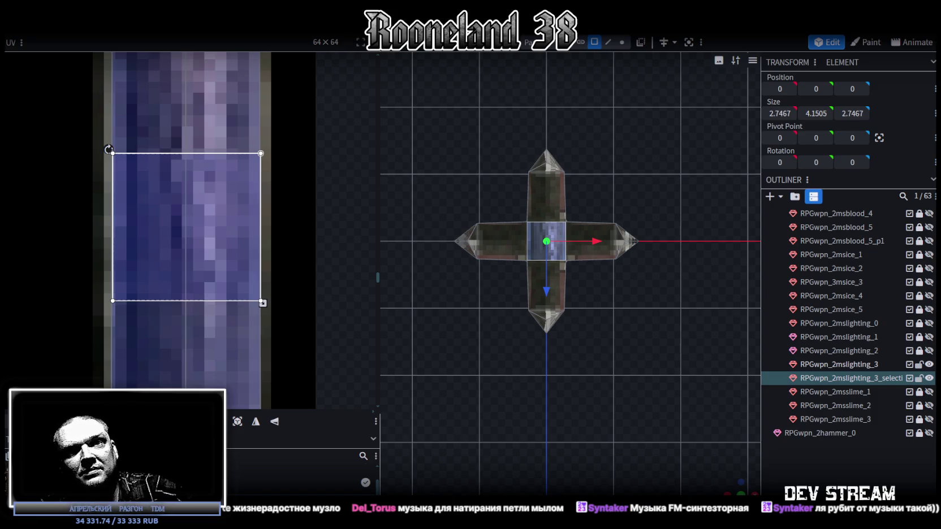
left_click(790, 452)
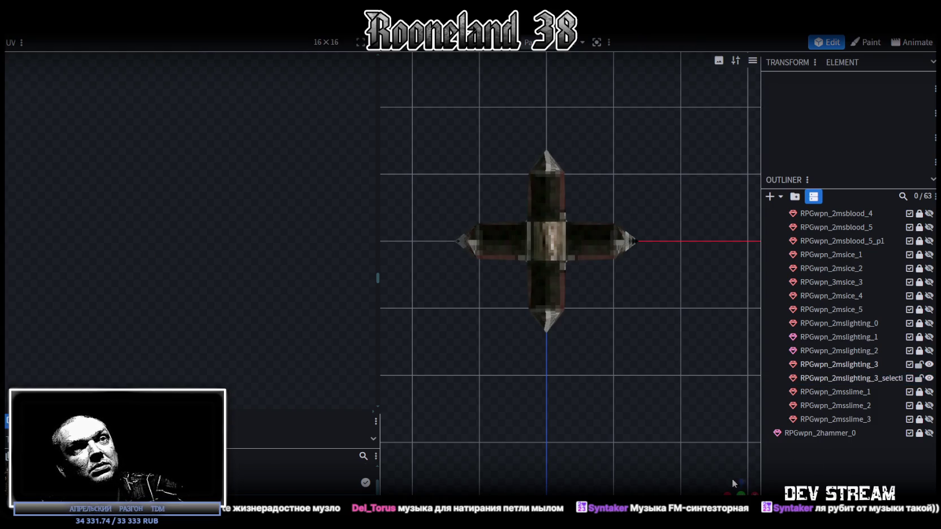
Step: Move the centre cube's face UV onto the upper blade and shrink it to a small patch
left_click_drag(734, 478, 635, 288)
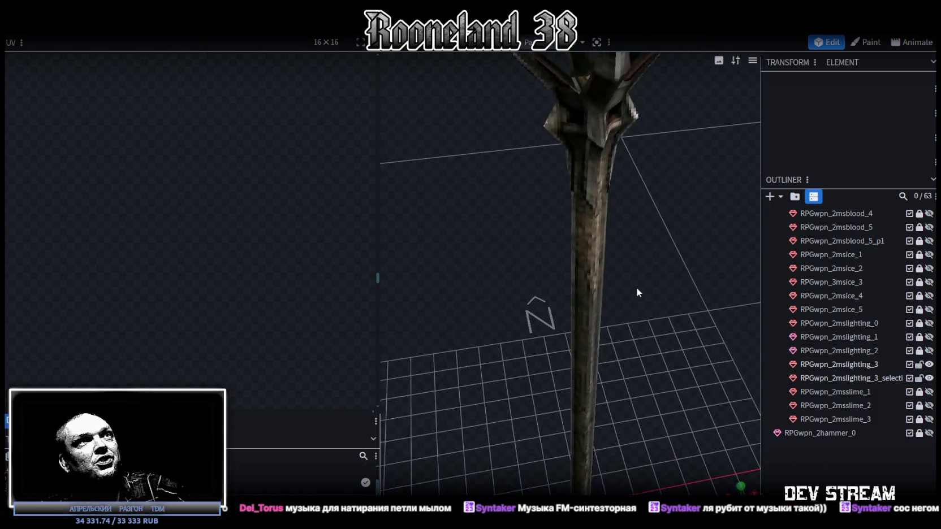
scroll(635, 287, "down", 5)
left_click_drag(636, 307, 583, 339)
left_click(571, 358)
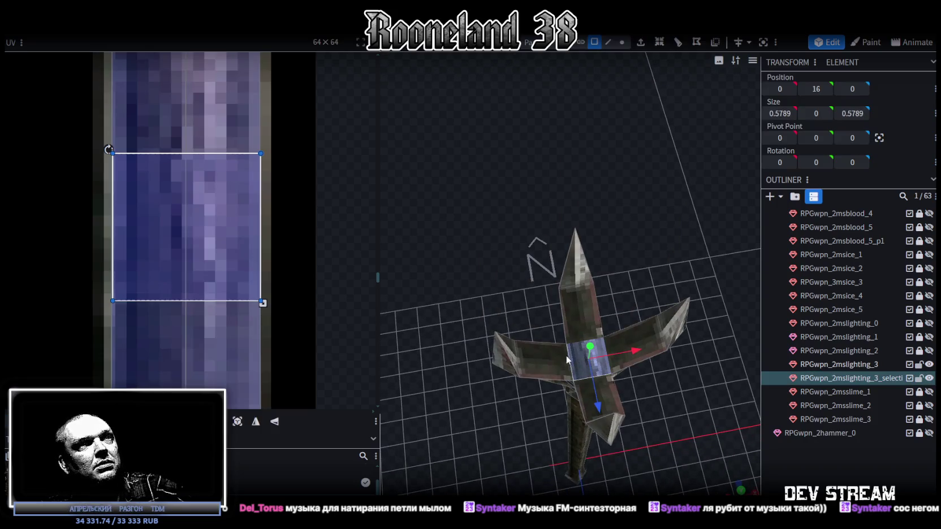
scroll(199, 221, "down", 3)
scroll(199, 215, "down", 2)
scroll(242, 288, "down", 2)
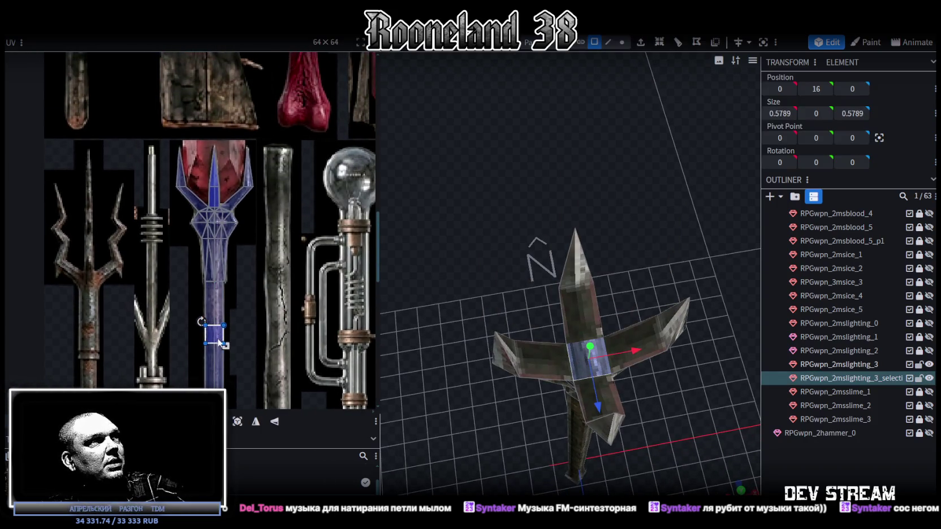
left_click_drag(219, 340, 219, 231)
scroll(219, 232, "up", 5)
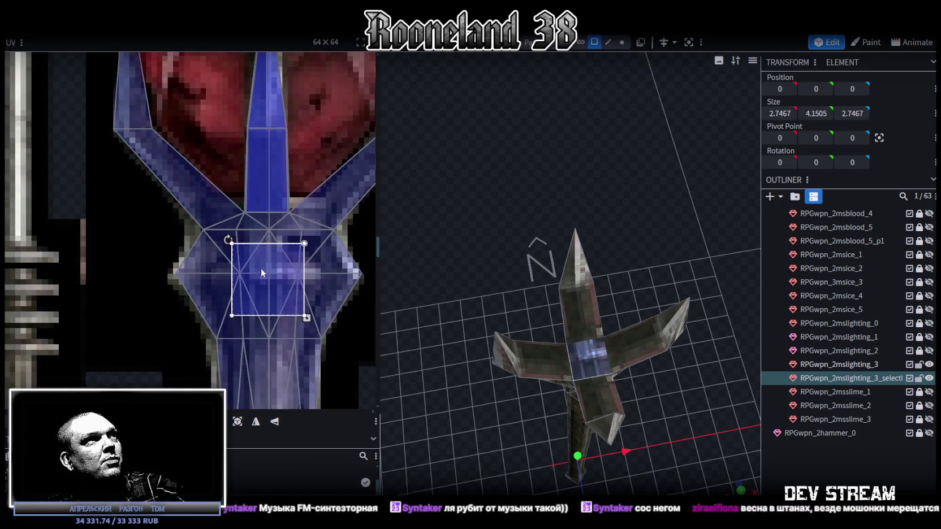
left_click_drag(261, 268, 278, 198)
left_click_drag(323, 249, 285, 209)
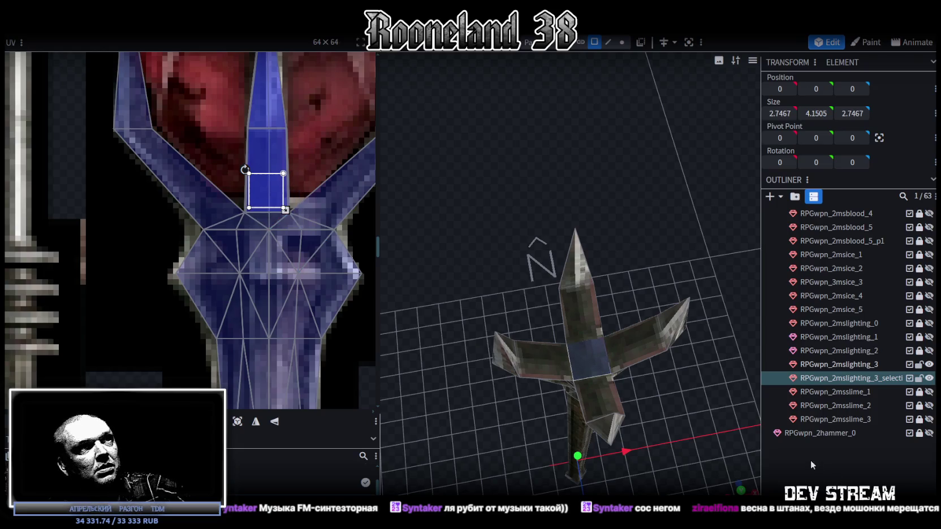
left_click(810, 464)
Step: Reselect the trident element and save the model as RPGweapon.bbmodel
mouse_move(642, 441)
left_mouse_down()
mouse_move(620, 332)
mouse_move(566, 330)
mouse_move(585, 423)
mouse_move(649, 395)
left_mouse_up()
scroll(642, 382, "up", 3)
left_click(605, 270)
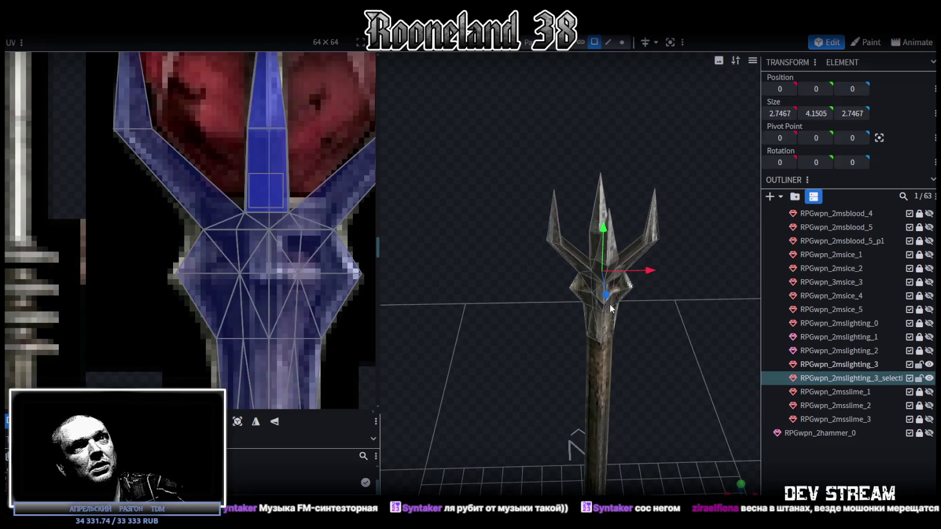
scroll(594, 325, "down", 3)
mouse_move(578, 343)
left_mouse_down()
mouse_move(593, 371)
mouse_move(604, 227)
mouse_move(651, 202)
mouse_move(626, 241)
mouse_move(597, 224)
mouse_move(609, 214)
mouse_move(594, 263)
mouse_move(616, 331)
mouse_move(624, 252)
mouse_move(636, 288)
mouse_move(628, 305)
mouse_move(653, 308)
mouse_move(626, 308)
left_mouse_up()
key("ctrl+s")
Step: Add the RPGwpn_2mslighting_3 mesh to the current selection
scroll(628, 290, "up", 2)
scroll(636, 282, "up", 1)
scroll(577, 290, "up", 3)
scroll(601, 312, "up", 3)
scroll(653, 308, "down", 5)
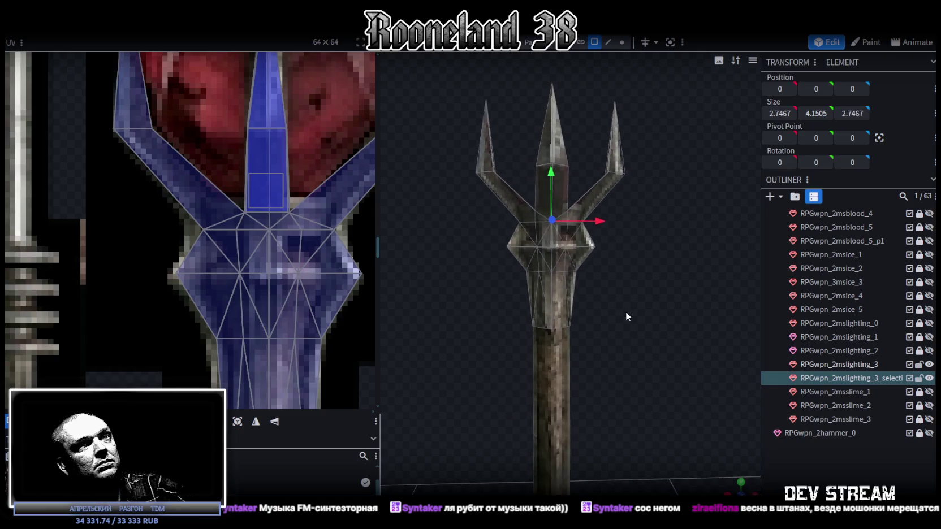
left_click(882, 364, "ctrl")
Step: Merge the centre cross into the trident mesh and weld its overlapping vertices
right_click(866, 379)
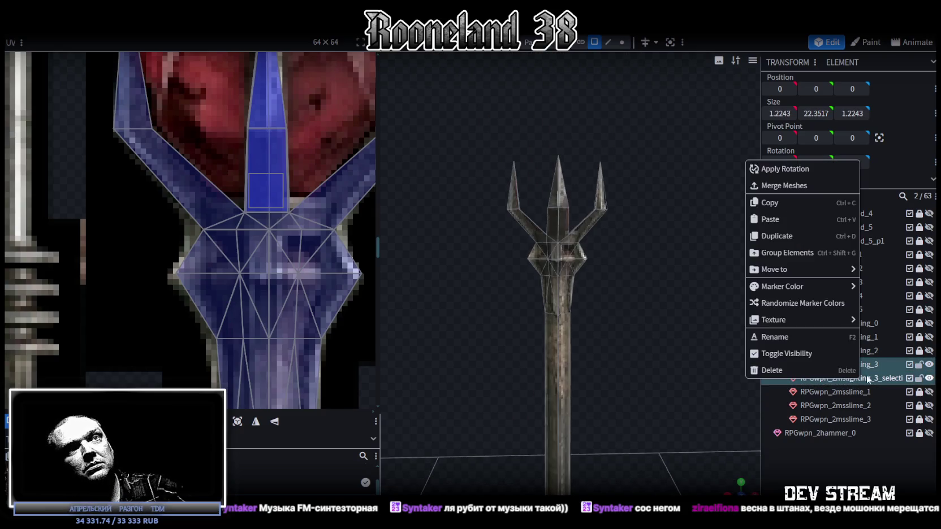
left_click(784, 186)
scroll(709, 274, "down", 5)
left_click(622, 42)
scroll(618, 208, "down", 2)
left_click_drag(554, 236, 548, 235)
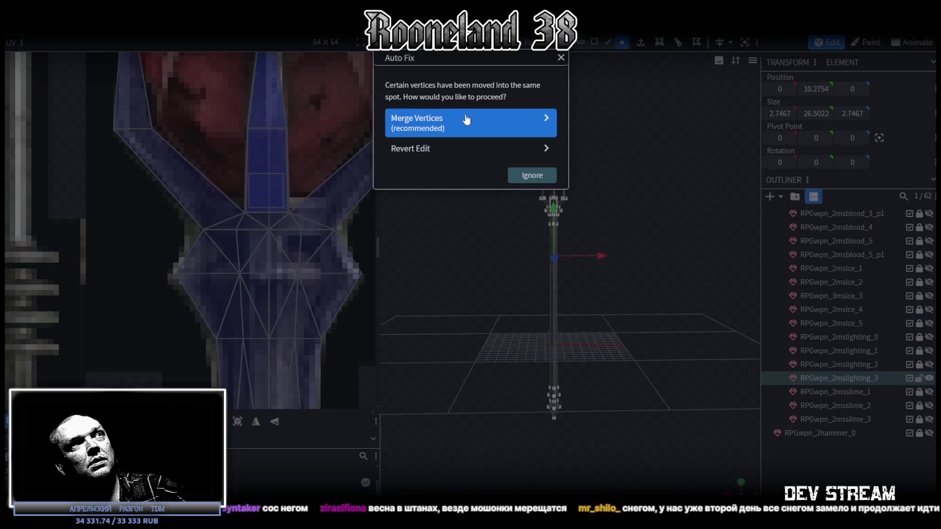
left_click(468, 120)
Step: Inspect the merged trident from several angles and save the model
mouse_move(635, 276)
left_mouse_down()
mouse_move(654, 349)
mouse_move(686, 346)
mouse_move(605, 252)
mouse_move(571, 243)
left_mouse_up()
scroll(255, 187, "down", 2)
scroll(248, 173, "down", 2)
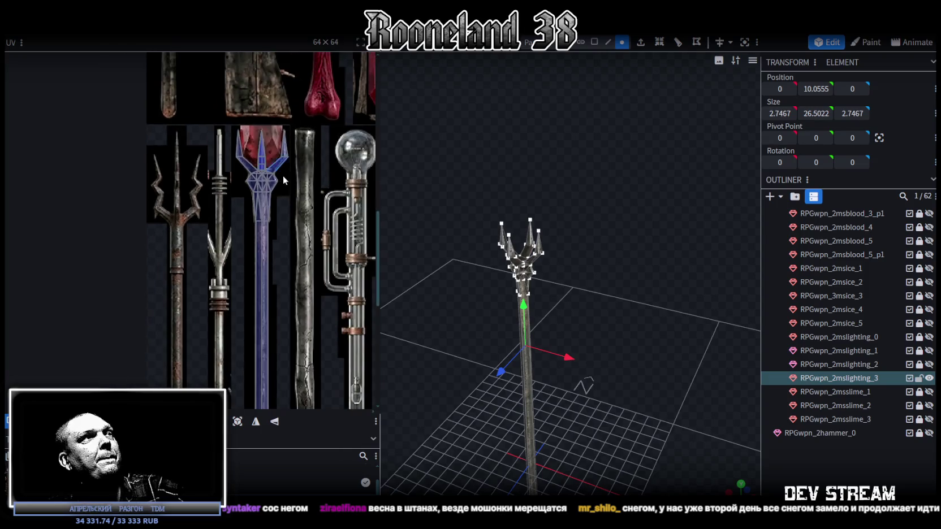
scroll(282, 175, "down", 2)
scroll(263, 217, "down", 1)
scroll(263, 217, "up", 1)
mouse_move(557, 227)
left_mouse_down()
mouse_move(610, 267)
mouse_move(626, 261)
left_mouse_up()
key("ctrl+s")
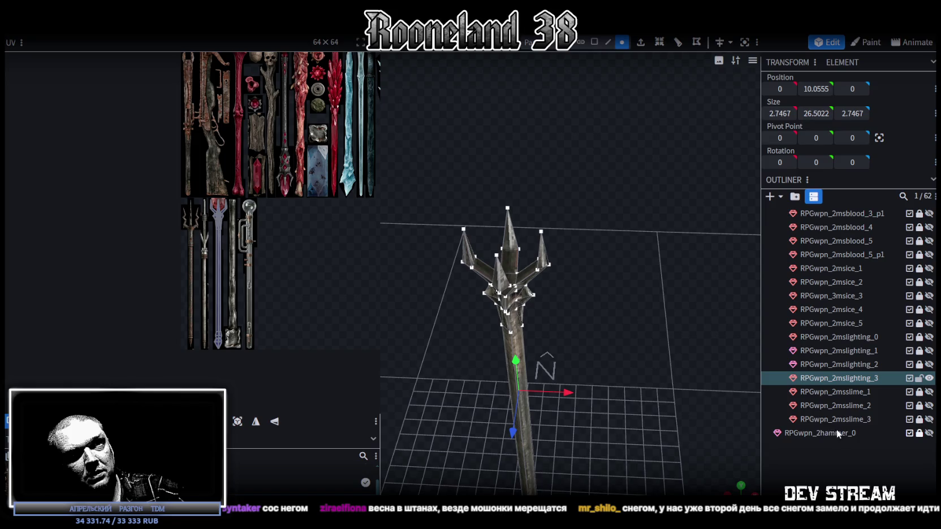
Step: Copy and paste a face at the trident head's centre, raising it 0.25 to height 16.25
mouse_move(633, 317)
left_mouse_down()
mouse_move(597, 314)
mouse_move(626, 282)
mouse_move(638, 281)
mouse_move(602, 267)
mouse_move(633, 331)
left_mouse_up()
scroll(642, 334, "up", 2)
left_click(594, 41)
left_click(551, 358)
key("ctrl+c")
right_click(554, 356)
left_click(578, 357)
left_click_drag(545, 338, 546, 328)
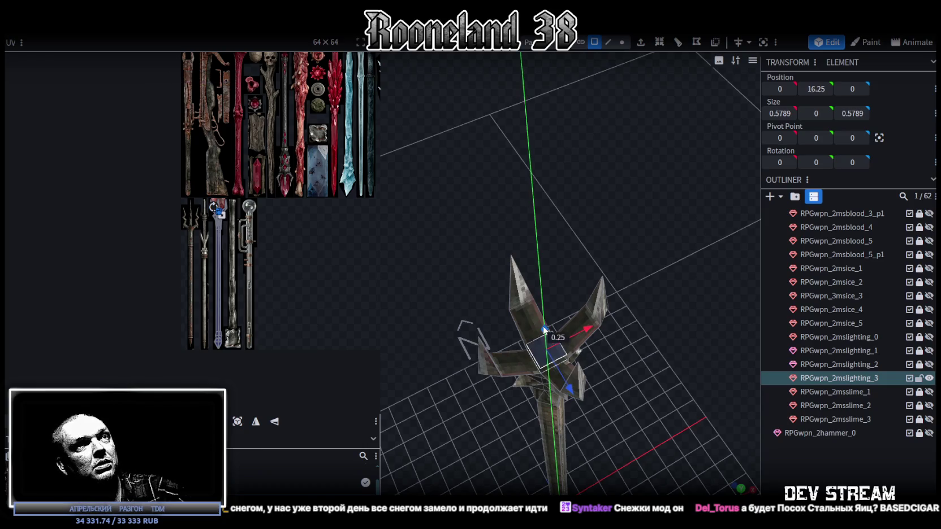
Step: Split the copied face into its own mesh named RPGwpn_2mslighting_3_p1
mouse_move(616, 305)
left_mouse_down()
mouse_move(653, 289)
mouse_move(592, 202)
left_mouse_up()
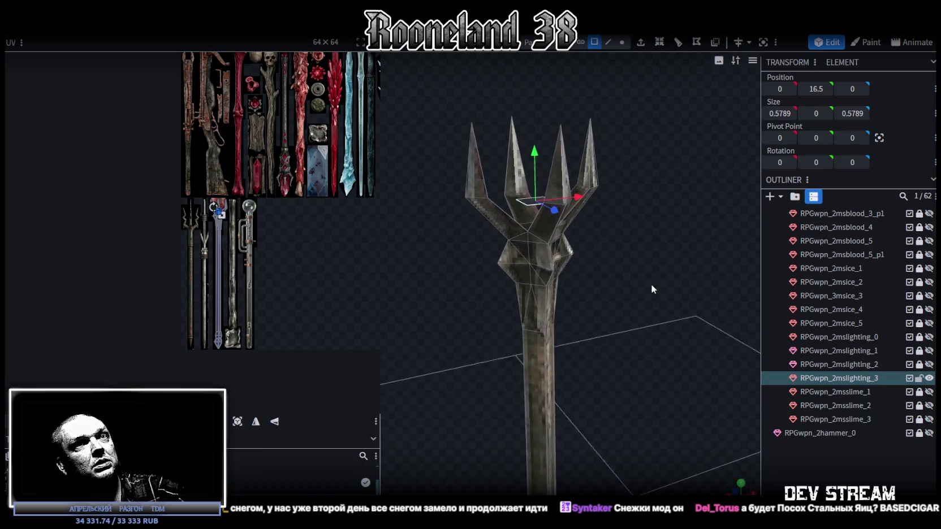
left_click_drag(687, 185, 669, 264)
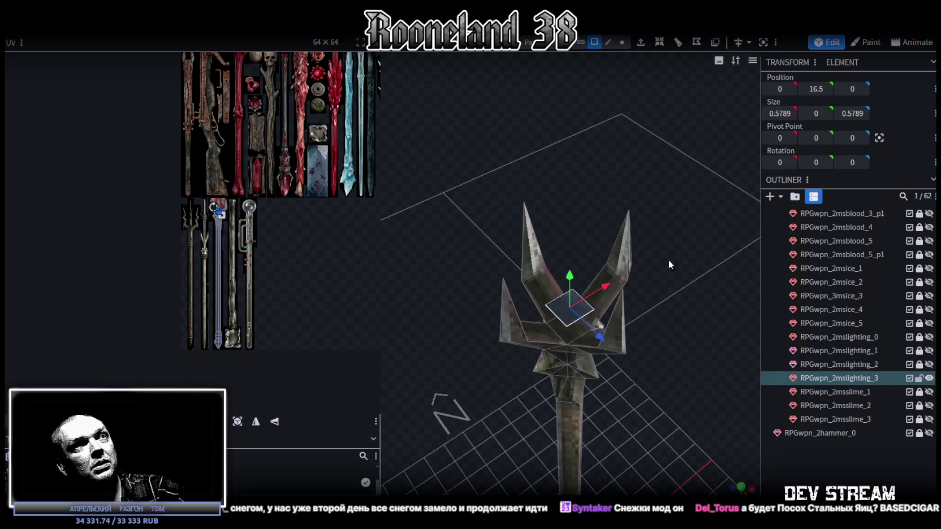
right_click(560, 319)
left_click(608, 322)
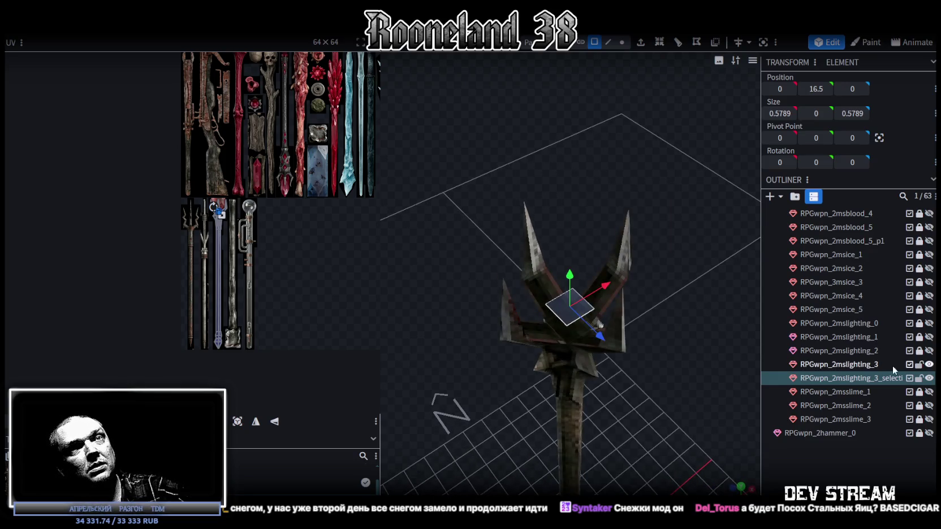
left_click(882, 378)
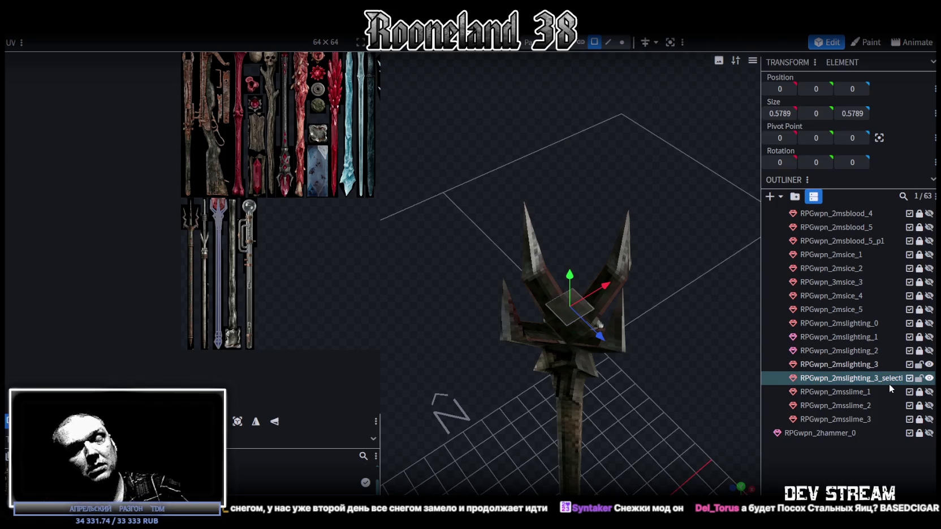
key("BackSpace")
key("BackSpace")
key("BackSpace")
type("p1")
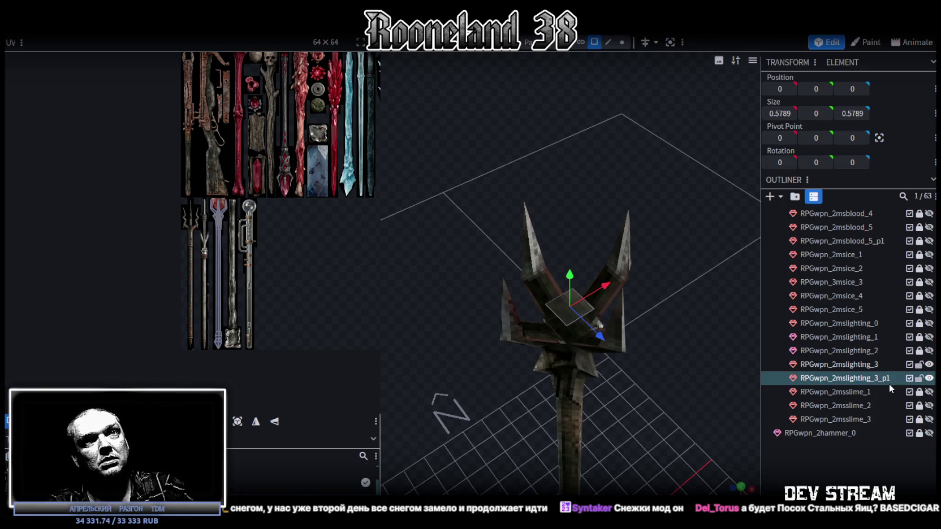
key("Return")
Step: Widen the new piece to 1.5789 along X and lift it above the trident prongs
mouse_move(694, 265)
left_mouse_down()
mouse_move(637, 282)
mouse_move(695, 267)
left_mouse_up()
key("s")
mouse_move(624, 313)
left_mouse_down()
mouse_move(649, 308)
mouse_move(669, 385)
mouse_move(650, 350)
mouse_move(688, 287)
mouse_move(673, 249)
left_mouse_up()
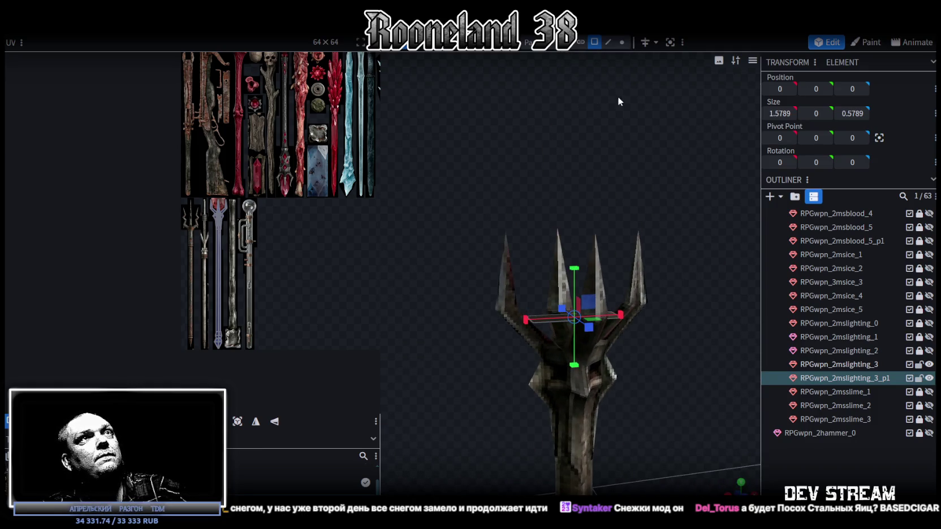
left_click_drag(618, 96, 619, 156)
key("v")
mouse_move(566, 428)
left_mouse_down()
mouse_move(628, 337)
mouse_move(658, 208)
left_mouse_up()
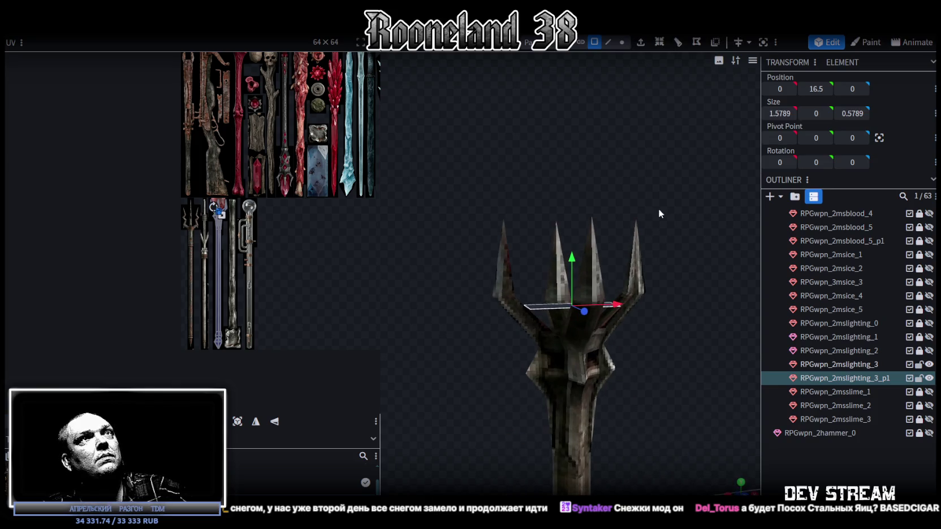
scroll(663, 186, "down", 3)
mouse_move(572, 232)
left_mouse_down()
mouse_move(575, 136)
mouse_move(640, 236)
left_mouse_up()
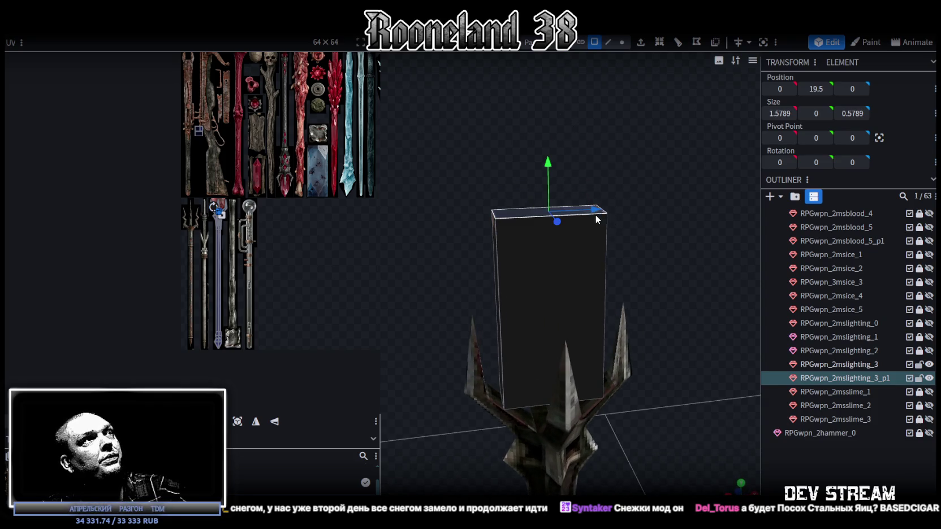
Step: Add a loop cut to the block with Direction 1 and 2 cuts, running horizontally
left_click_drag(623, 199, 615, 177)
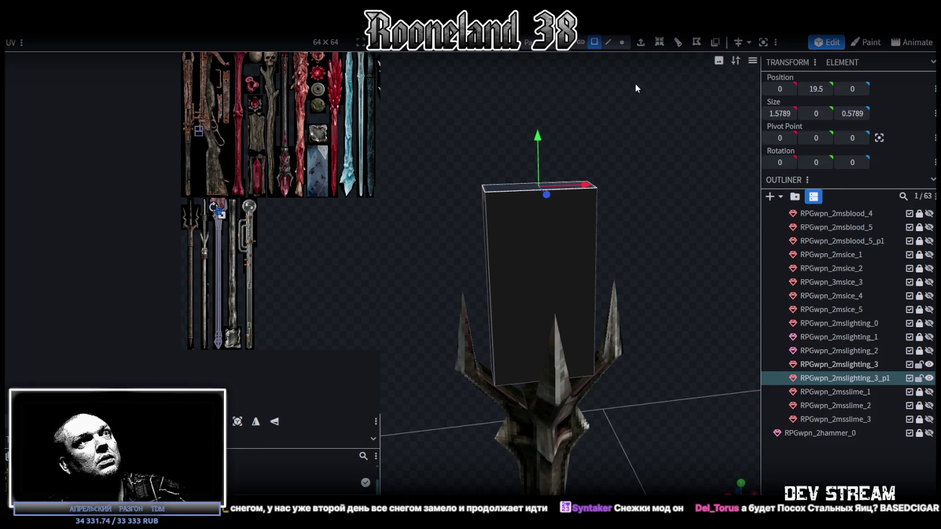
left_click(677, 41)
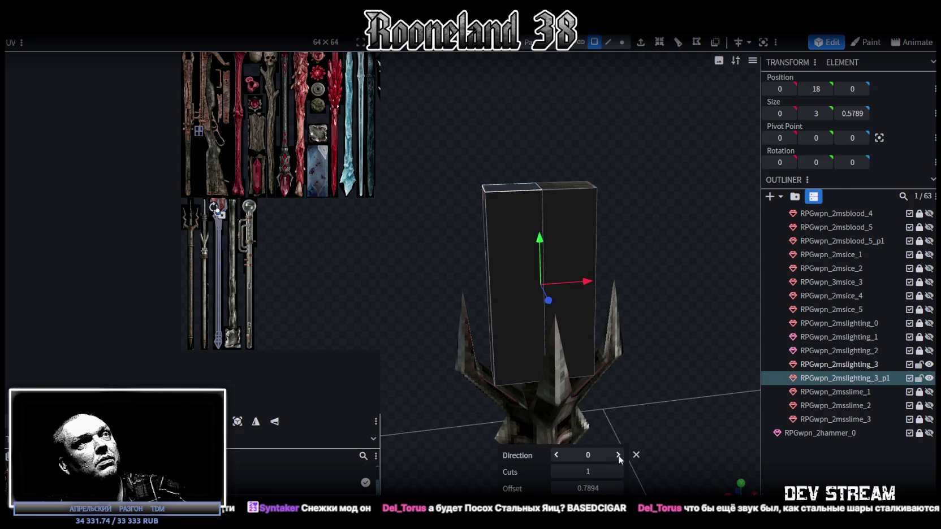
left_click(617, 455)
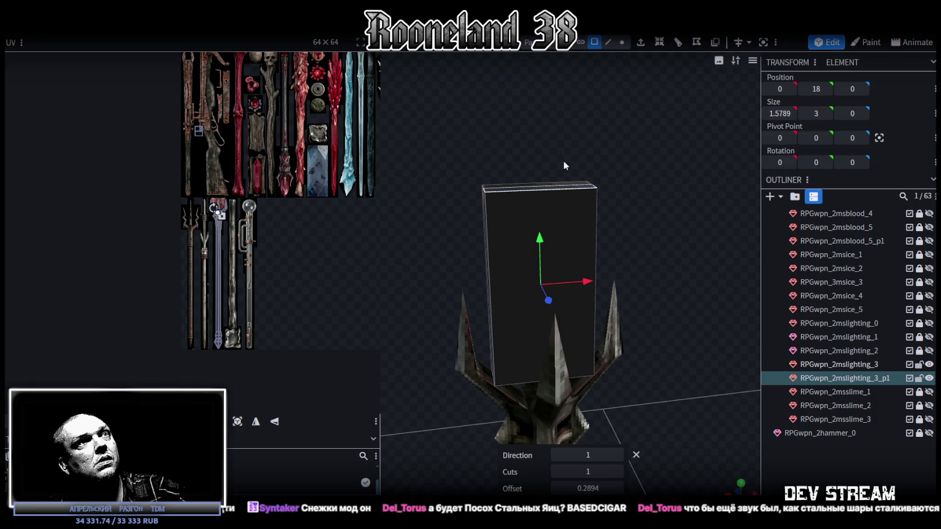
left_click(677, 42)
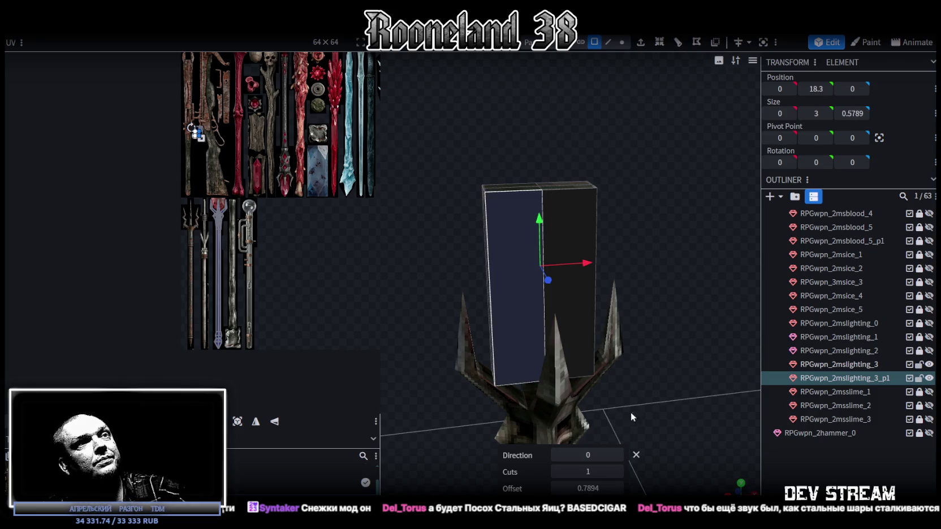
left_click(618, 455)
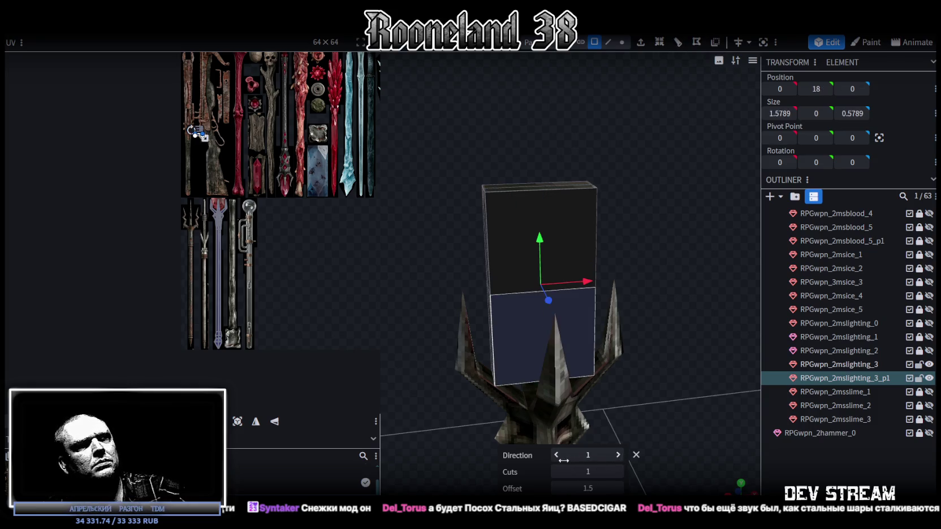
left_click(618, 472)
Step: Select the vertices of the upper loop-cut edge in vertex mode
left_click_drag(737, 279, 676, 243)
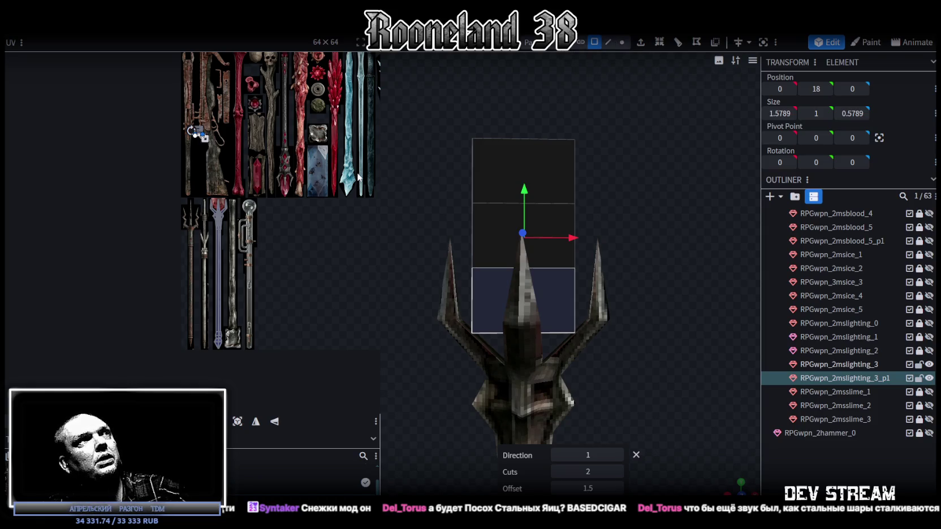
left_click(622, 42)
left_click_drag(446, 189, 595, 217)
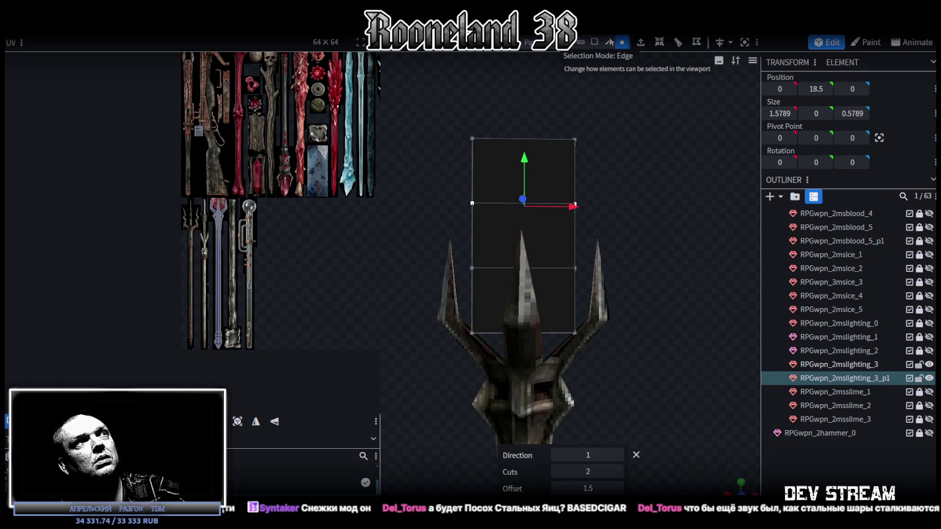
Step: Move the selected edge loop down to Position Y 17.25
left_click_drag(530, 112, 488, 145)
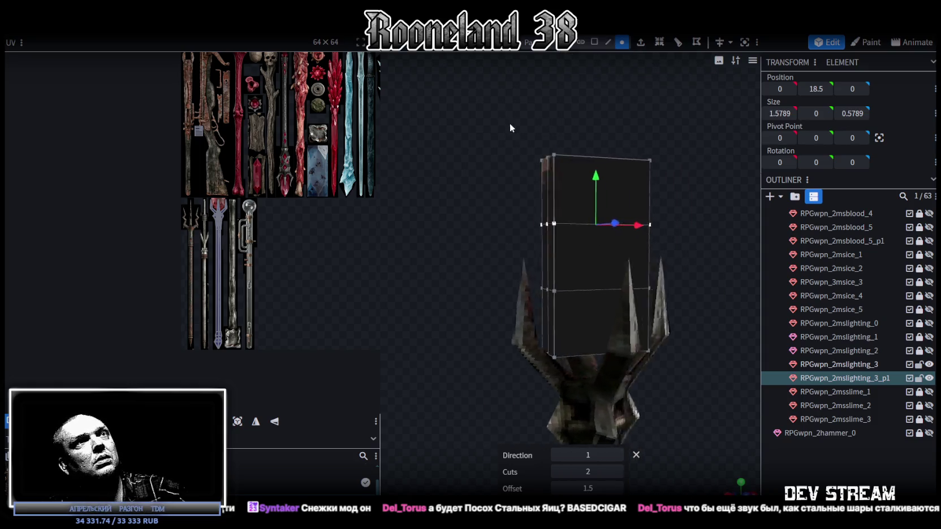
left_click(501, 177)
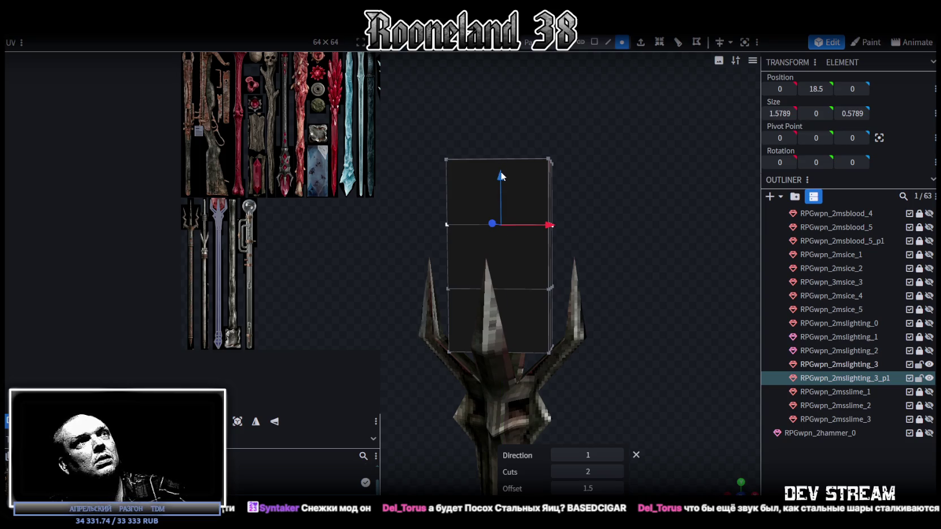
left_click_drag(502, 179, 591, 200)
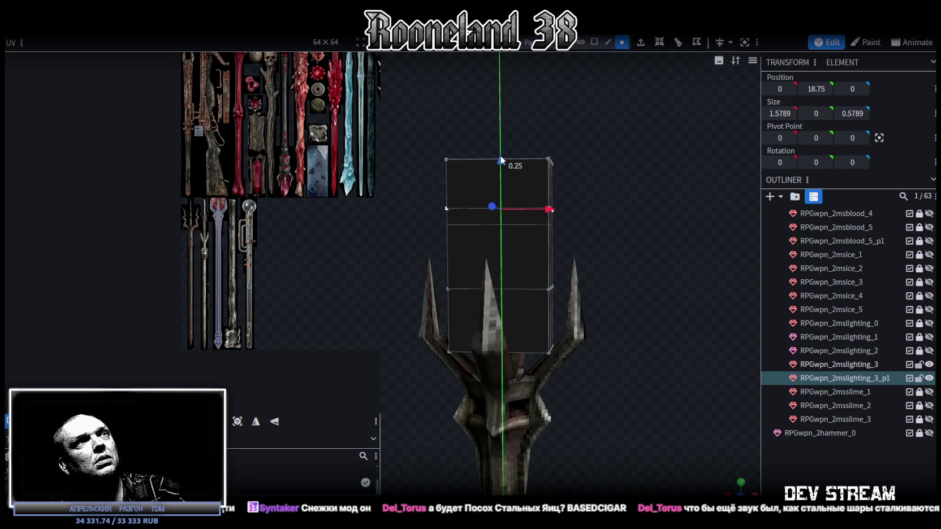
mouse_move(516, 152)
left_mouse_down()
mouse_move(520, 253)
mouse_move(575, 247)
left_mouse_up()
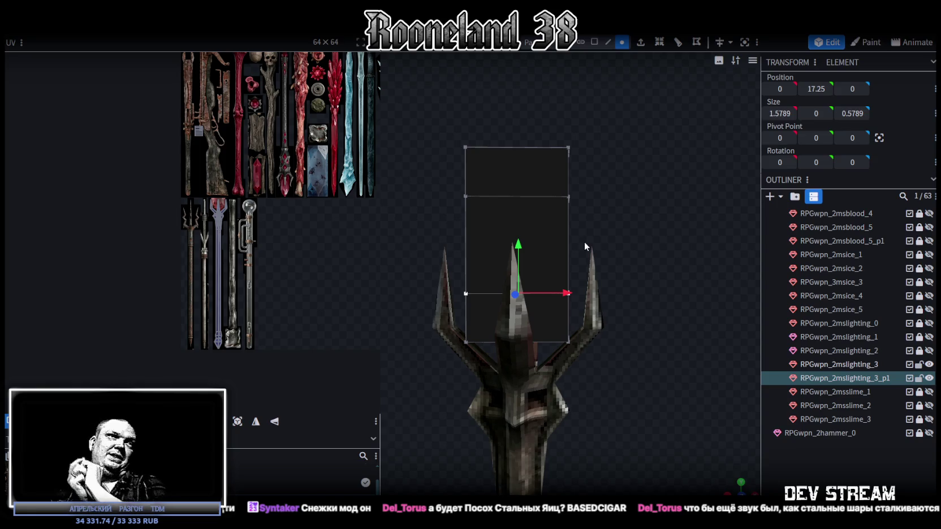
scroll(410, 136, "up", 5)
scroll(493, 163, "down", 3)
Step: Select the box's top edge in edge selection mode
mouse_move(438, 129)
left_mouse_down()
mouse_move(546, 162)
mouse_move(602, 154)
mouse_move(531, 127)
left_mouse_up()
right_click_drag(530, 127, 578, 176)
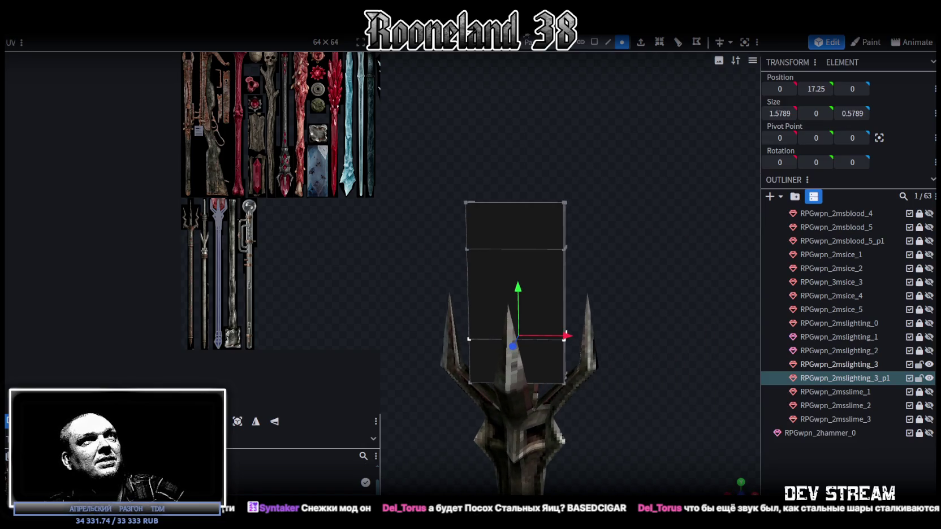
left_click(608, 42)
left_click_drag(532, 143, 511, 180)
left_click(511, 182)
mouse_move(575, 140)
left_mouse_down()
mouse_move(570, 196)
mouse_move(601, 152)
left_mouse_up()
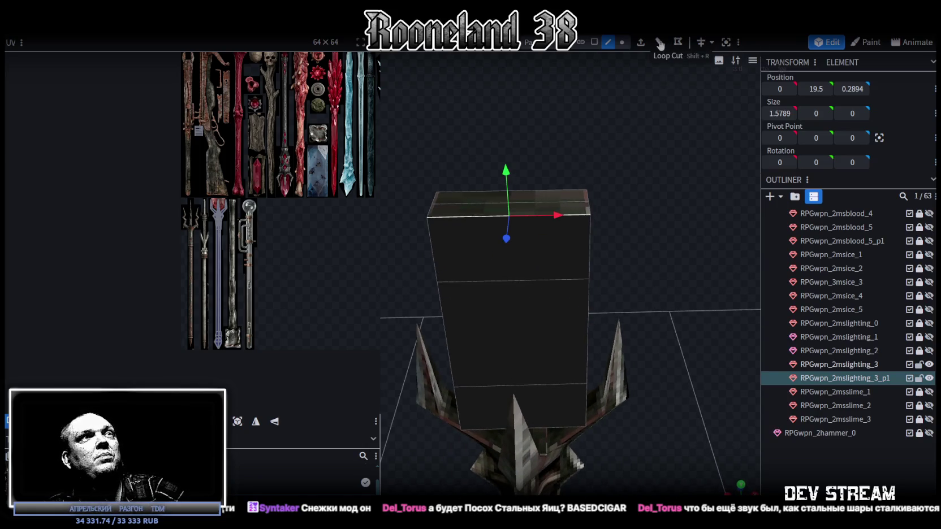
Step: Add two vertical loop cuts to the box
left_click_drag(617, 149, 649, 129)
left_click(677, 42)
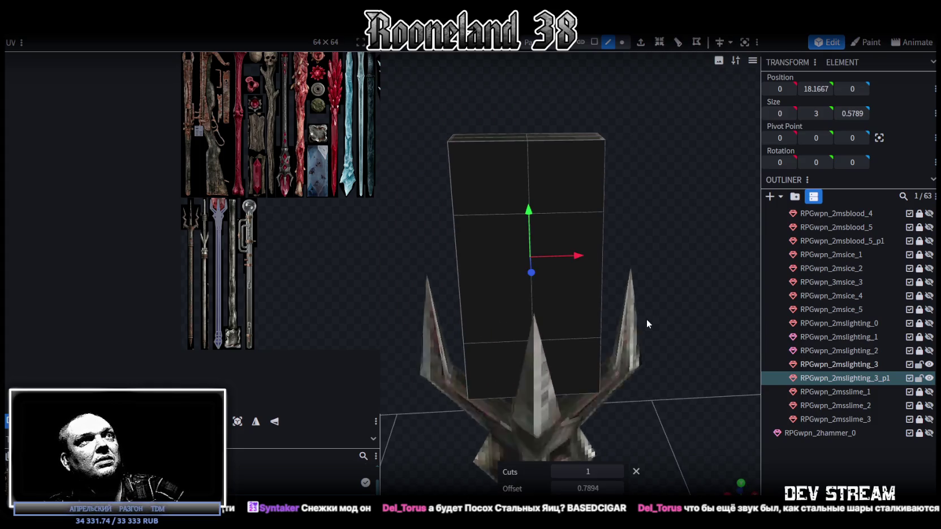
left_click(618, 472)
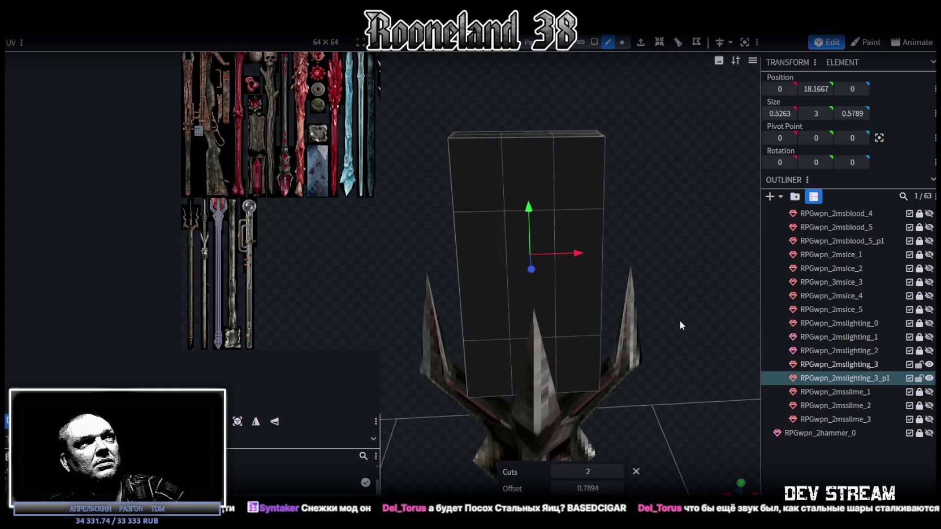
left_click_drag(680, 320, 676, 314)
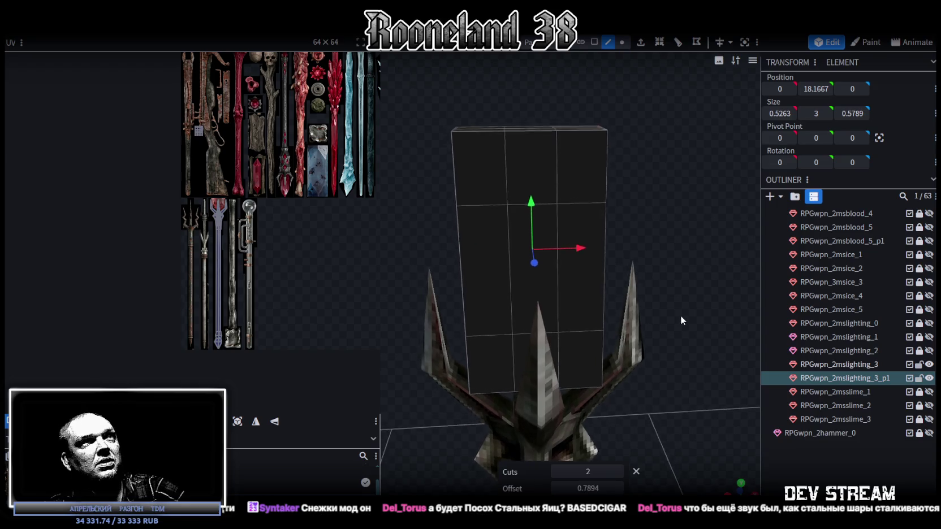
Step: Scale the box's middle column of faces to Size X 1.0263
left_click(593, 42)
left_click_drag(676, 224, 646, 244)
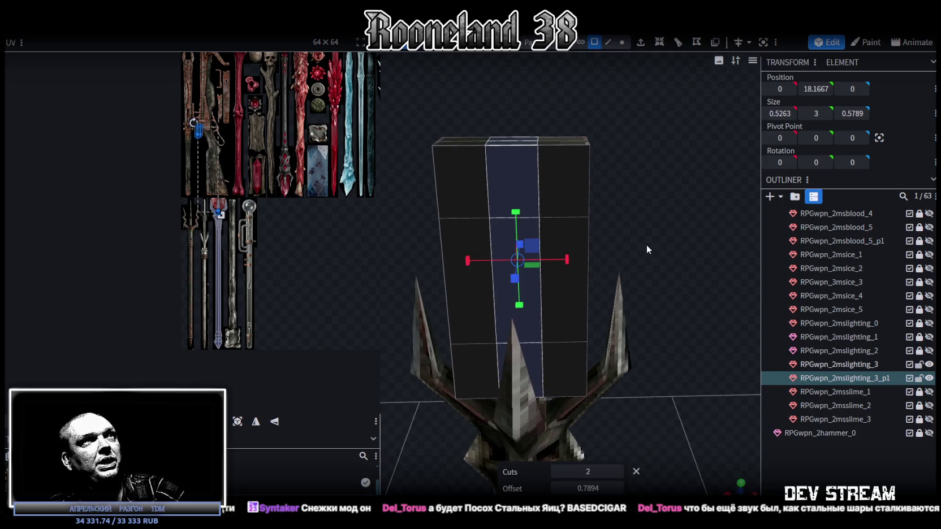
mouse_move(568, 259)
left_mouse_down()
mouse_move(608, 240)
mouse_move(628, 245)
left_mouse_up()
left_click_drag(627, 242, 678, 224)
left_click_drag(615, 226, 616, 222)
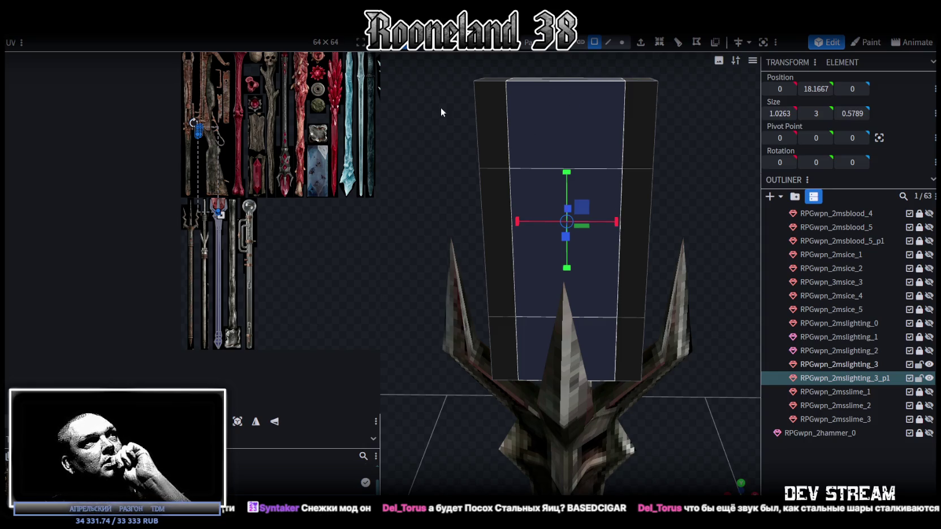
Step: Select the box's top corner vertex in vertex mode
mouse_move(465, 155)
left_mouse_down()
mouse_move(688, 201)
mouse_move(584, 209)
mouse_move(631, 184)
mouse_move(637, 211)
left_mouse_up()
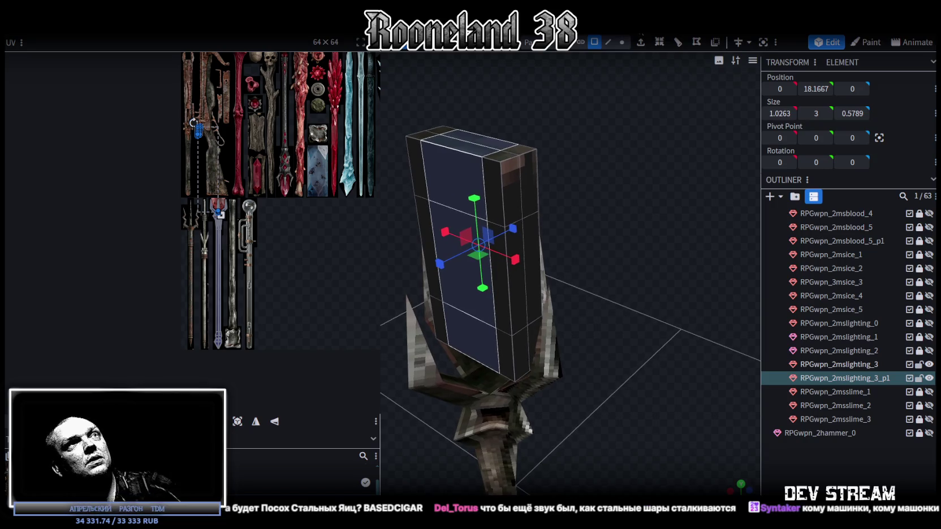
left_click(622, 42)
mouse_move(566, 131)
left_mouse_down()
mouse_move(602, 131)
mouse_move(633, 110)
mouse_move(627, 101)
mouse_move(612, 168)
mouse_move(593, 184)
left_mouse_up()
left_click(624, 102)
Step: Merge the top corner vertices, then merge the left edge's top vertices at their centre
right_click(529, 208)
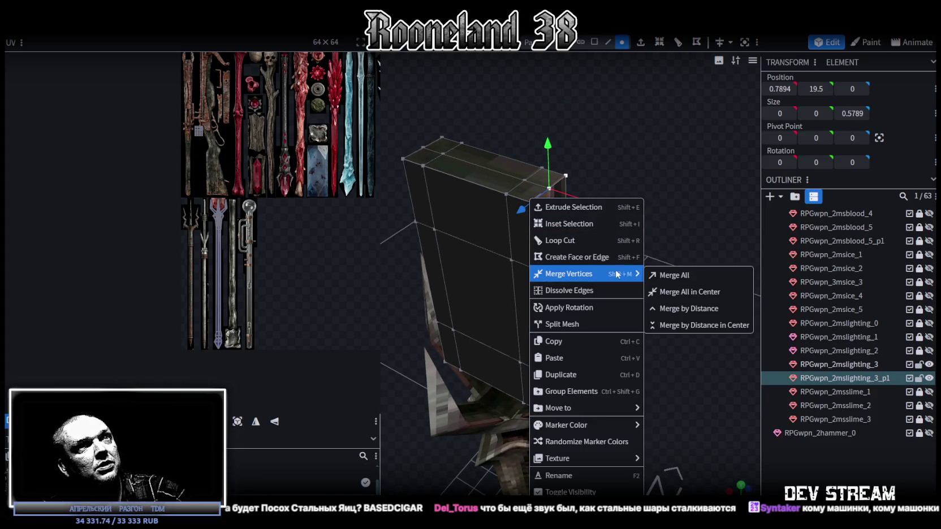
left_click(670, 274)
mouse_move(638, 182)
left_mouse_down()
mouse_move(681, 167)
mouse_move(537, 115)
left_mouse_up()
left_click_drag(480, 118, 522, 204)
right_click(519, 183)
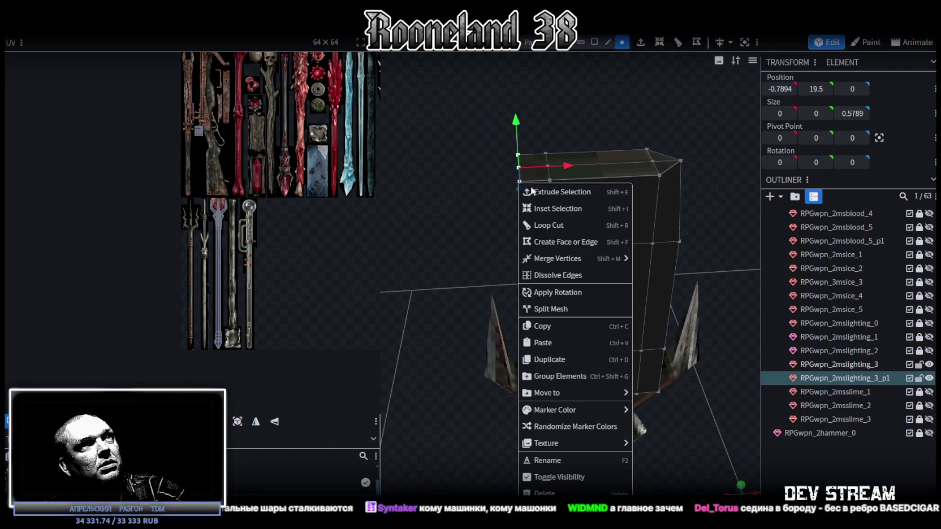
left_click(664, 277)
Step: Merge the top middle vertices into an apex and collapse the top-left corner vertices
mouse_move(641, 113)
left_mouse_down()
mouse_move(634, 92)
mouse_move(636, 180)
mouse_move(634, 142)
left_mouse_up()
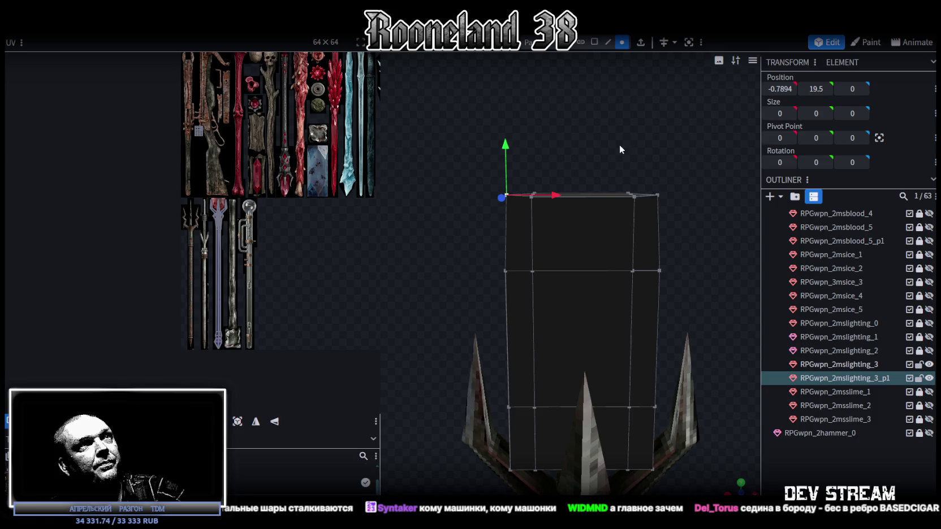
left_click_drag(525, 171, 643, 211)
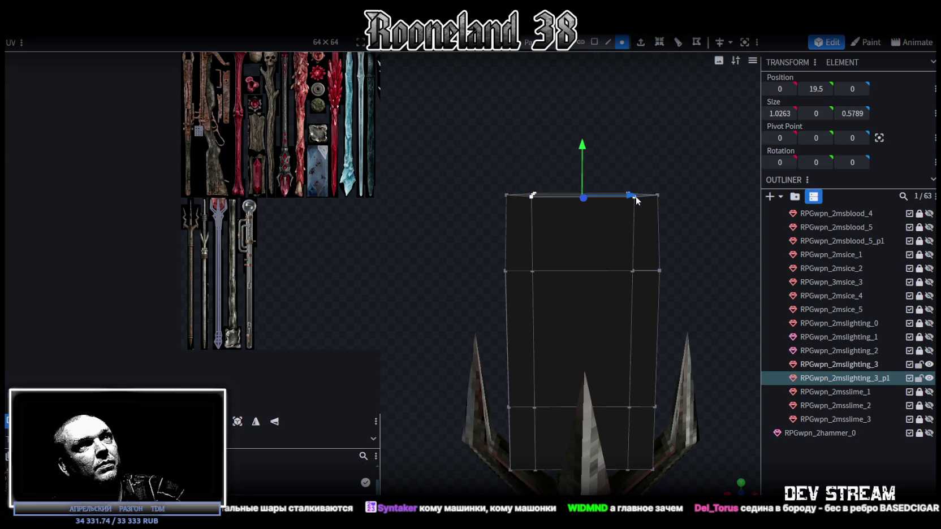
right_click(635, 196)
left_click(773, 291)
mouse_move(635, 149)
left_mouse_down()
mouse_move(625, 159)
mouse_move(656, 140)
mouse_move(606, 167)
mouse_move(693, 119)
mouse_move(755, 120)
mouse_move(589, 162)
mouse_move(522, 137)
mouse_move(465, 131)
mouse_move(482, 136)
mouse_move(466, 137)
mouse_move(479, 152)
left_mouse_up()
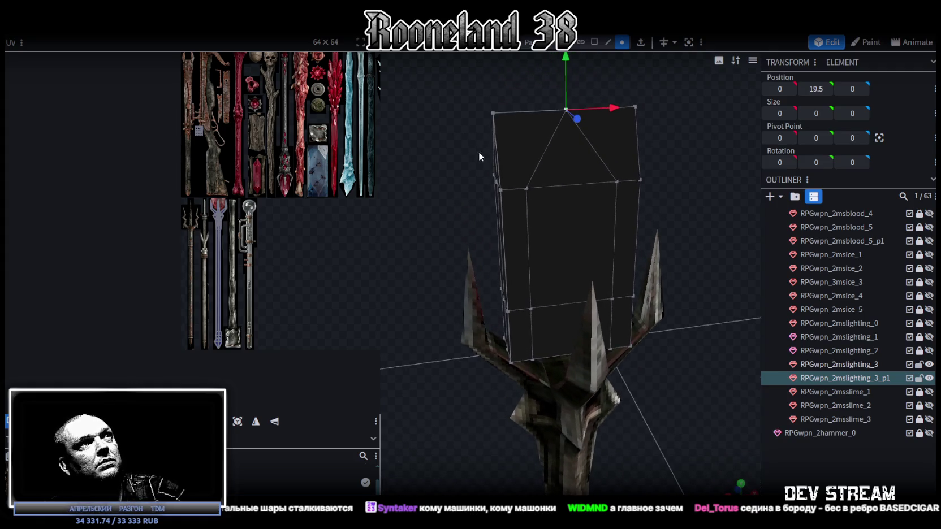
left_click(494, 113)
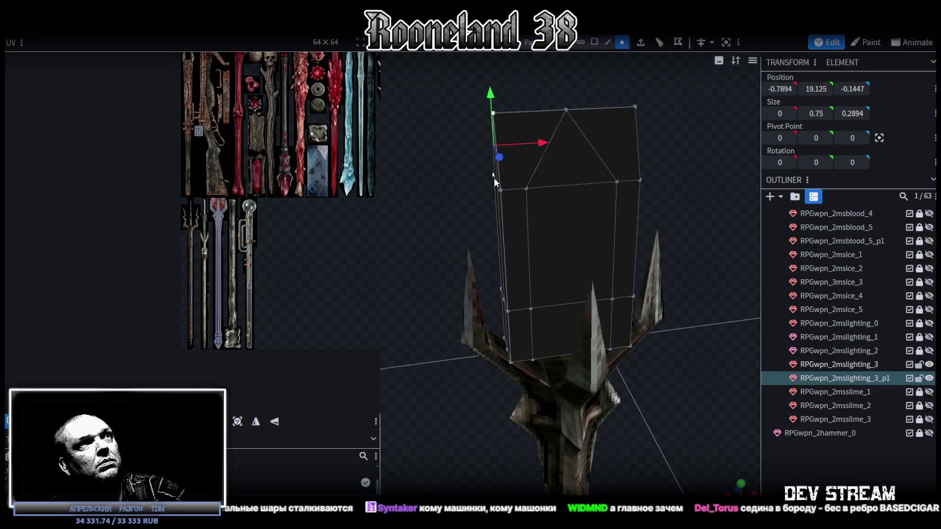
left_click(496, 182, "shift")
right_click(501, 191)
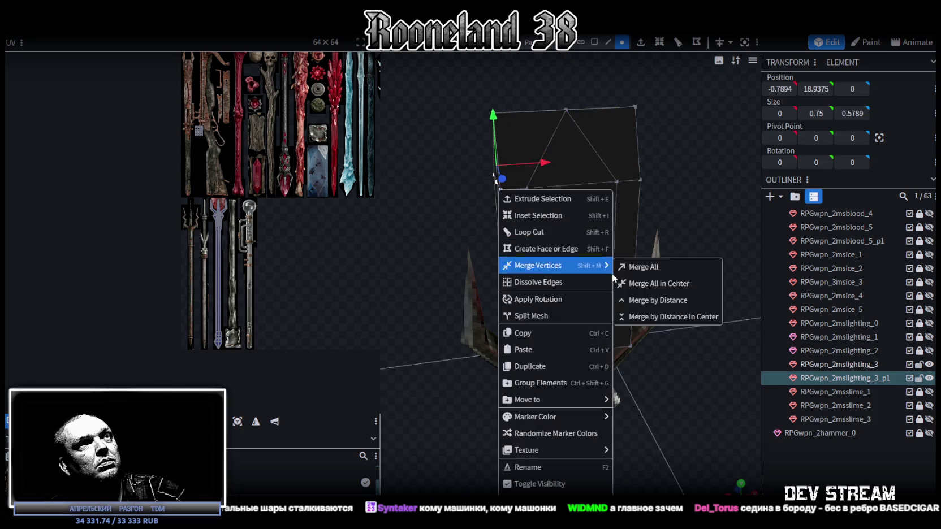
left_click(629, 267)
Step: Merge the four right-side top vertices into one, then select a bottom vertex
mouse_move(644, 166)
left_mouse_down()
mouse_move(586, 176)
mouse_move(678, 161)
mouse_move(645, 151)
mouse_move(576, 181)
left_mouse_up()
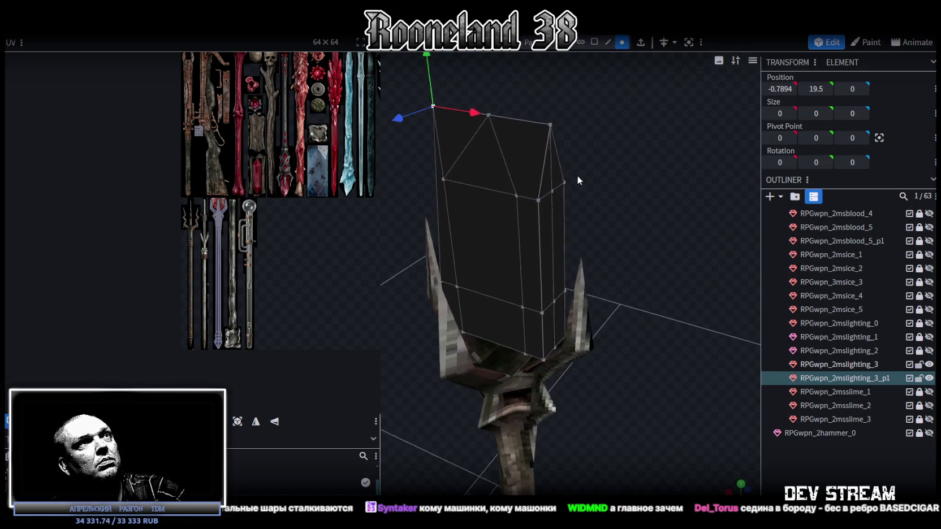
left_click(553, 123)
left_click(565, 182, "shift")
left_click(554, 190, "shift")
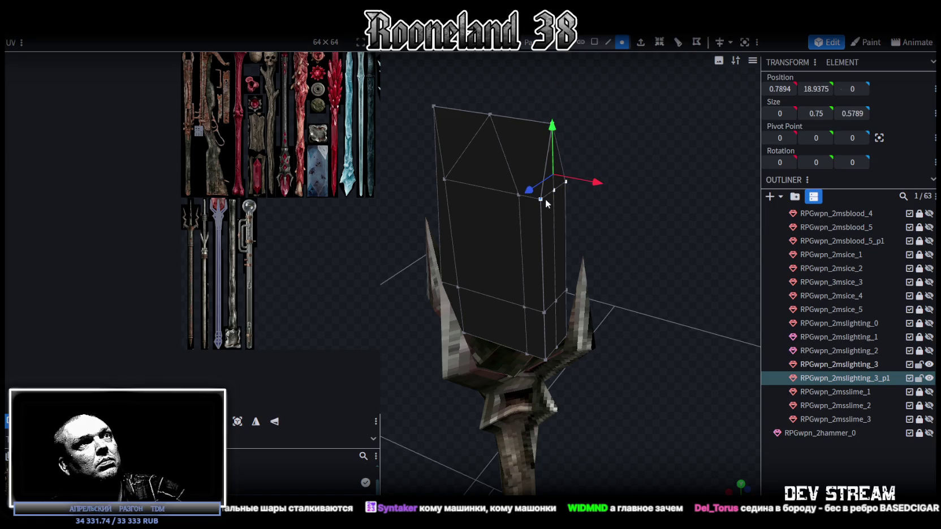
left_click(544, 199, "shift")
right_click(545, 198)
left_click(682, 271)
mouse_move(690, 241)
left_mouse_down()
mouse_move(693, 226)
mouse_move(664, 232)
mouse_move(614, 292)
mouse_move(634, 296)
mouse_move(603, 322)
mouse_move(650, 231)
mouse_move(679, 230)
mouse_move(657, 248)
mouse_move(529, 285)
mouse_move(511, 282)
left_mouse_up()
left_click(508, 280)
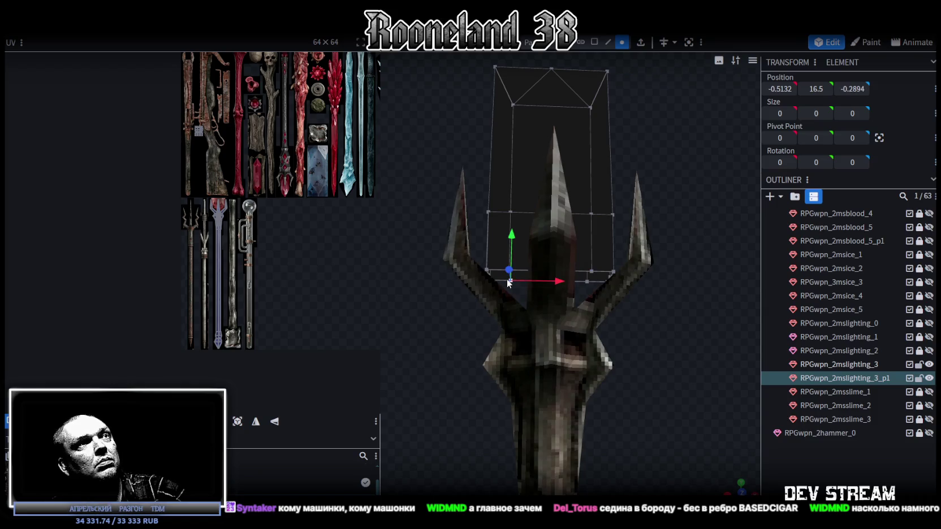
Step: Select the crystal block's bottom vertices and merge them into one point
left_click(587, 281, "shift")
left_click(591, 271, "shift")
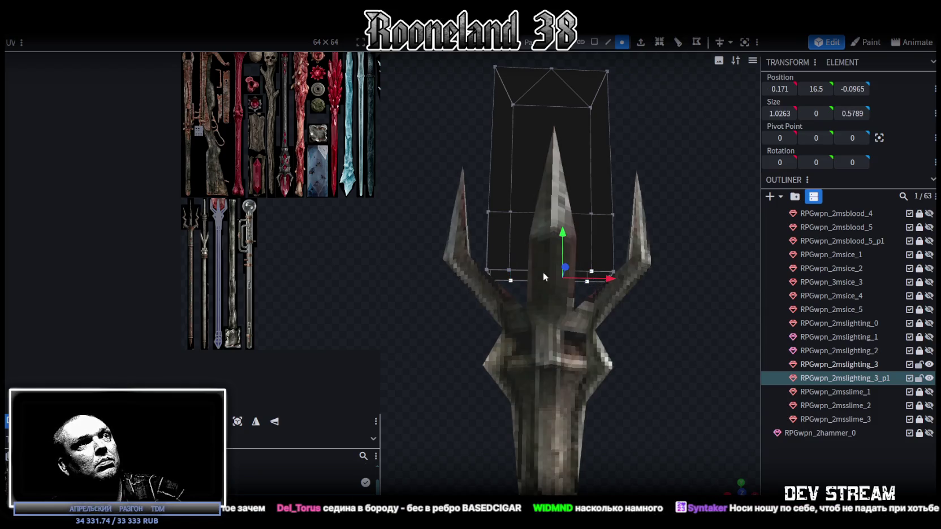
left_click(508, 271, "shift")
right_click(509, 270)
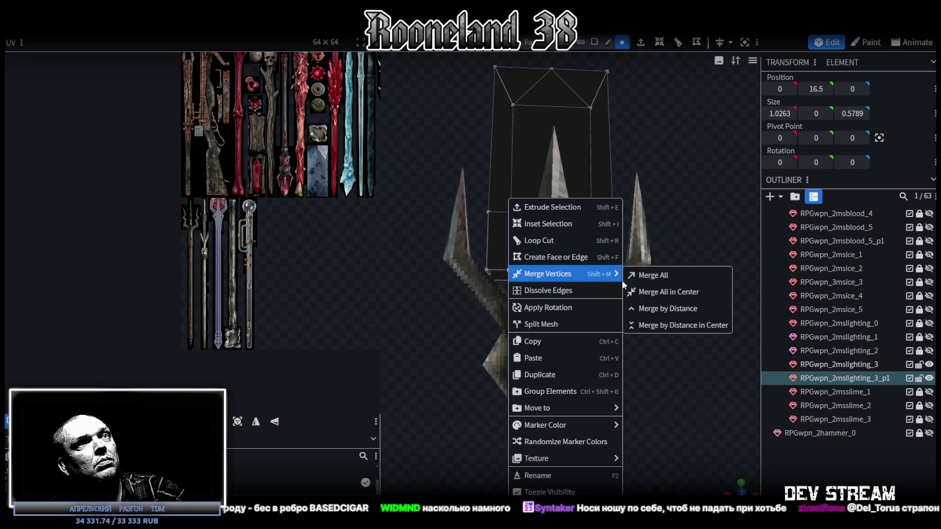
left_click(665, 277)
Step: Select the crystal's right-edge vertices and merge them together
mouse_move(665, 279)
left_mouse_down()
mouse_move(647, 289)
mouse_move(635, 336)
mouse_move(577, 362)
left_mouse_up()
left_click(577, 360)
left_click(587, 344, "shift")
left_click(587, 264, "shift")
left_click(567, 288, "shift")
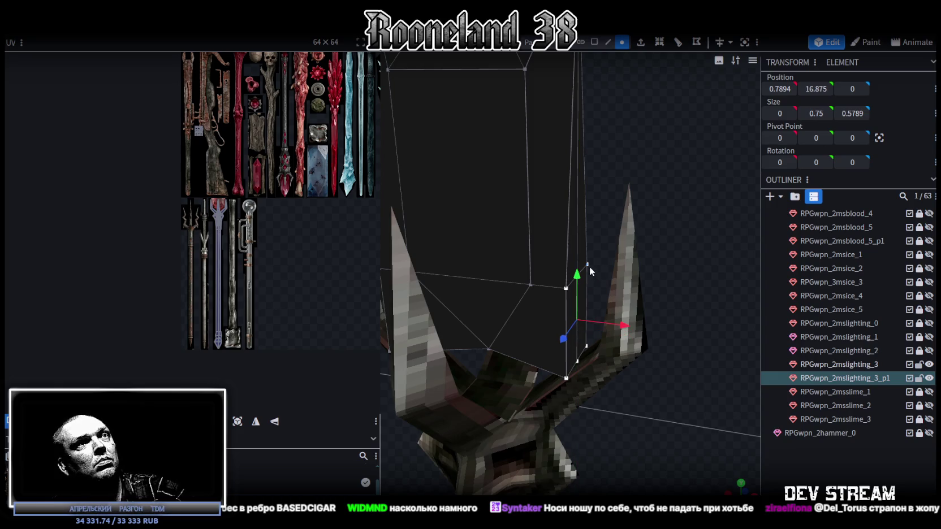
right_click(591, 270)
left_click(727, 270)
Step: Hide the RPGwpn_2mslighting_3 weapon mesh, then merge the lower corner vertices at their centre
mouse_move(673, 316)
left_mouse_down()
mouse_move(607, 335)
mouse_move(755, 337)
mouse_move(617, 327)
mouse_move(496, 366)
mouse_move(468, 415)
mouse_move(763, 368)
left_mouse_up()
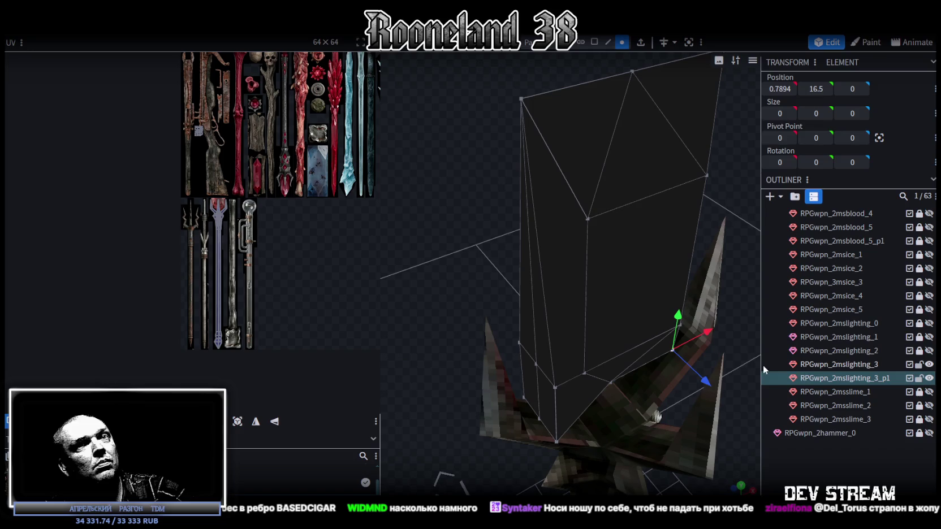
left_click(919, 366)
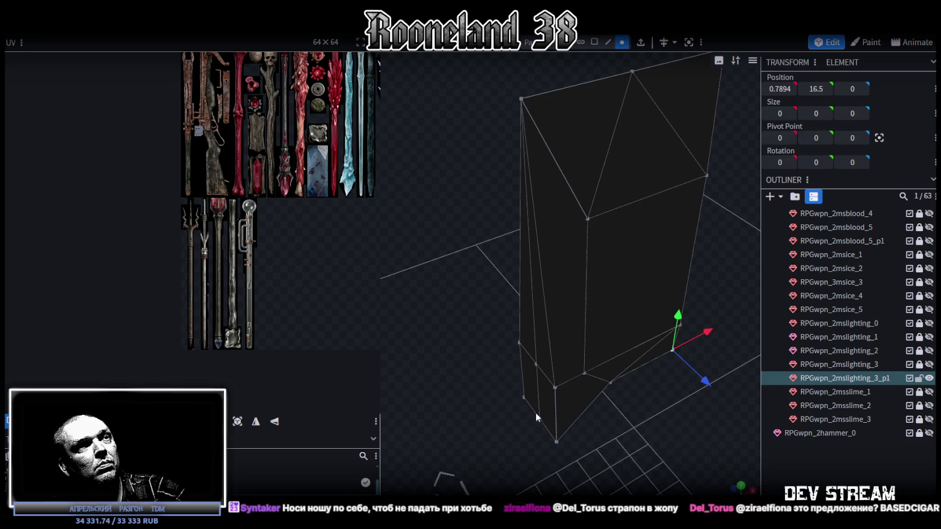
left_click(523, 399, "shift")
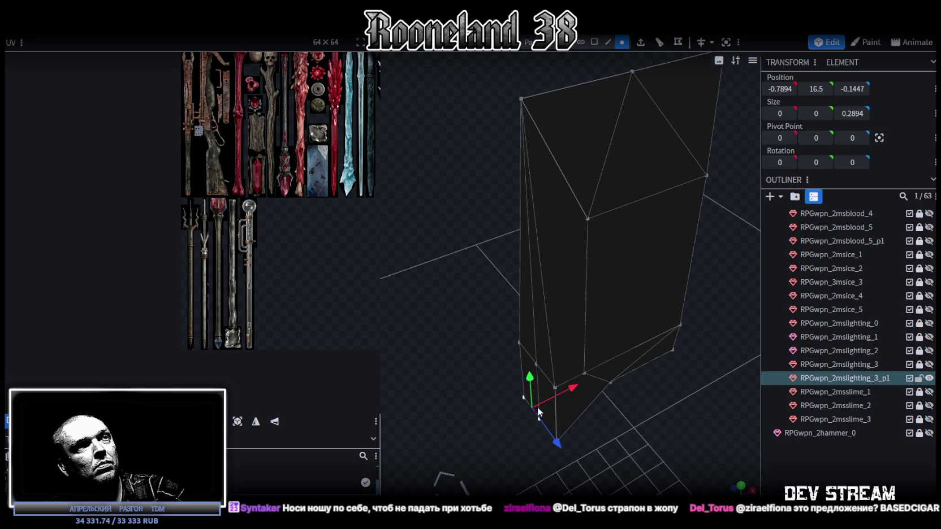
scroll(613, 437, "up", 3)
right_click_drag(614, 435, 601, 388)
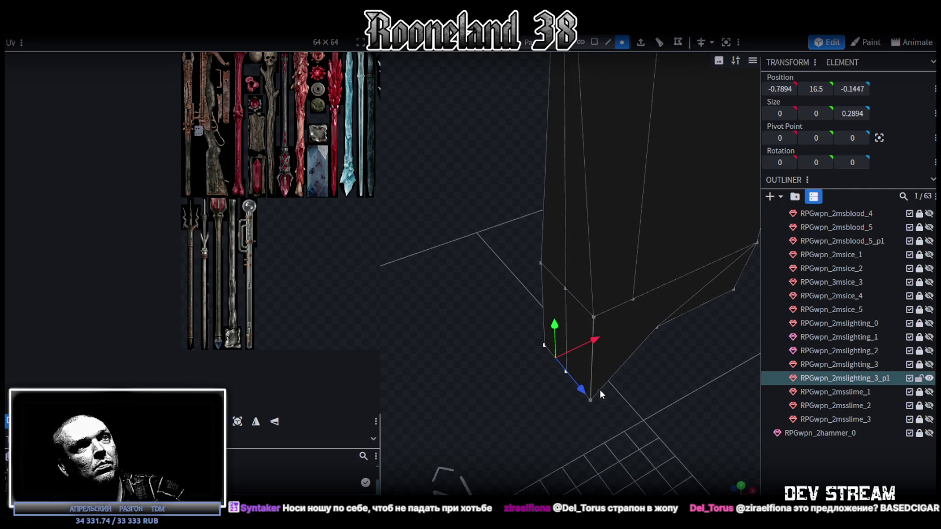
left_click(591, 400, "shift")
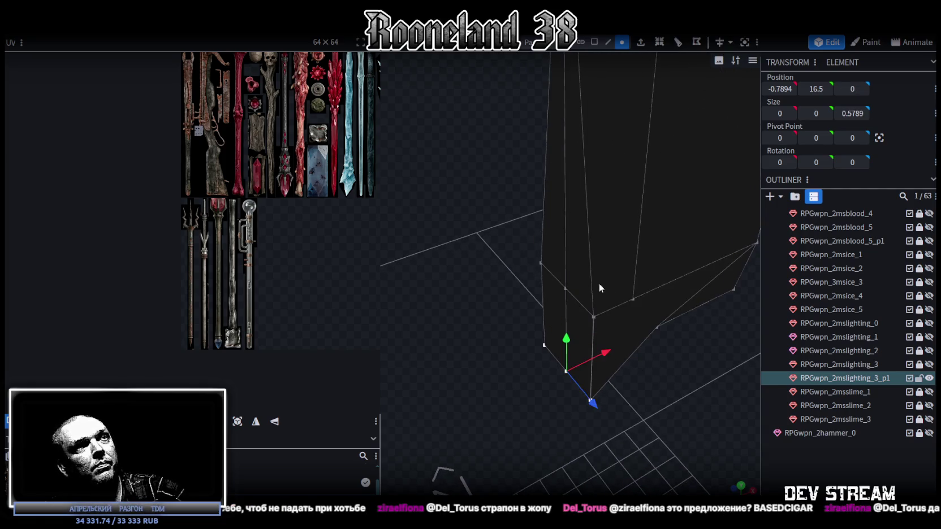
left_click(593, 316, "shift")
right_click(565, 295)
mouse_move(604, 274)
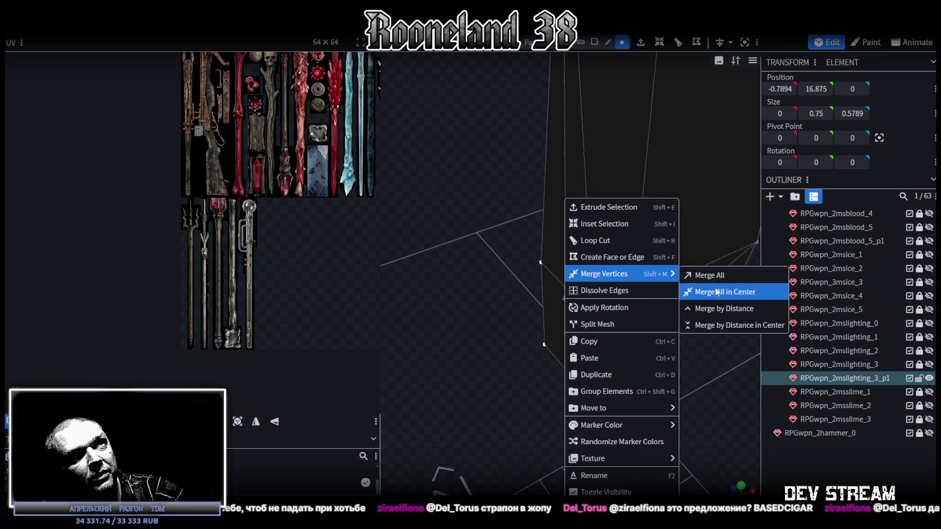
left_click(717, 292)
mouse_move(671, 329)
left_mouse_down()
mouse_move(571, 333)
mouse_move(547, 347)
mouse_move(687, 346)
mouse_move(679, 355)
mouse_move(662, 344)
mouse_move(672, 265)
mouse_move(696, 262)
mouse_move(657, 244)
left_mouse_up()
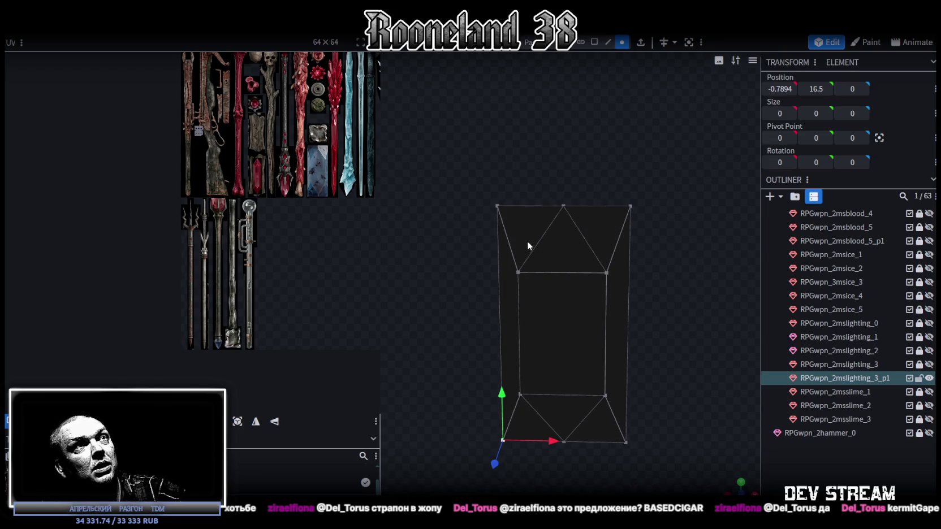
Step: Orbit the crystal block, selecting its top and bottom faces to inspect them
mouse_move(561, 226)
left_mouse_down()
mouse_move(576, 251)
mouse_move(556, 306)
mouse_move(582, 289)
mouse_move(686, 270)
mouse_move(631, 274)
mouse_move(717, 255)
mouse_move(720, 245)
mouse_move(671, 252)
mouse_move(659, 263)
mouse_move(664, 306)
mouse_move(600, 89)
left_mouse_up()
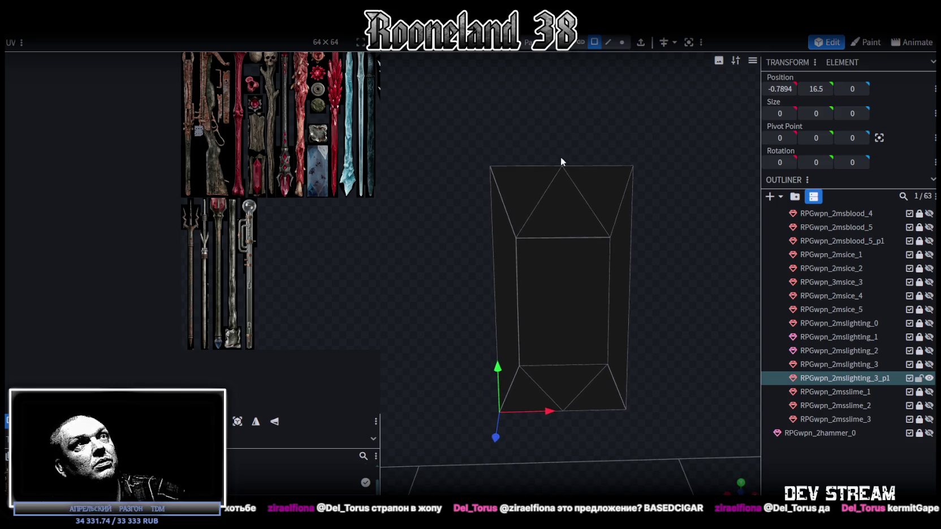
left_click(542, 192)
mouse_move(681, 312)
left_mouse_down()
mouse_move(674, 242)
mouse_move(557, 366)
left_mouse_up()
left_click_drag(522, 311, 575, 272)
mouse_move(637, 253)
left_mouse_down()
mouse_move(668, 210)
mouse_move(676, 300)
left_mouse_up()
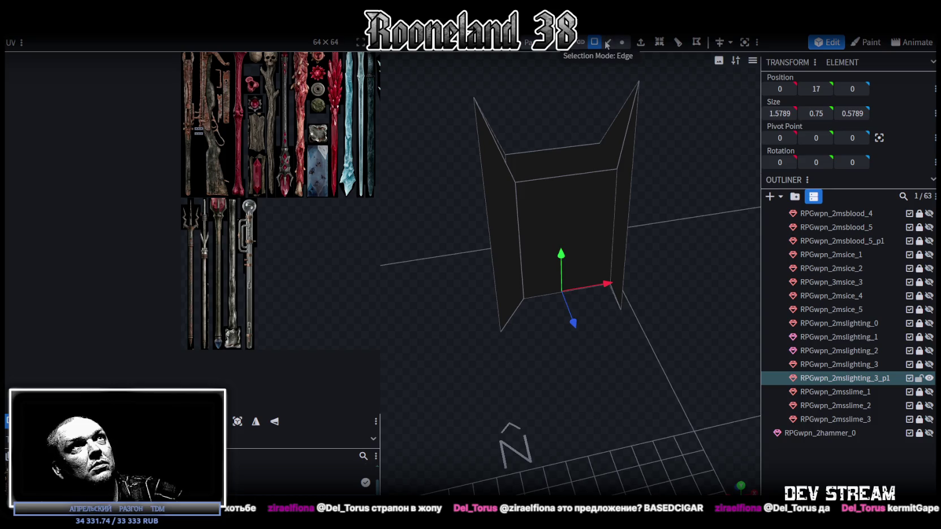
Step: Inspect the crystal block's vertical, side and bottom edges from several angles
left_click(623, 129)
left_click(611, 123)
mouse_move(611, 123)
left_mouse_down()
mouse_move(670, 178)
mouse_move(500, 157)
left_mouse_up()
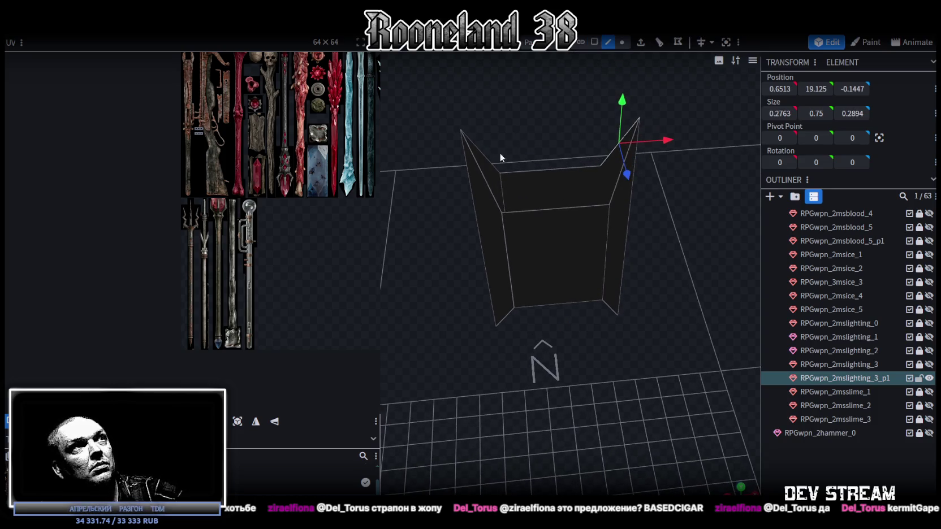
left_click(484, 184)
left_click(615, 180)
mouse_move(616, 180)
left_mouse_down()
mouse_move(676, 159)
mouse_move(606, 248)
mouse_move(622, 303)
mouse_move(497, 253)
left_mouse_up()
left_click(600, 253)
left_click(496, 257)
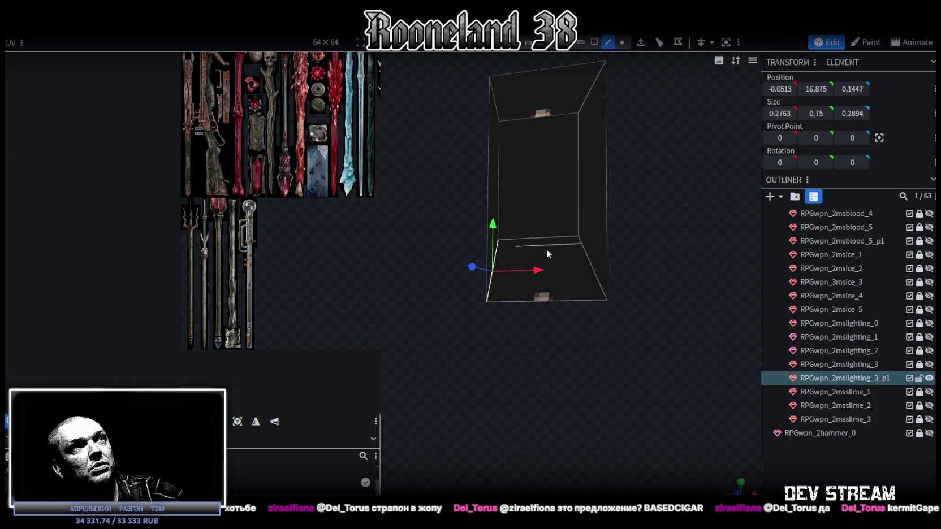
left_click(587, 252)
mouse_move(664, 218)
left_mouse_down()
mouse_move(618, 229)
mouse_move(720, 220)
mouse_move(687, 199)
mouse_move(678, 219)
mouse_move(681, 210)
left_mouse_up()
scroll(681, 209, "down", 2)
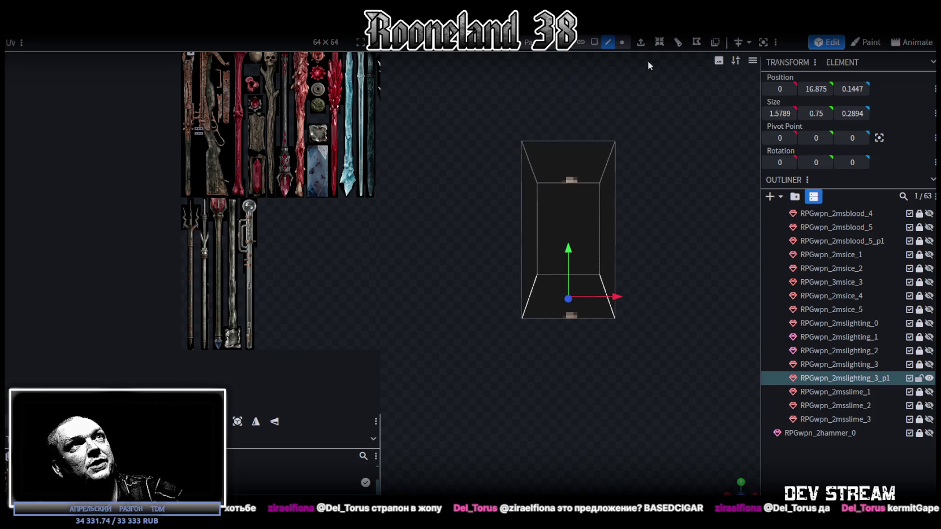
Step: Raise the crystal's top section by 0.5 with Resize, making it 3.5 units tall
left_click(682, 285)
key("s")
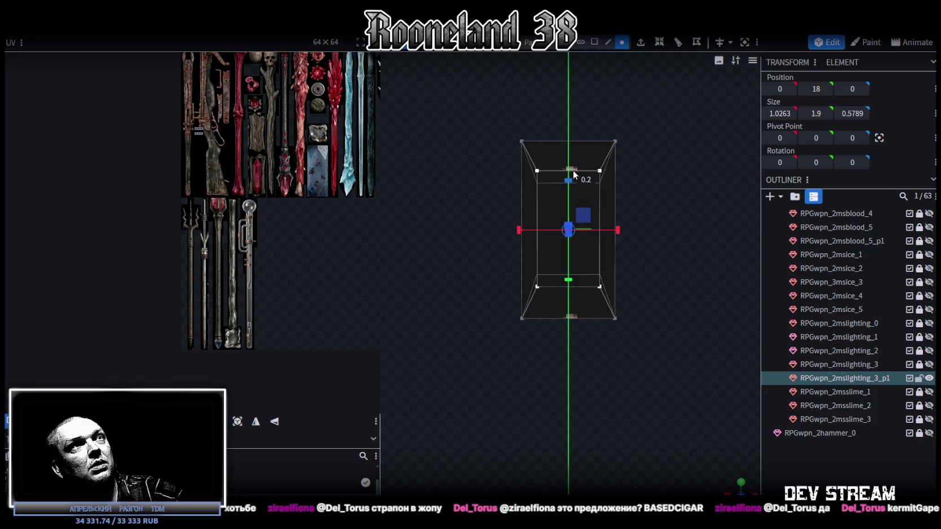
left_click(608, 180)
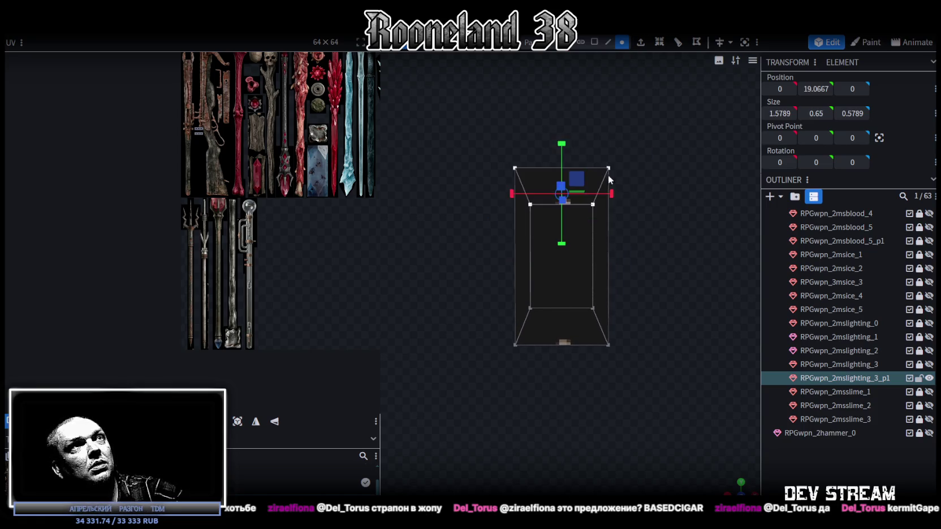
left_click_drag(564, 148, 568, 112)
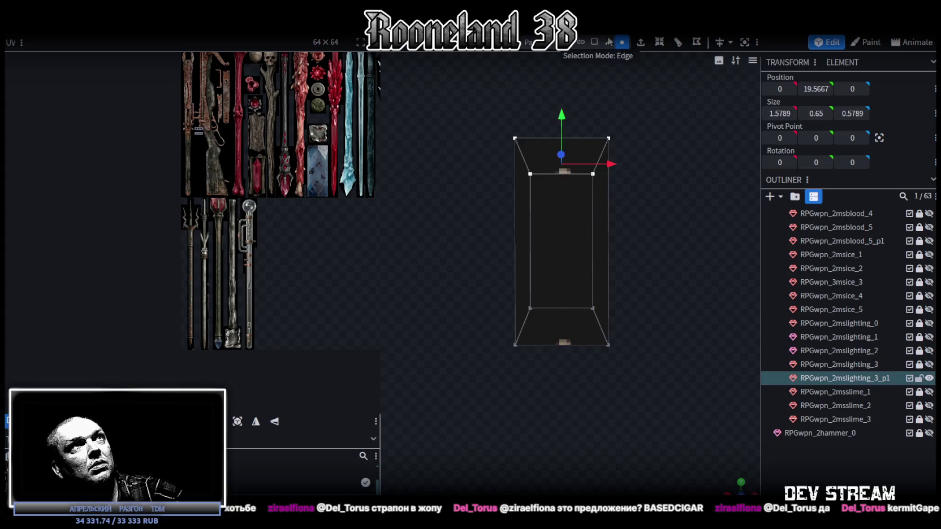
Step: Switch to Object selection mode and select the whole crystal block
left_click(594, 42)
left_click(576, 254)
left_click_drag(575, 253, 506, 438)
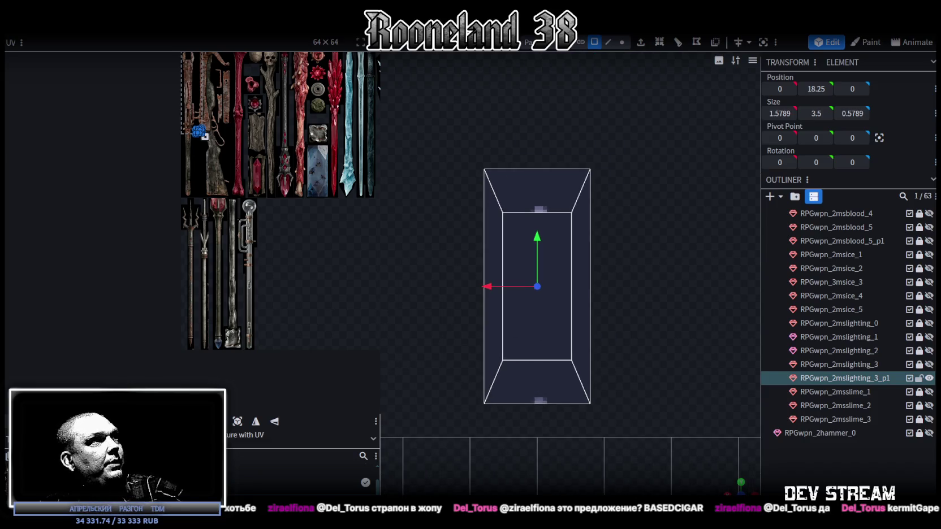
Step: Project the texture onto the crystal block and move its UVs onto the blue crystal texture
left_click(238, 421)
scroll(143, 147, "up", 2)
mouse_move(154, 157)
left_mouse_down()
mouse_move(253, 219)
mouse_move(237, 196)
left_mouse_up()
scroll(253, 219, "up", 2)
scroll(254, 219, "up", 3)
scroll(253, 219, "up", 2)
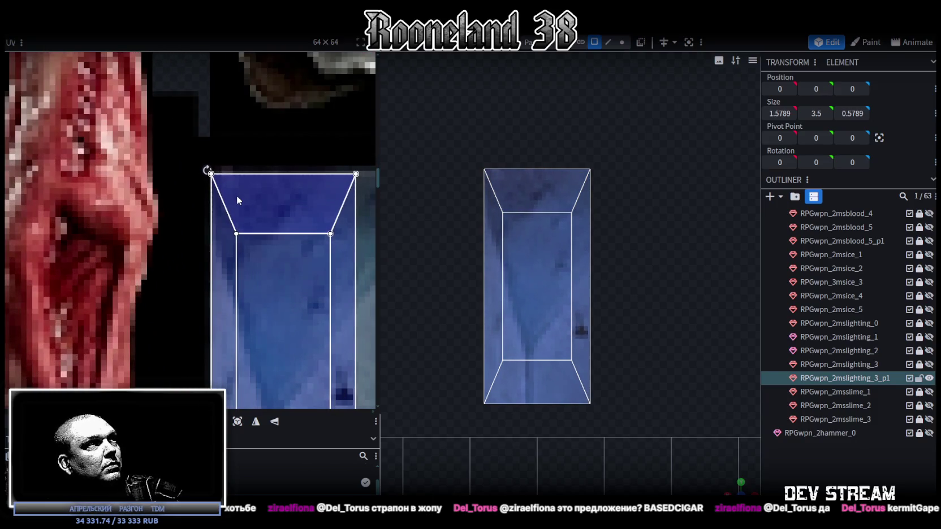
scroll(240, 234, "down", 2)
scroll(241, 234, "down", 2)
Step: Rescale the crystal's UV face to cover more of the blue crystal texture
left_click_drag(232, 219, 264, 305)
scroll(264, 306, "up", 2)
scroll(260, 297, "up", 2)
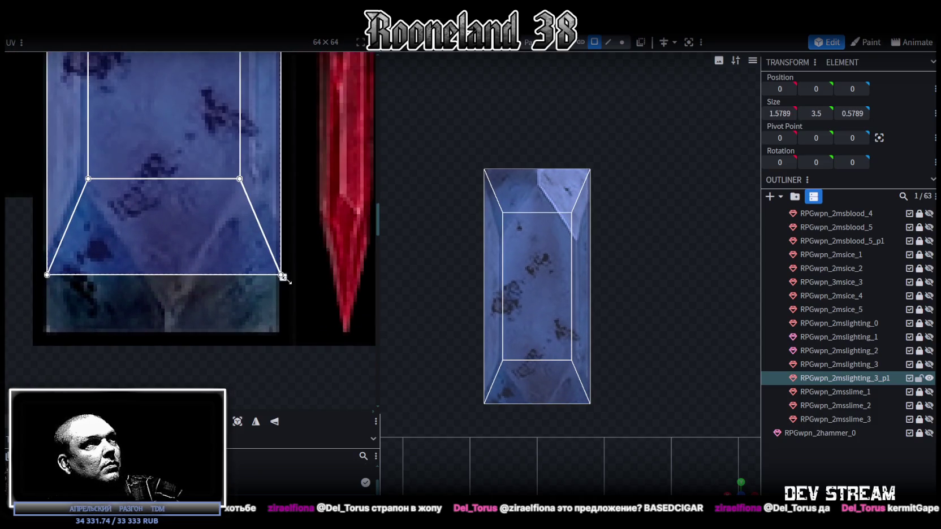
left_click_drag(283, 277, 313, 320)
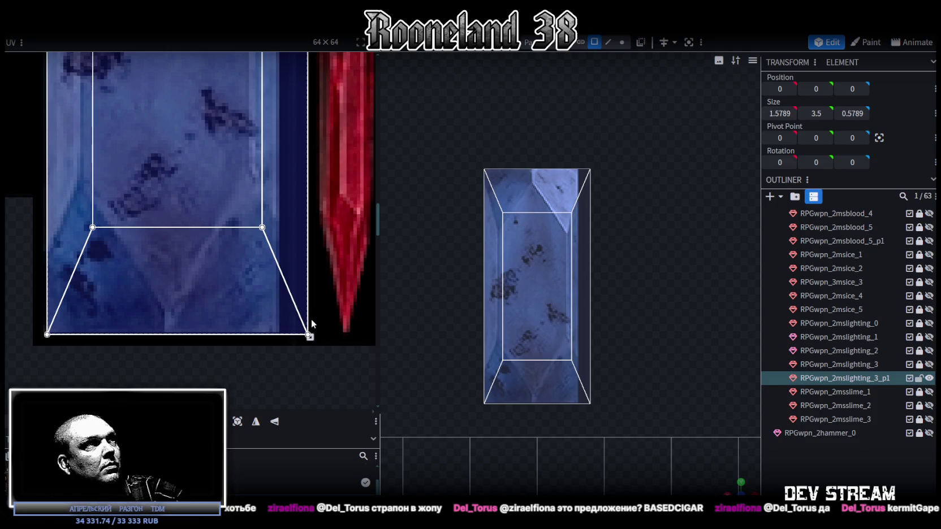
scroll(311, 319, "up", 2)
left_click_drag(303, 327, 251, 321)
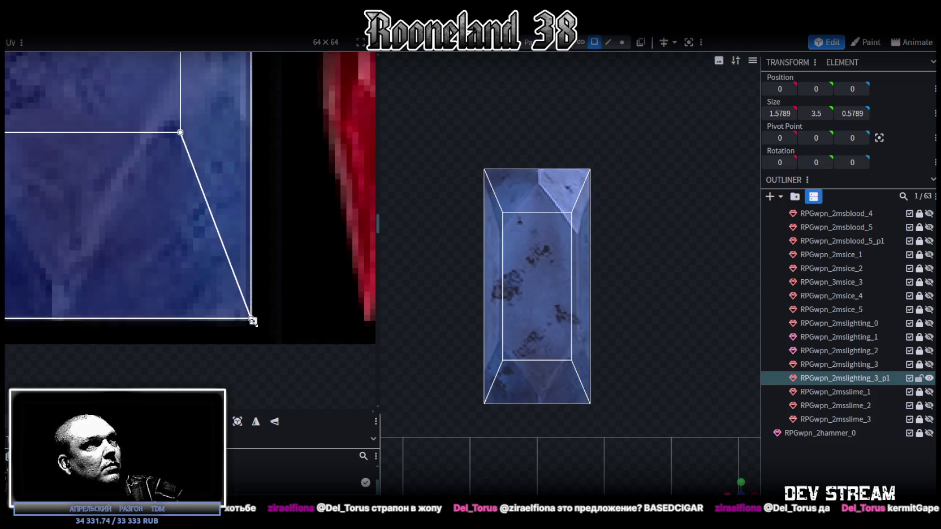
scroll(202, 226, "down", 3)
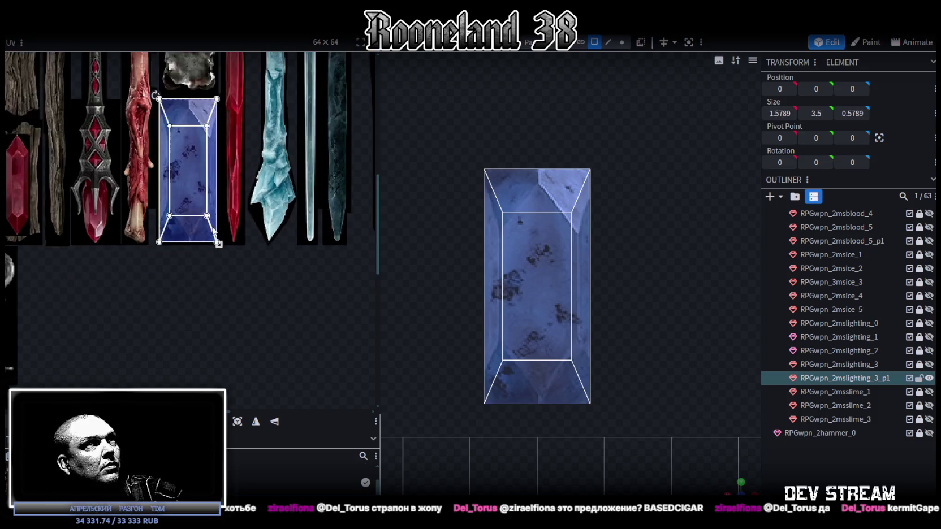
scroll(202, 227, "down", 1)
scroll(614, 239, "up", 2)
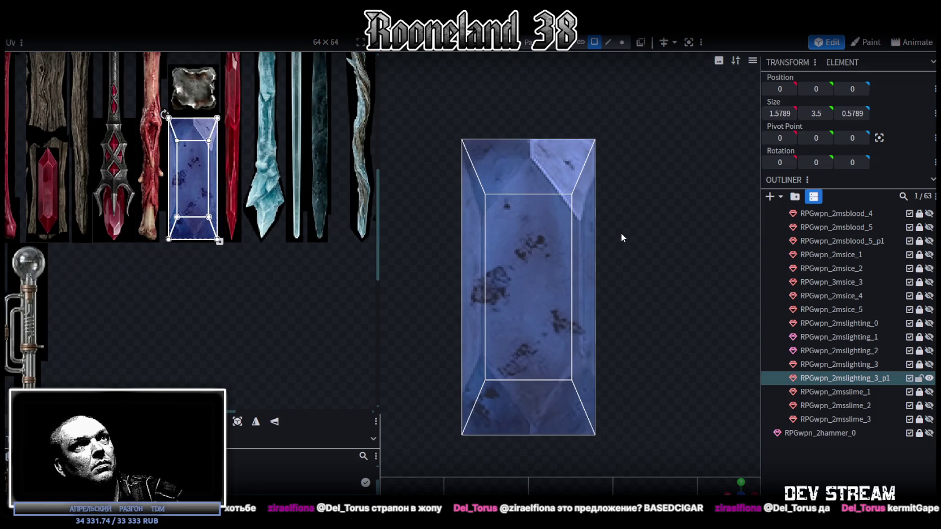
Step: In vertex mode, move the two inner top UV vertices down
left_click(621, 43)
left_click_drag(549, 121, 582, 406)
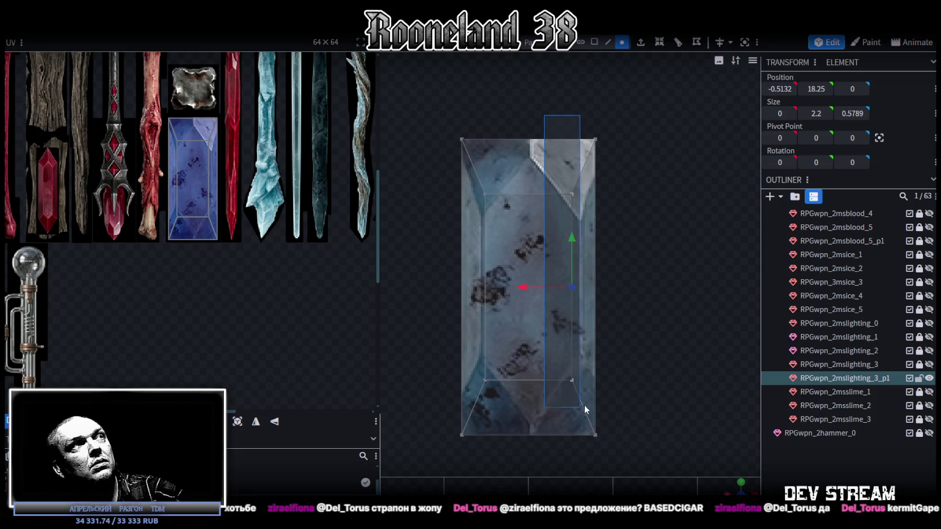
scroll(210, 147, "up", 3)
scroll(211, 147, "up", 1)
middle_click_drag(213, 157, 243, 178)
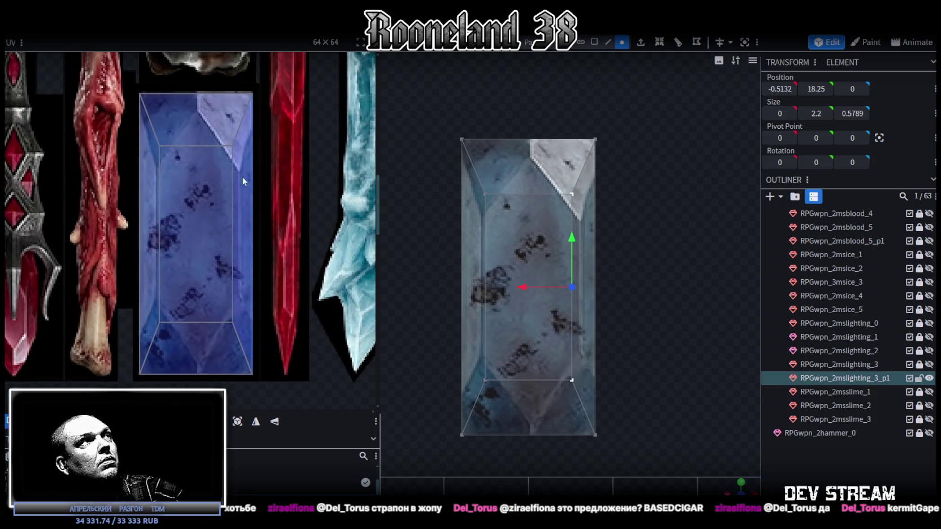
left_click_drag(122, 172, 275, 133)
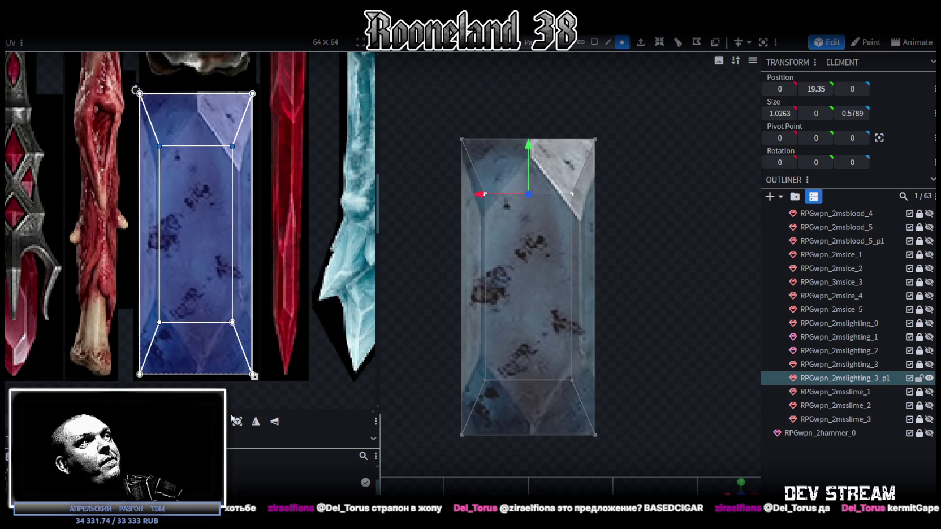
left_click_drag(195, 146, 195, 167)
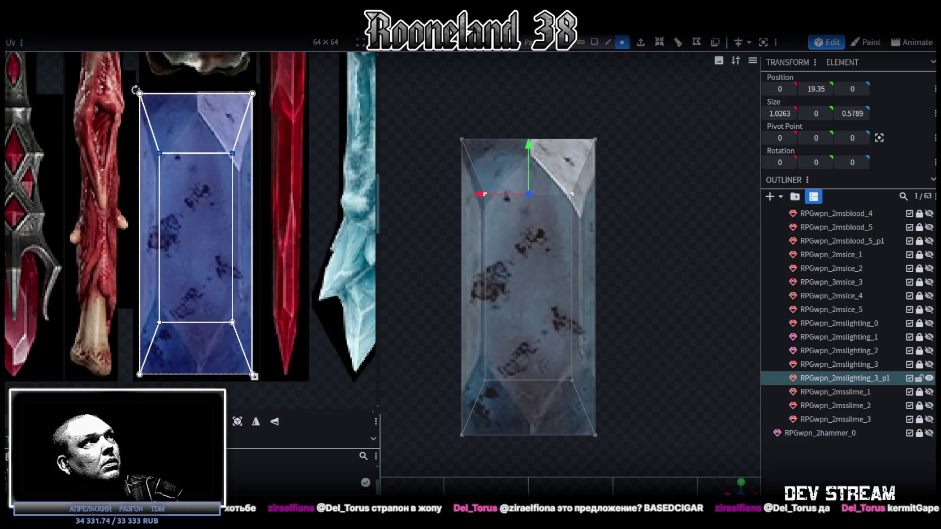
left_click_drag(195, 169, 196, 166)
Step: Raise the inner bottom UV vertices and shift the right inner ones outward
left_click_drag(117, 303, 301, 341)
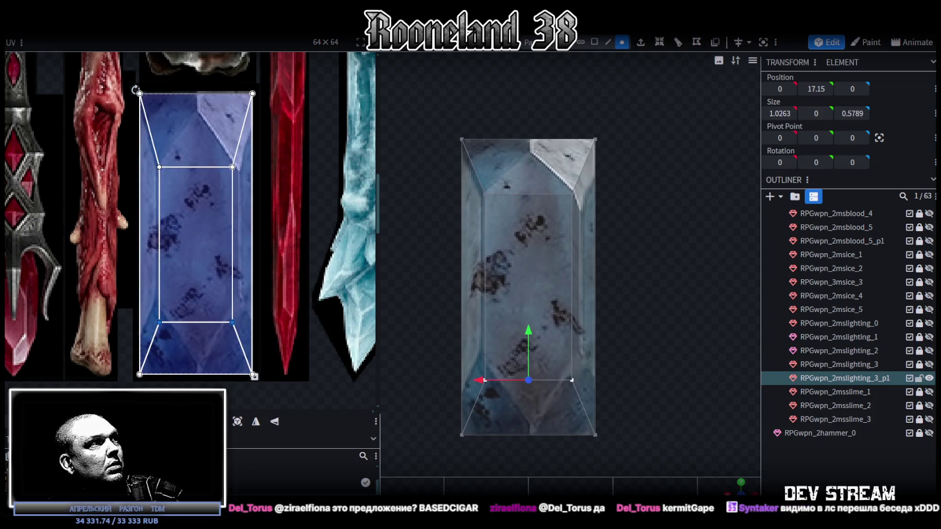
left_click_drag(159, 322, 159, 302)
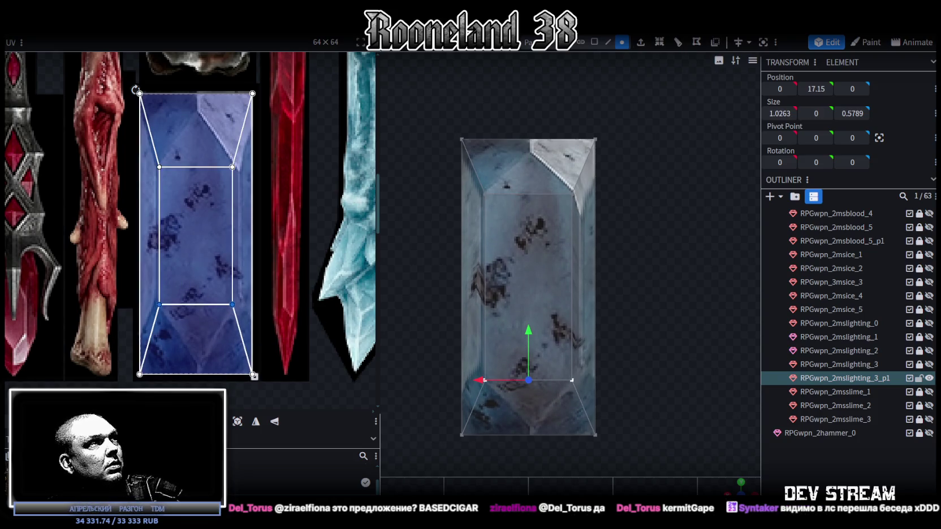
left_click(219, 189)
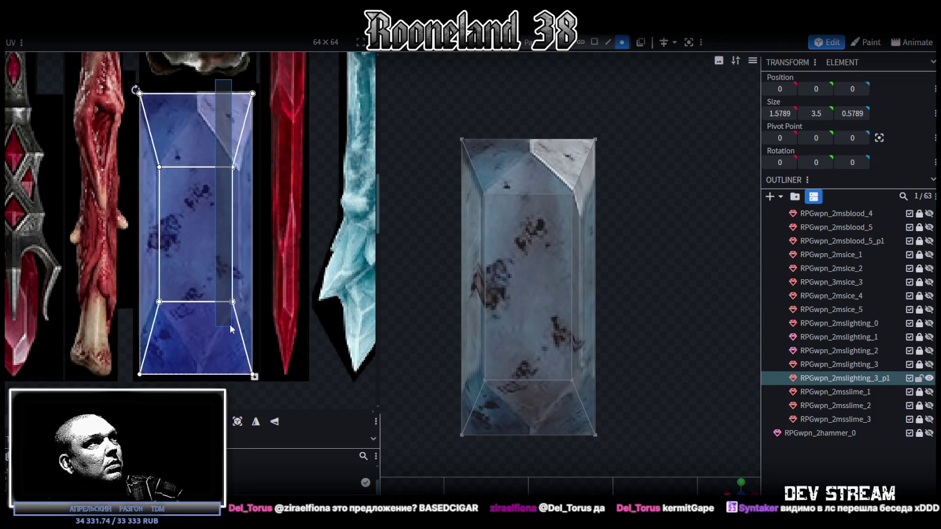
left_click_drag(214, 76, 249, 328)
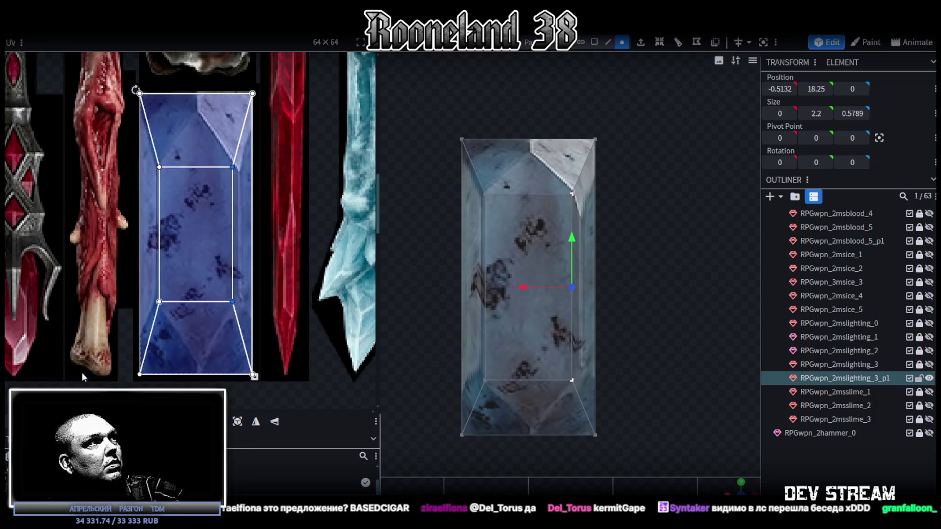
left_click_drag(234, 234, 239, 234)
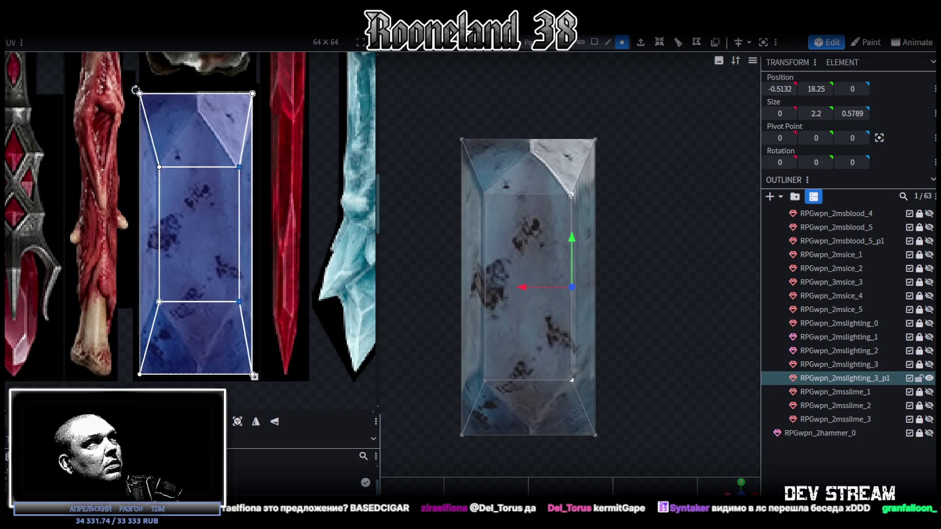
Step: Shift the crystal's left inner UV vertices further left
left_click_drag(142, 68, 169, 362)
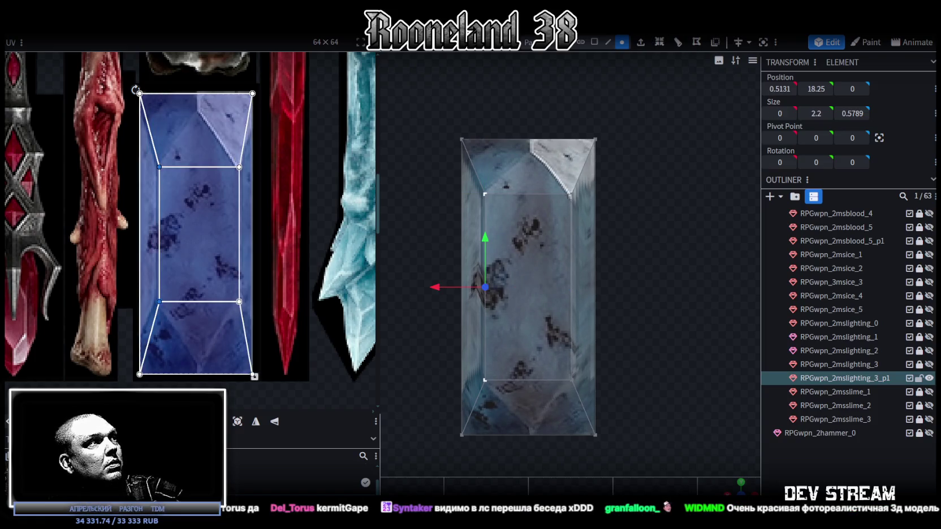
left_click_drag(160, 234, 155, 234)
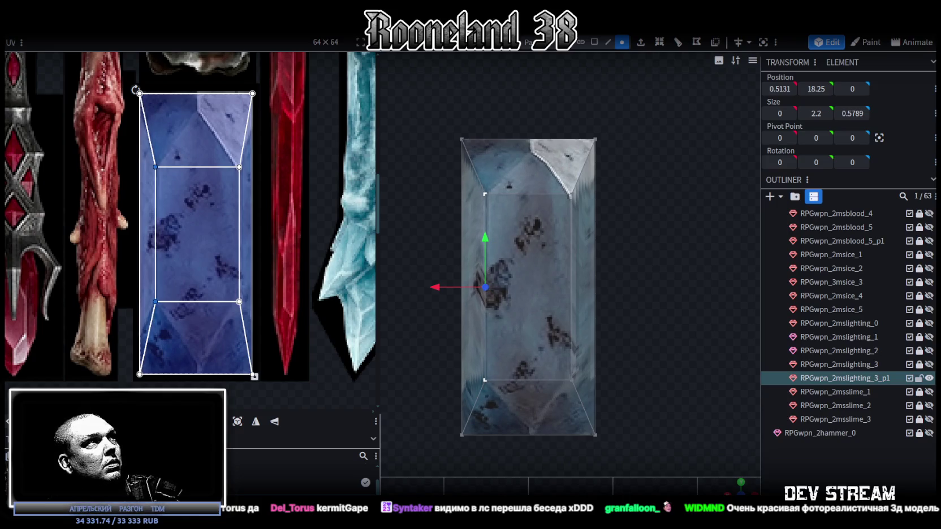
scroll(620, 211, "up", 1)
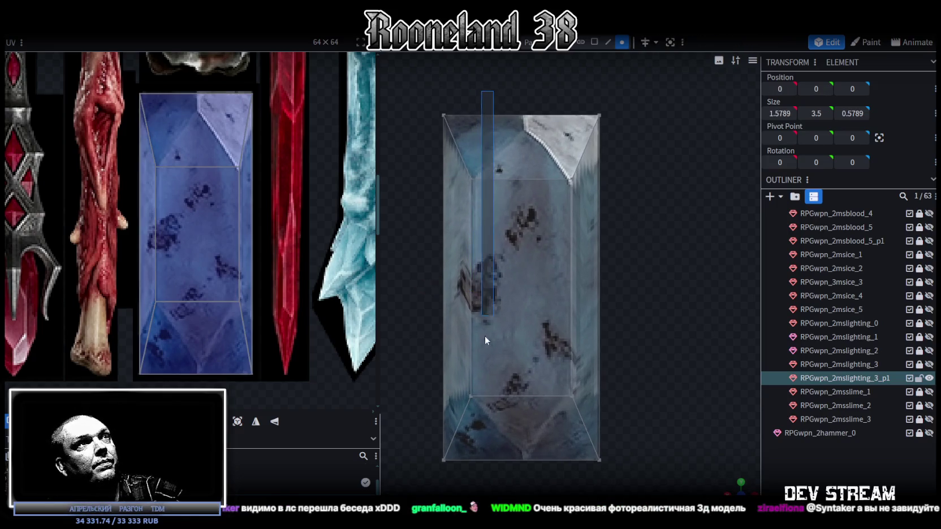
Step: Select the crystal's top and bottom inner edges and adjust their heights
mouse_move(426, 164)
left_mouse_down()
mouse_move(647, 388)
mouse_move(649, 405)
left_mouse_up()
left_click_drag(437, 369, 651, 430)
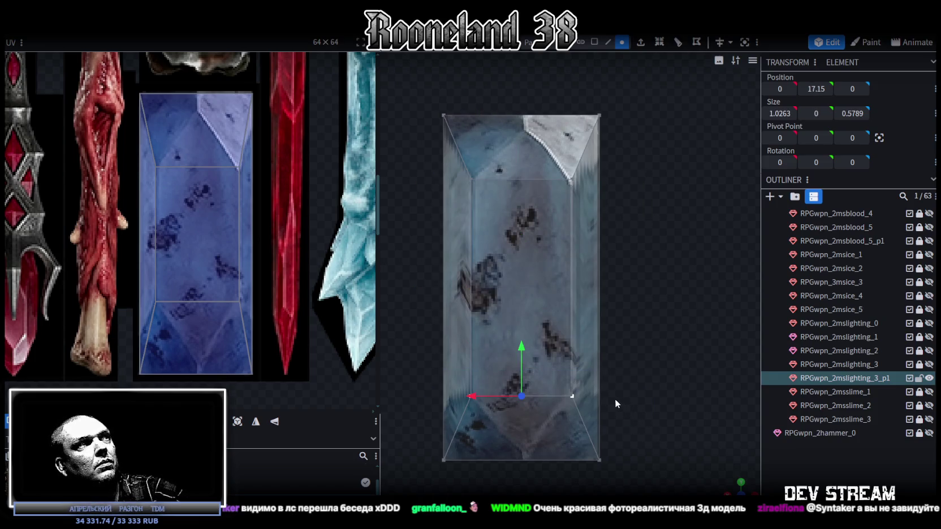
left_click_drag(524, 345, 524, 325)
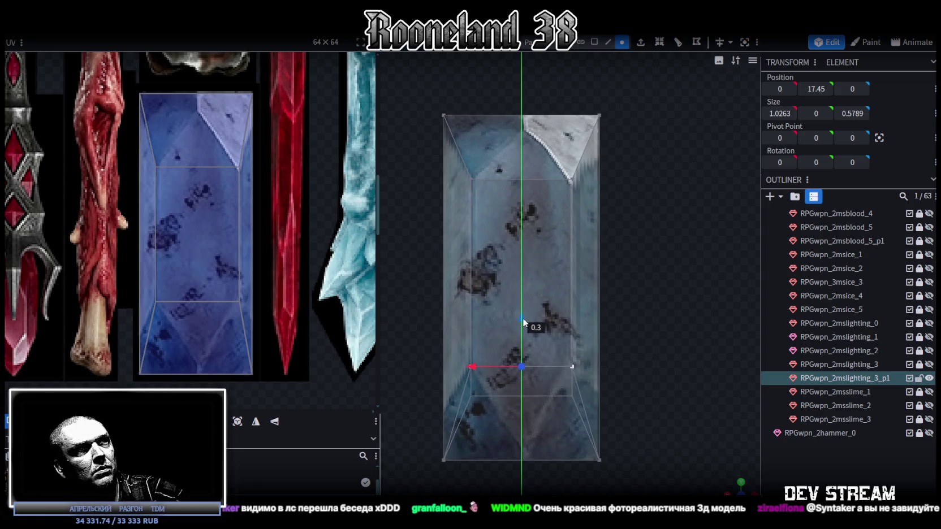
left_click_drag(523, 321, 521, 317)
left_click_drag(523, 133, 518, 159)
Step: Select the inner vertical edges and push the left inner edge further outward
left_click(580, 340)
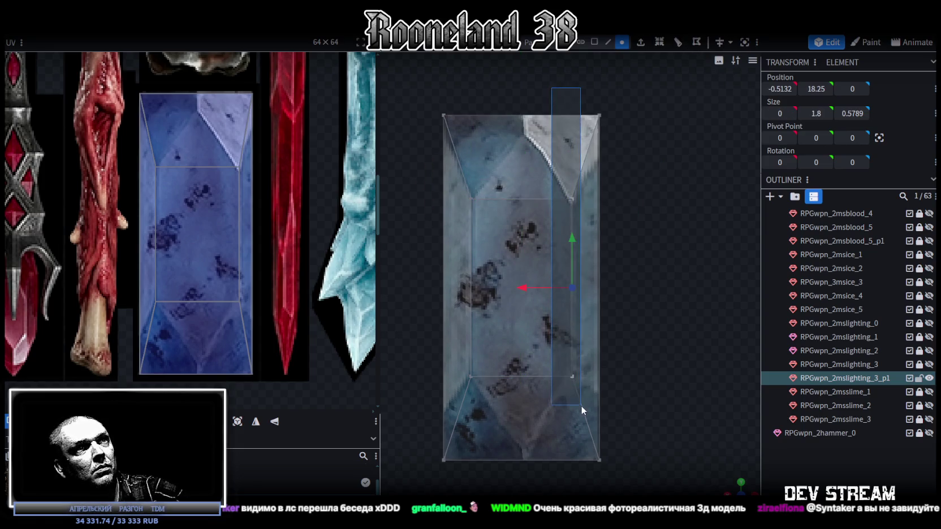
left_click_drag(544, 287, 542, 286)
left_click_drag(501, 129, 463, 396)
left_click_drag(435, 288, 421, 288)
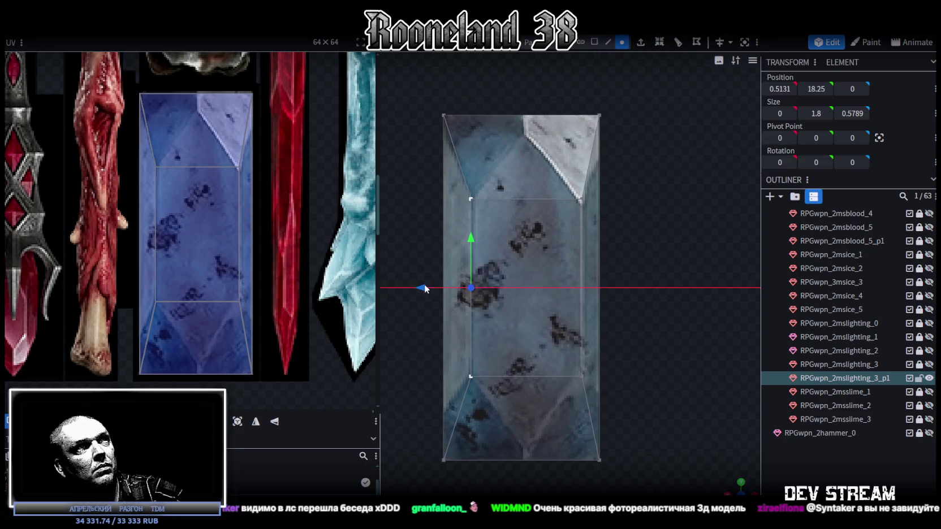
Step: Deselect the crystal and orbit around it to inspect the result
left_click(778, 451)
scroll(720, 442, "down", 3)
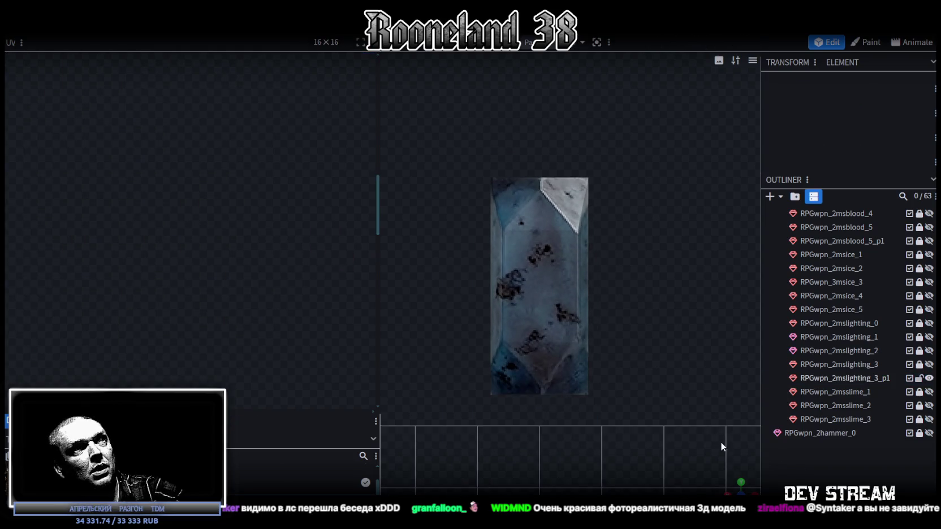
mouse_move(728, 489)
left_mouse_down()
mouse_move(757, 324)
mouse_move(507, 356)
mouse_move(730, 333)
left_mouse_up()
left_click(569, 243)
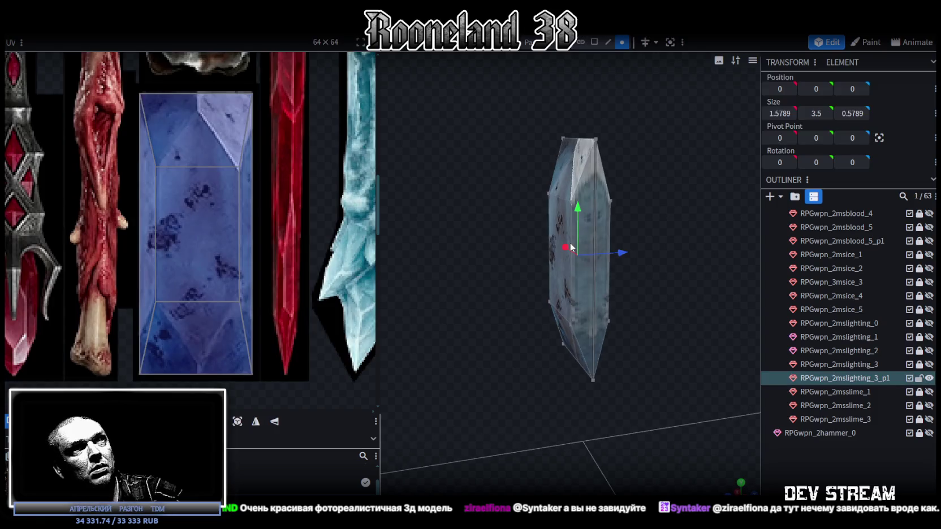
mouse_move(437, 325)
left_mouse_down()
mouse_move(643, 281)
mouse_move(645, 337)
mouse_move(702, 356)
mouse_move(529, 349)
mouse_move(529, 273)
mouse_move(659, 258)
mouse_move(634, 212)
mouse_move(716, 379)
mouse_move(459, 312)
mouse_move(699, 299)
mouse_move(670, 242)
mouse_move(458, 283)
mouse_move(429, 279)
mouse_move(507, 292)
left_mouse_up()
left_click(645, 337)
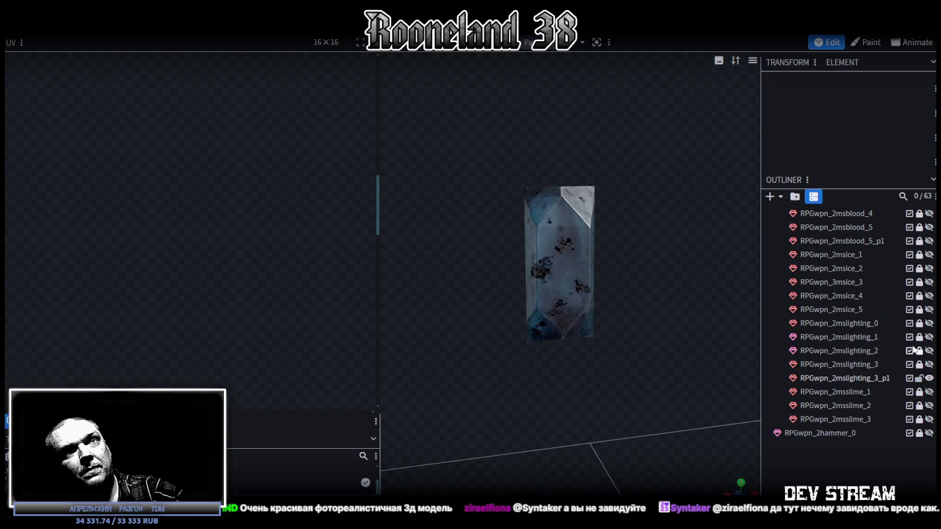
Step: Unhide the RPGwpn_2mslighting_3 staff mesh and view it from a low front angle
left_click(928, 364)
scroll(652, 330, "down", 3)
mouse_move(648, 415)
left_mouse_down()
mouse_move(622, 219)
mouse_move(462, 300)
mouse_move(511, 272)
mouse_move(487, 357)
left_mouse_up()
scroll(614, 399, "up", 3)
Step: Select the crystal and raise its UV face's bottom edge slightly
left_click(662, 189)
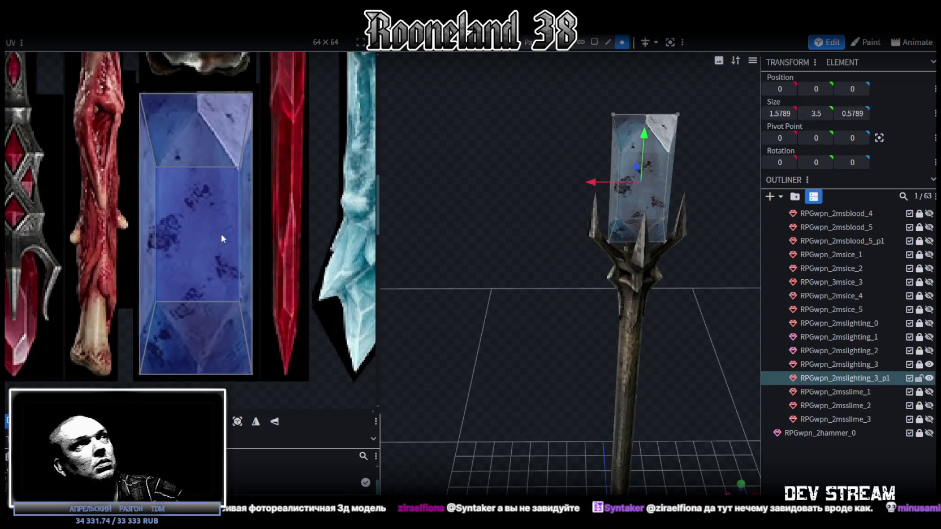
left_click_drag(136, 82, 271, 379)
scroll(202, 101, "up", 2)
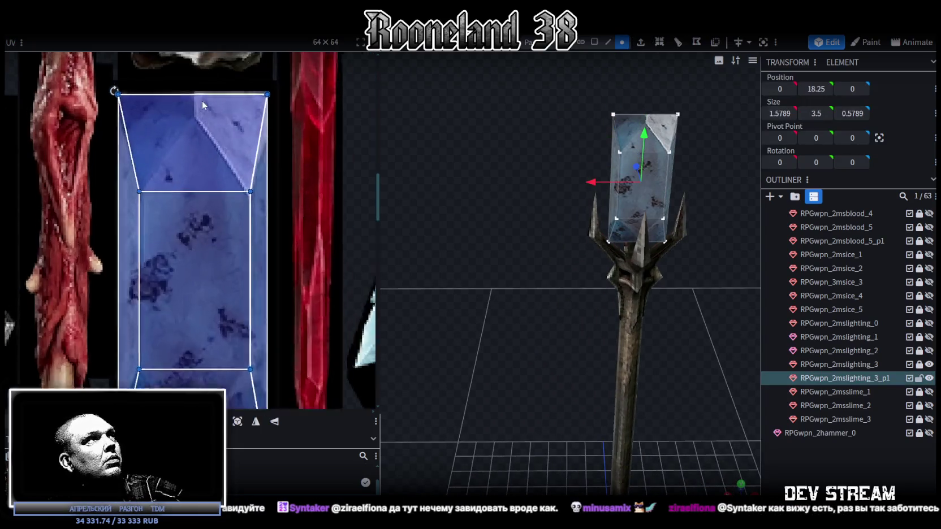
scroll(198, 101, "up", 3)
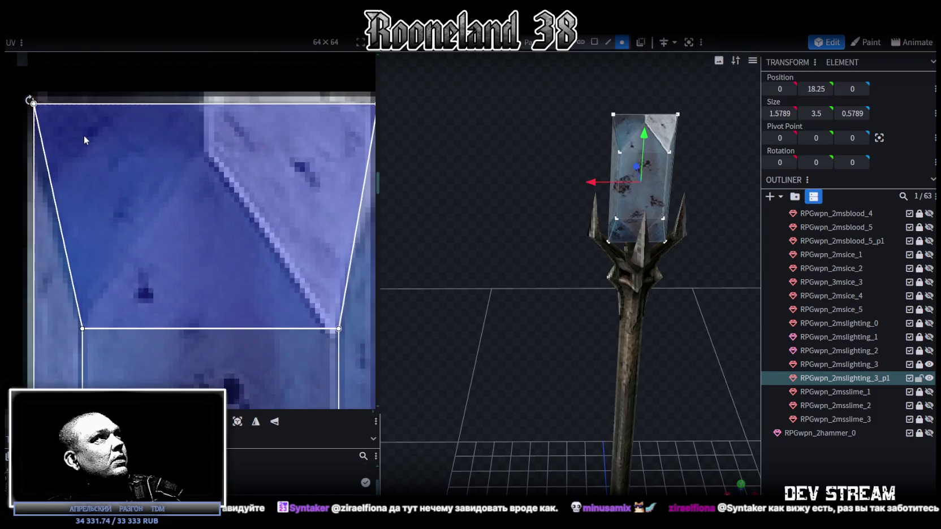
left_click(85, 135)
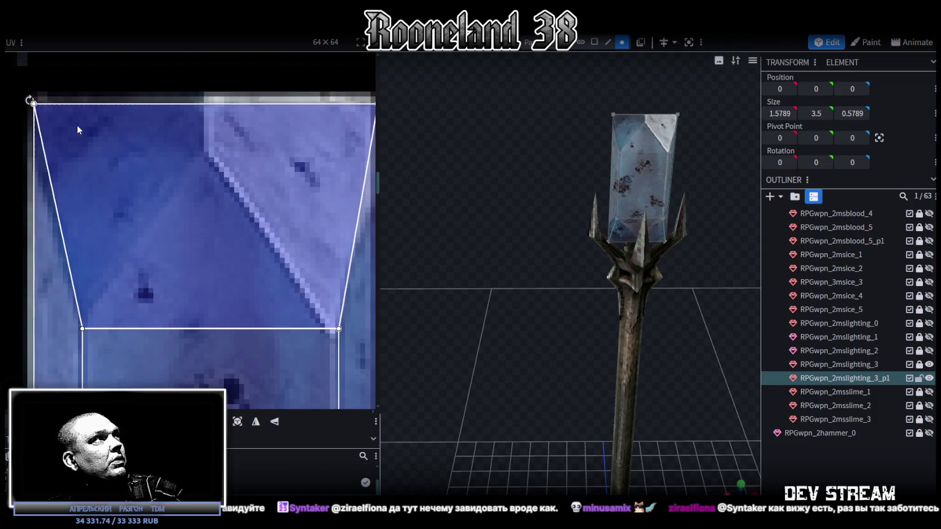
scroll(147, 195, "down", 3)
scroll(159, 198, "down", 3)
scroll(168, 203, "up", 4)
scroll(252, 285, "up", 3)
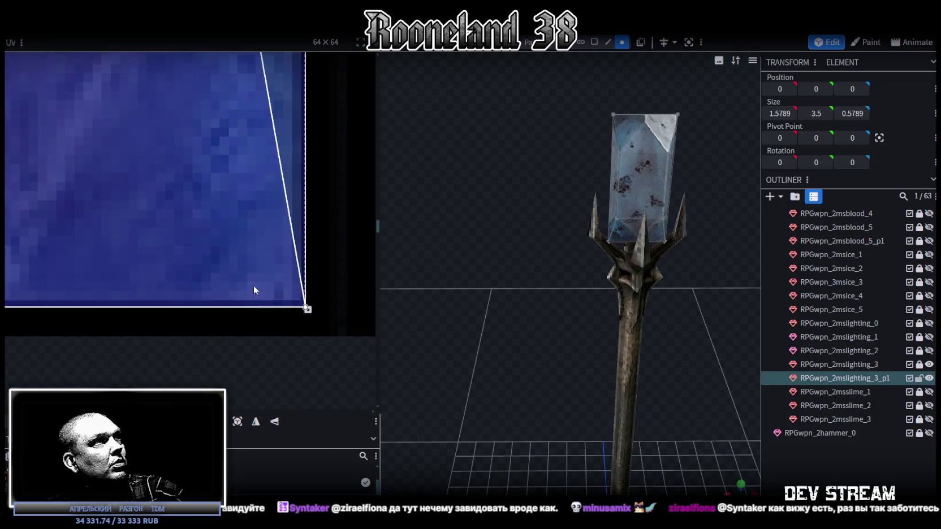
left_click_drag(307, 309, 307, 300)
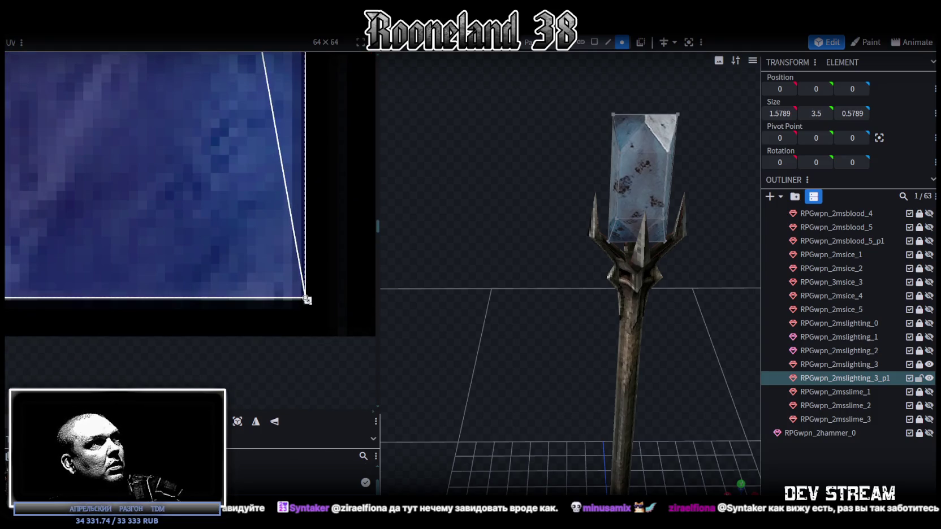
left_click(739, 392)
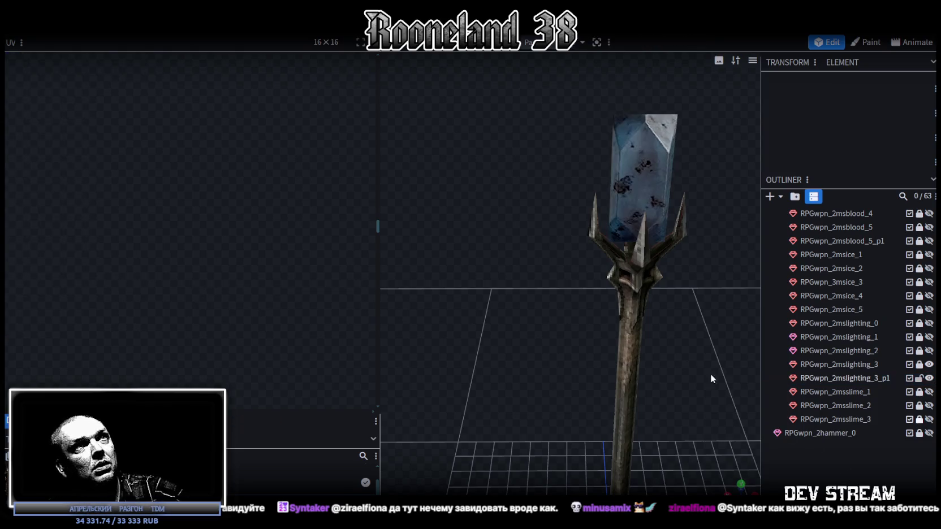
mouse_move(702, 331)
left_mouse_down()
mouse_move(571, 338)
mouse_move(738, 325)
mouse_move(831, 336)
left_mouse_up()
Step: Select the blue crystal block on the staff's tip, sized 1.5789 × 3.5 × 0.5789
mouse_move(751, 334)
left_mouse_down()
mouse_move(703, 326)
mouse_move(653, 269)
mouse_move(461, 336)
mouse_move(529, 338)
mouse_move(361, 336)
left_mouse_up()
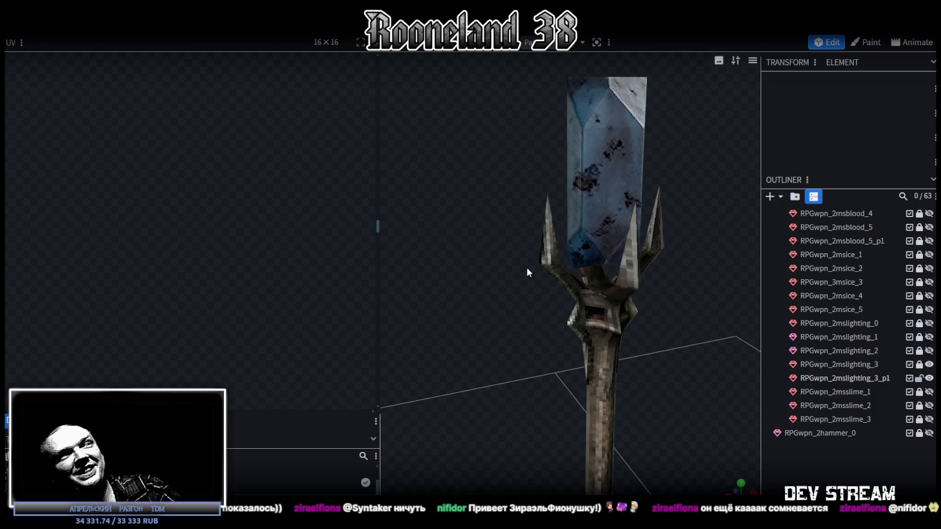
left_click(600, 160)
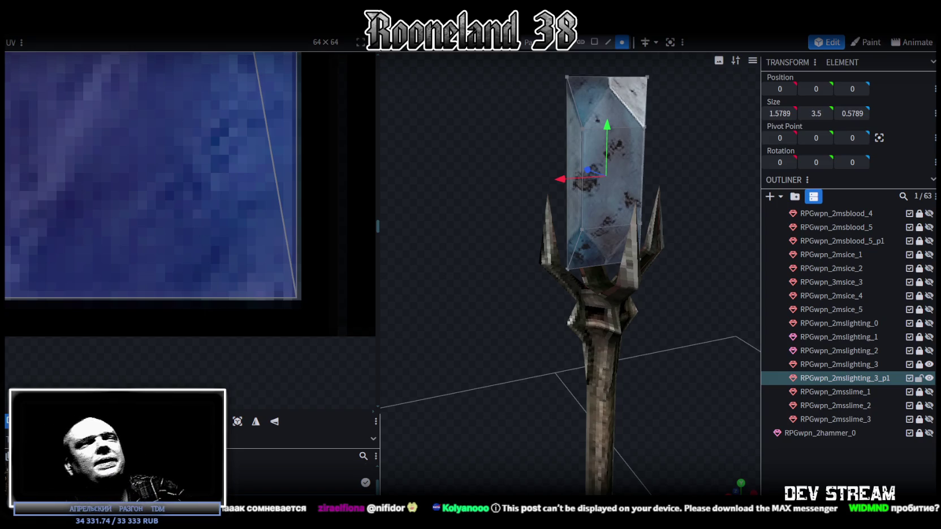
Step: Box-select the crystal's middle vertex ring at height 18.25, spanning 1.2263 × 1.8, then switch to Twitch
left_click_drag(548, 310, 809, 462)
mouse_move(686, 291)
left_mouse_down()
mouse_move(667, 350)
mouse_move(718, 306)
mouse_move(605, 307)
mouse_move(592, 294)
mouse_move(461, 276)
mouse_move(508, 288)
mouse_move(680, 281)
mouse_move(589, 306)
mouse_move(650, 265)
mouse_move(626, 269)
mouse_move(681, 277)
mouse_move(680, 268)
left_mouse_up()
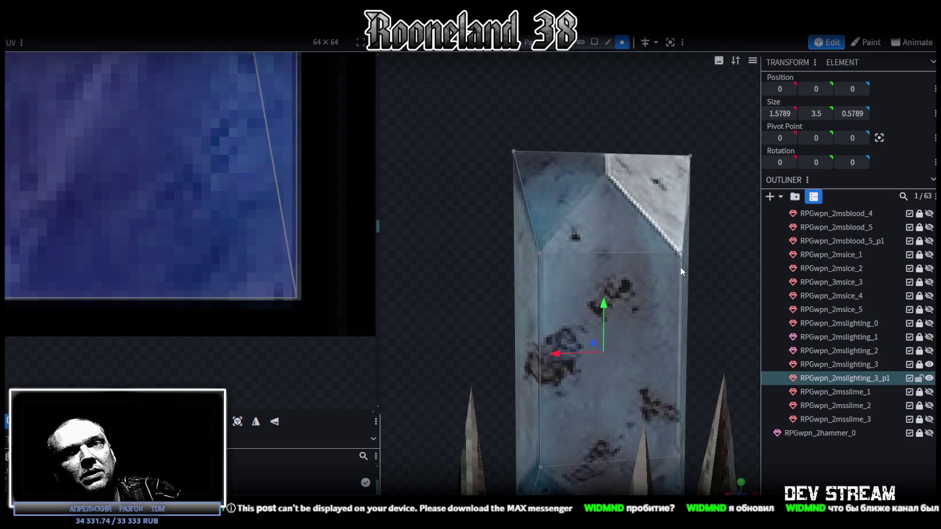
left_click_drag(679, 267, 679, 265)
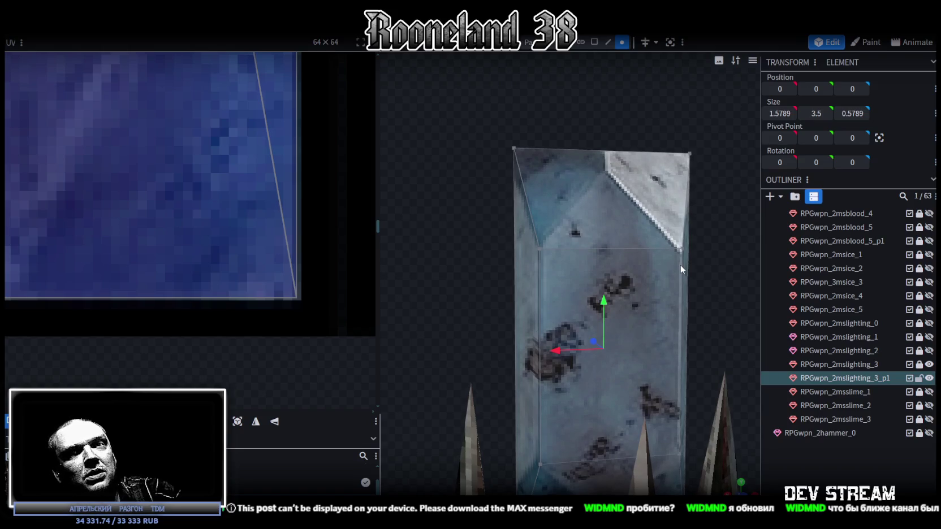
scroll(679, 265, "down", 3)
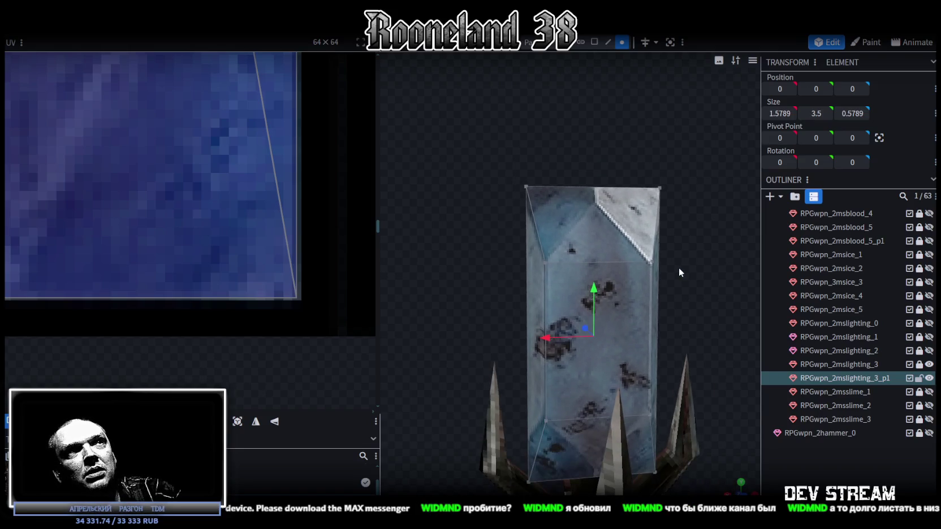
scroll(679, 267, "down", 2)
left_click_drag(664, 263, 662, 262)
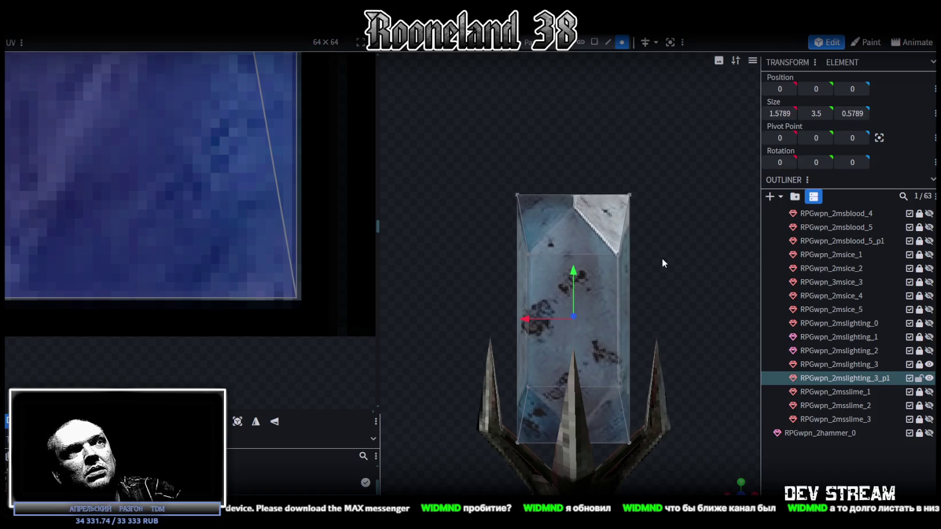
left_click_drag(432, 233, 735, 399)
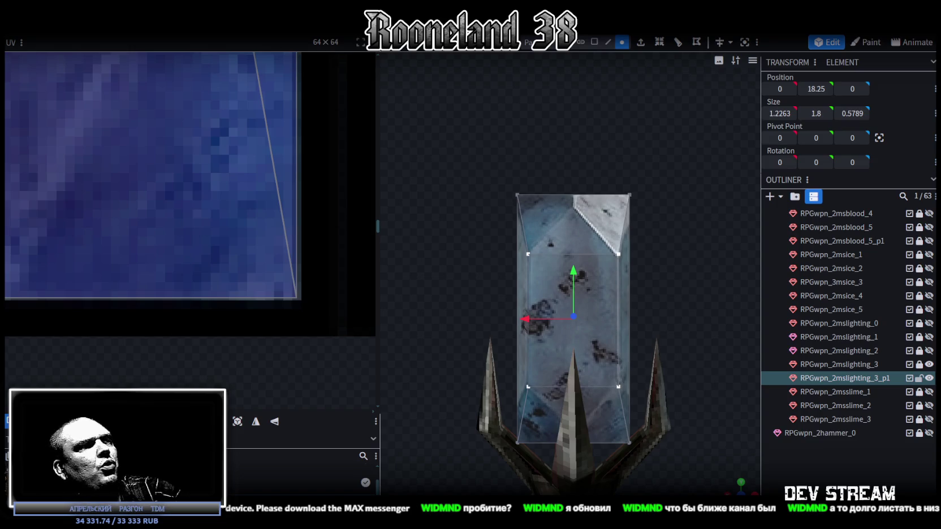
key("alt+Tab")
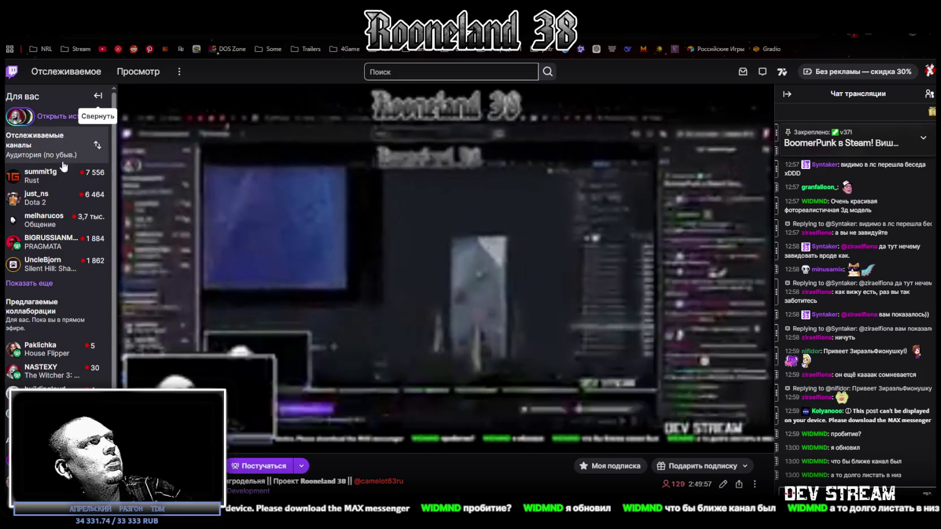
Step: Sort Twitch's followed channels by recommendation, expand the list with Show more, then return to Blockbench
left_click(97, 146)
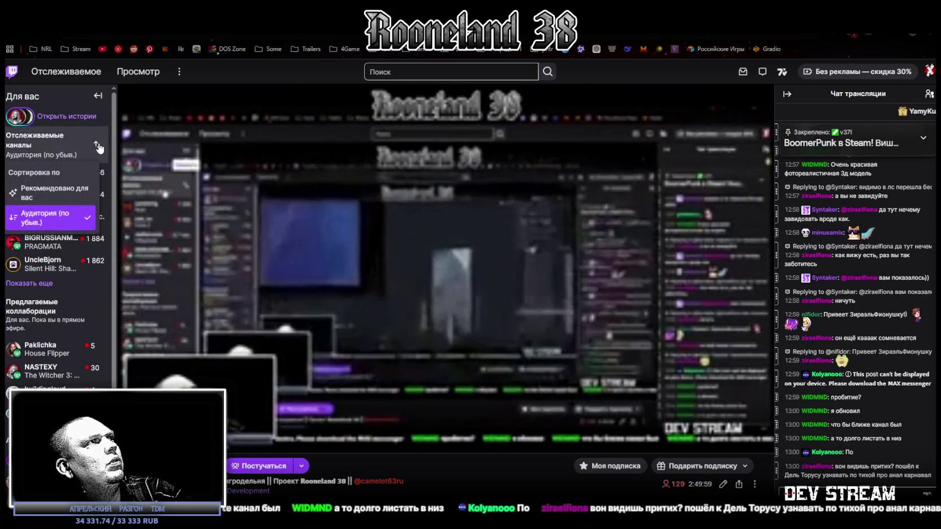
left_click(47, 192)
mouse_move(40, 188)
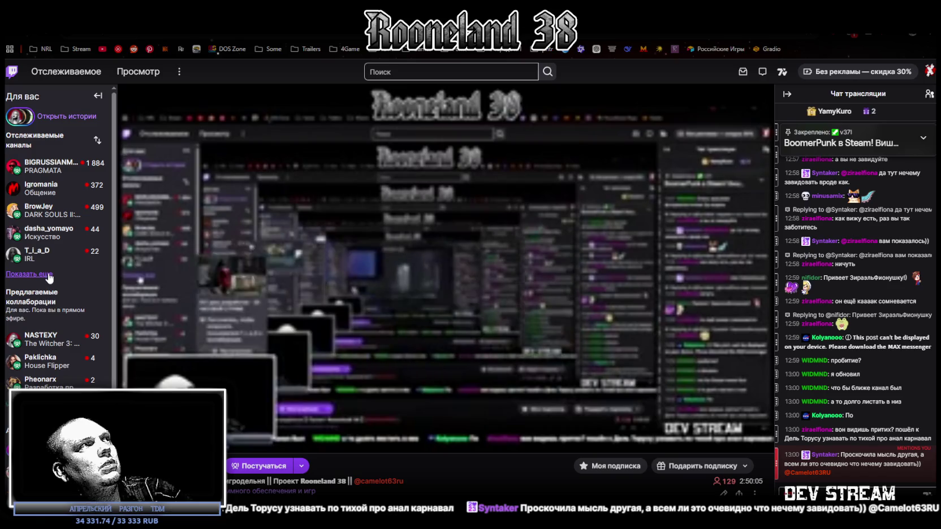
left_click(49, 274)
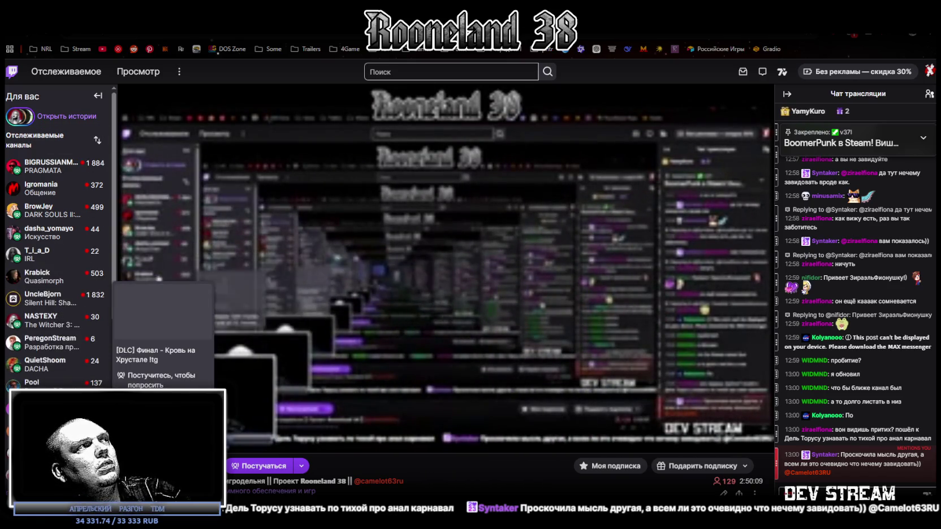
mouse_move(50, 321)
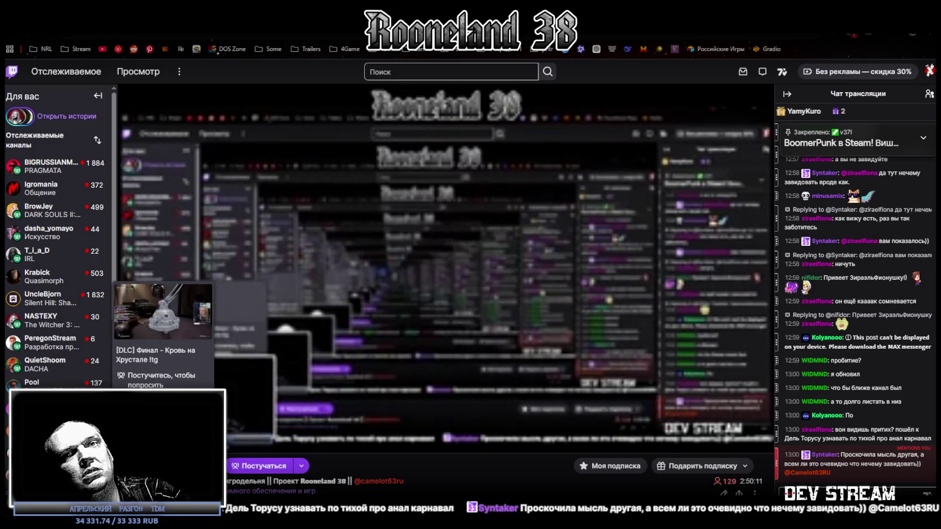
mouse_move(58, 277)
left_click(97, 140)
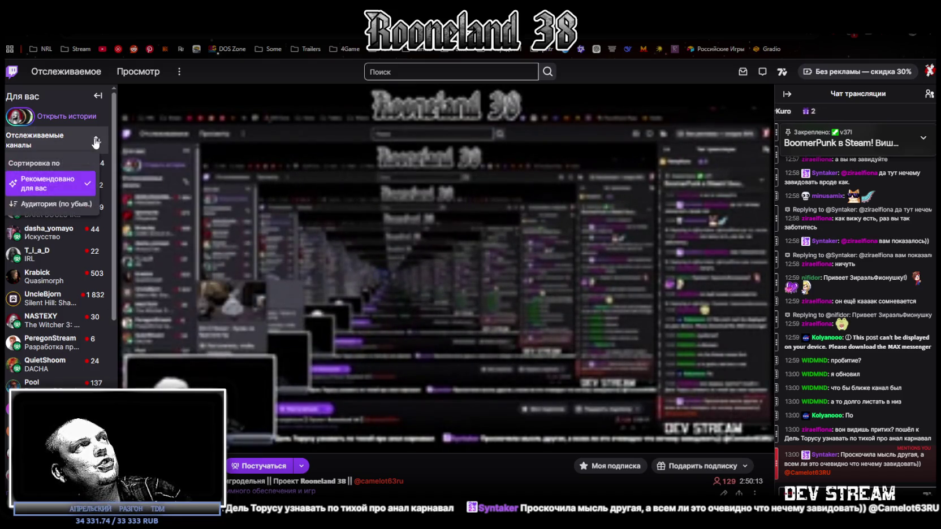
left_click(56, 205)
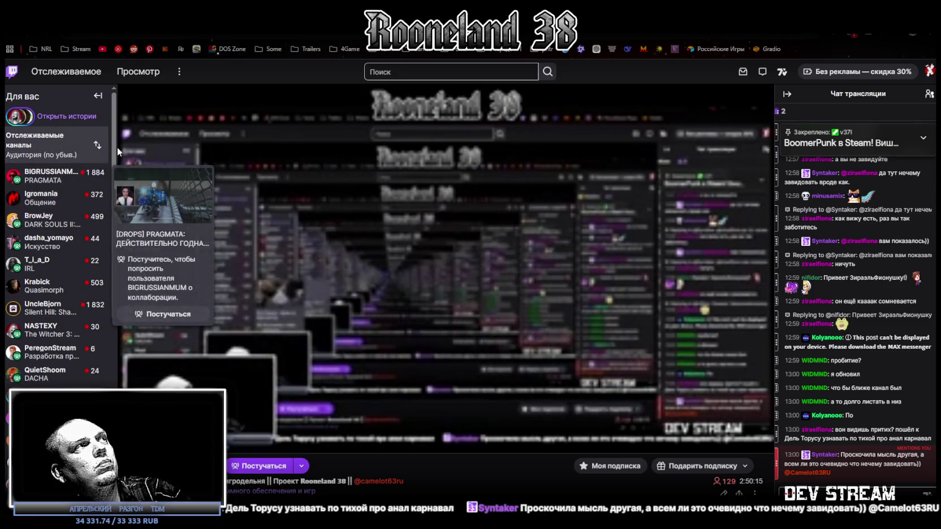
left_click(99, 145)
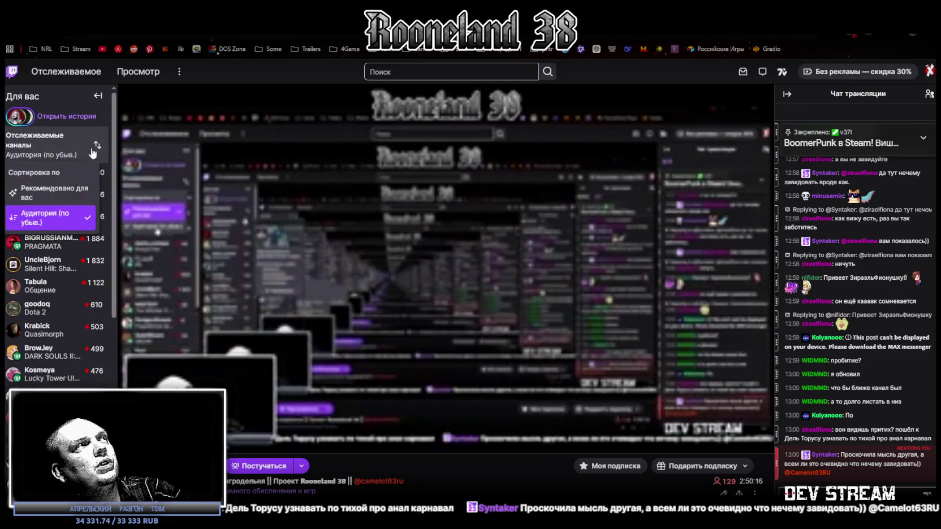
left_click(57, 190)
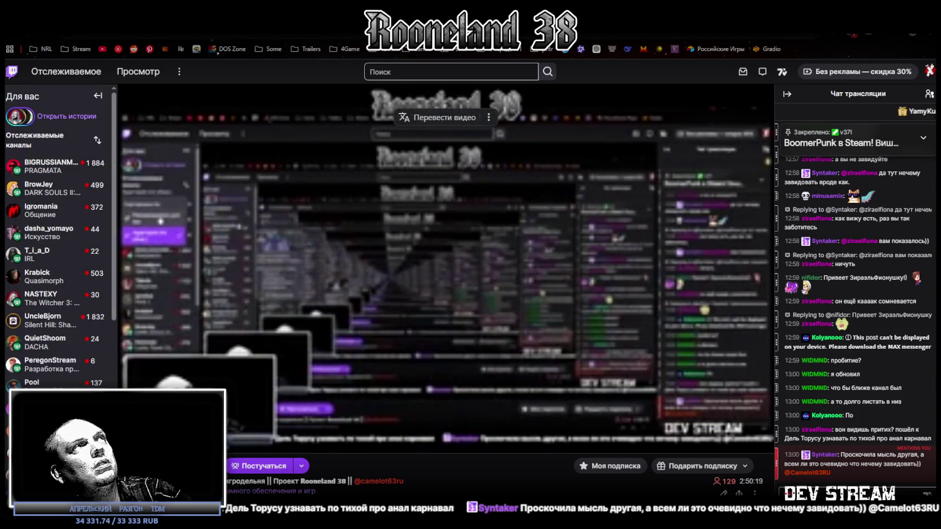
key("alt+Tab")
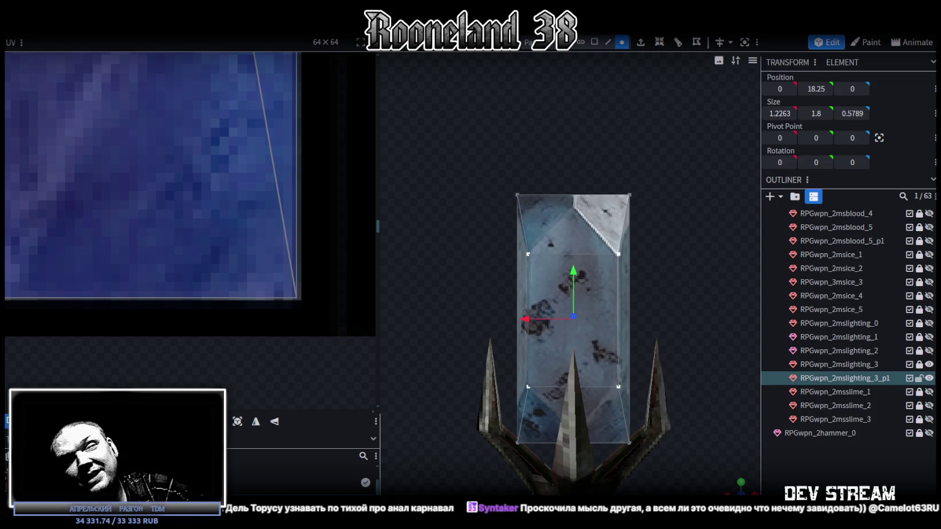
Step: Box-select a group of the crystal block's vertices
scroll(544, 354, "up", 1)
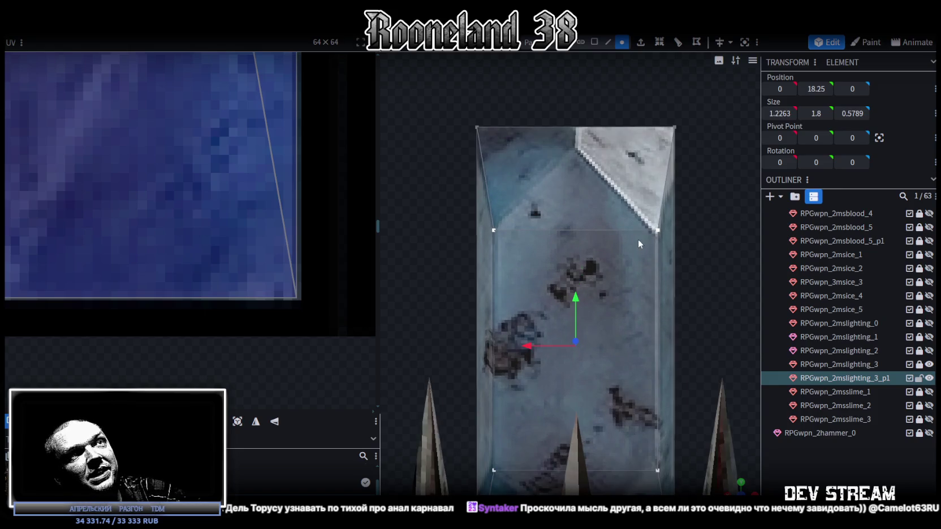
left_click(620, 253)
mouse_move(735, 272)
left_mouse_down()
mouse_move(628, 303)
mouse_move(638, 276)
mouse_move(601, 298)
mouse_move(653, 288)
mouse_move(667, 281)
mouse_move(668, 265)
mouse_move(692, 261)
left_mouse_up()
scroll(655, 254, "up", 2)
mouse_move(451, 284)
left_mouse_down()
mouse_move(716, 364)
mouse_move(632, 362)
mouse_move(658, 332)
left_mouse_up()
Step: Raise the selected vertices with the green Y arrow to height 19.05, then bring up the Twitch team page
scroll(698, 323, "up", 3)
mouse_move(549, 350)
left_mouse_down()
mouse_move(556, 360)
mouse_move(459, 292)
left_mouse_up()
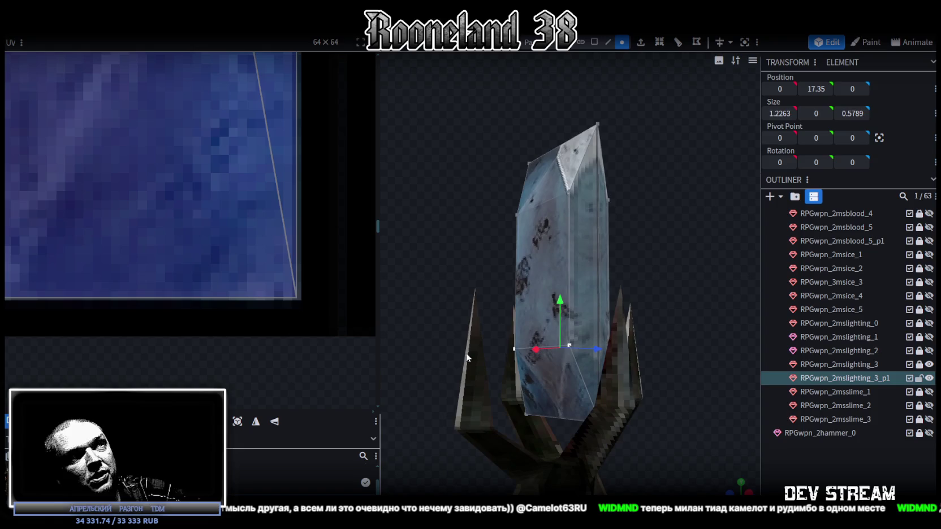
mouse_move(552, 341)
left_mouse_down()
mouse_move(552, 309)
mouse_move(553, 330)
left_mouse_up()
mouse_move(509, 306)
left_mouse_down()
mouse_move(390, 275)
mouse_move(420, 279)
mouse_move(662, 203)
left_mouse_up()
mouse_move(662, 247)
left_mouse_down()
mouse_move(604, 268)
mouse_move(659, 306)
left_mouse_up()
mouse_move(568, 242)
left_mouse_down()
mouse_move(569, 255)
mouse_move(649, 273)
mouse_move(592, 276)
mouse_move(627, 285)
mouse_move(637, 314)
mouse_move(652, 316)
mouse_move(621, 294)
left_mouse_up()
scroll(588, 270, "down", 3)
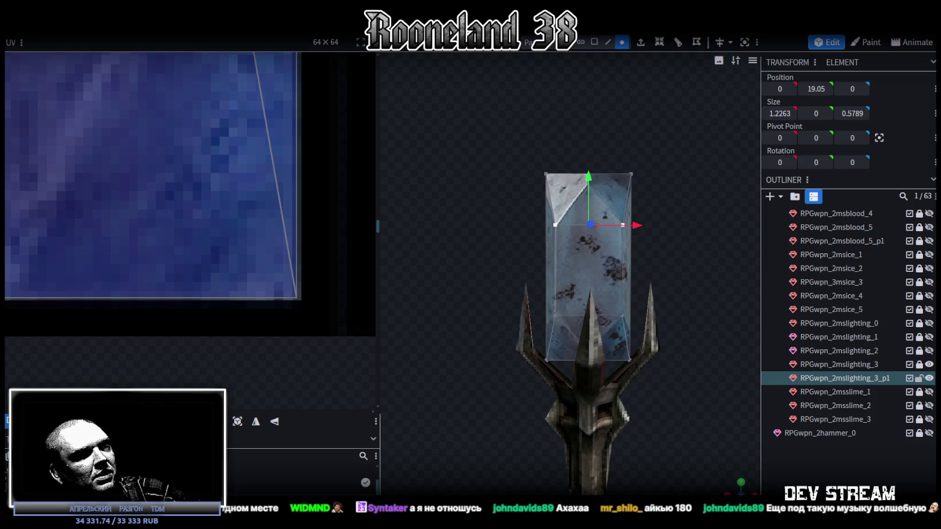
key("alt+Tab")
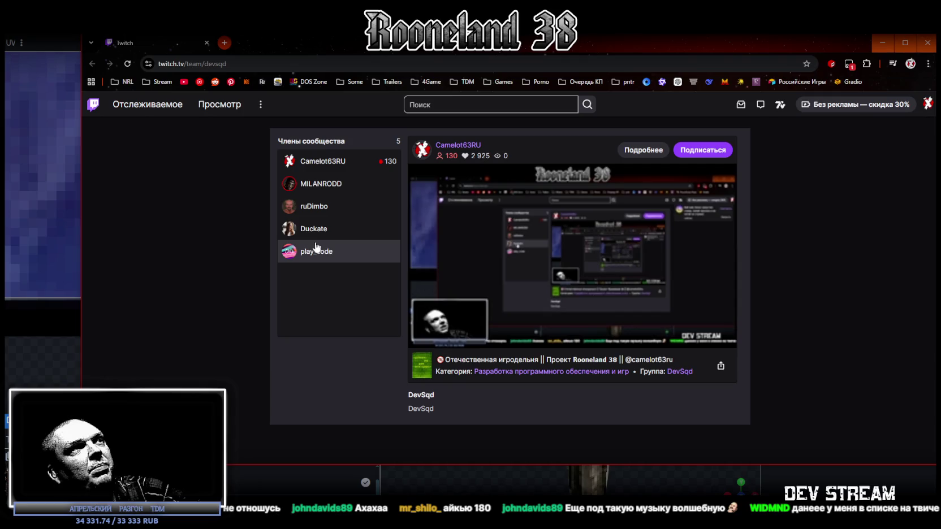
Step: Switch from the Twitch team page back to the Blockbench crystal staff model
key("alt+Tab")
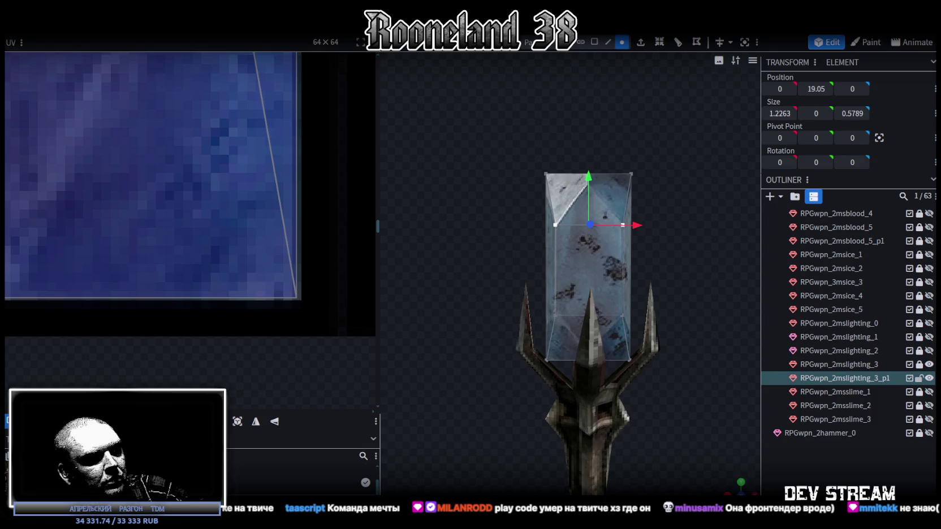
Step: Bring up the game-development YouTube channel page and scroll through its videos and playlists
key("alt+Tab")
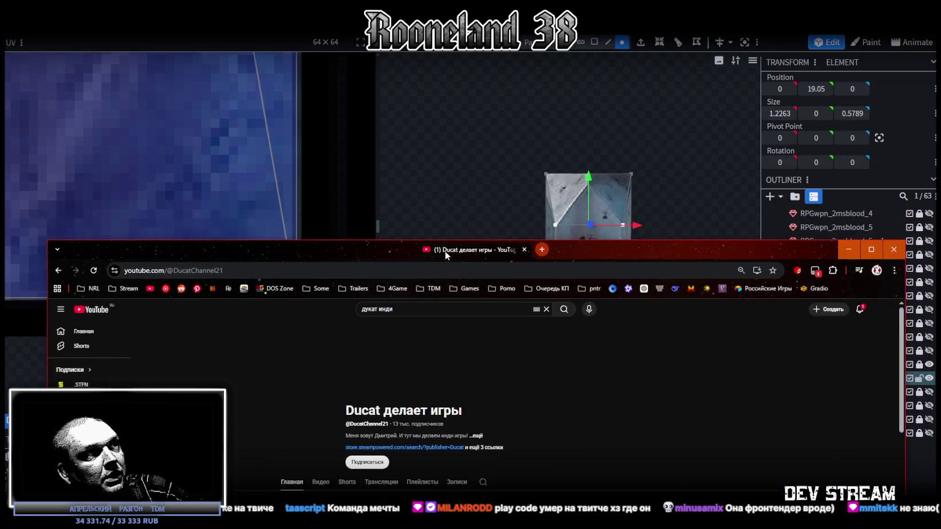
scroll(452, 254, "down", 1)
scroll(475, 255, "down", 3)
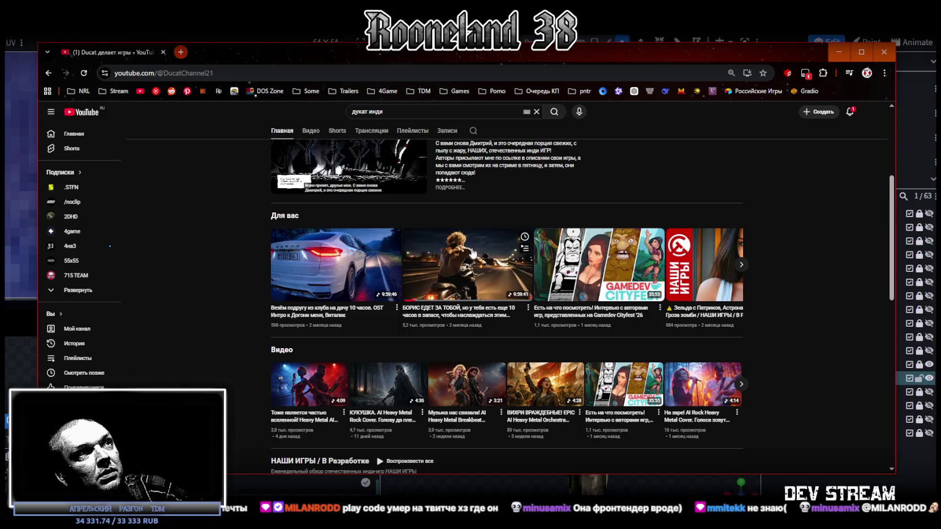
scroll(437, 245, "down", 3)
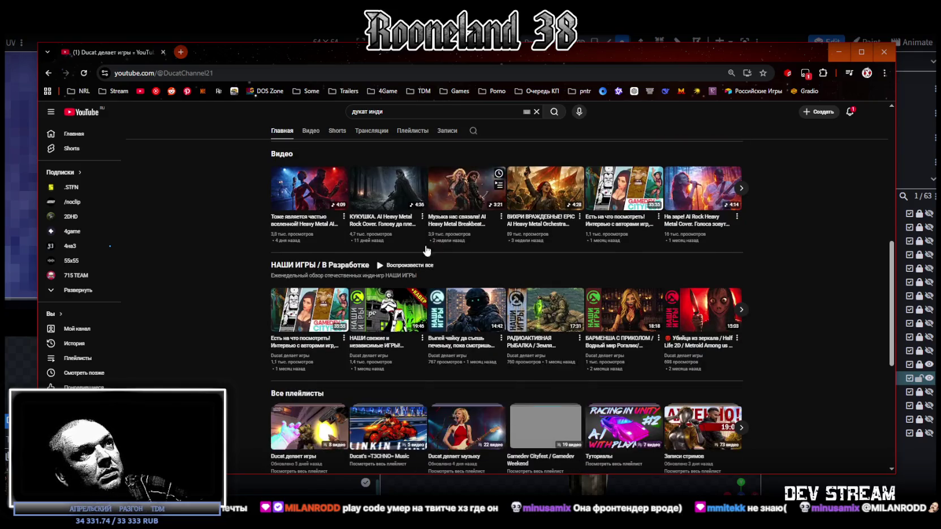
scroll(418, 254, "up", 5)
scroll(340, 294, "up", 2)
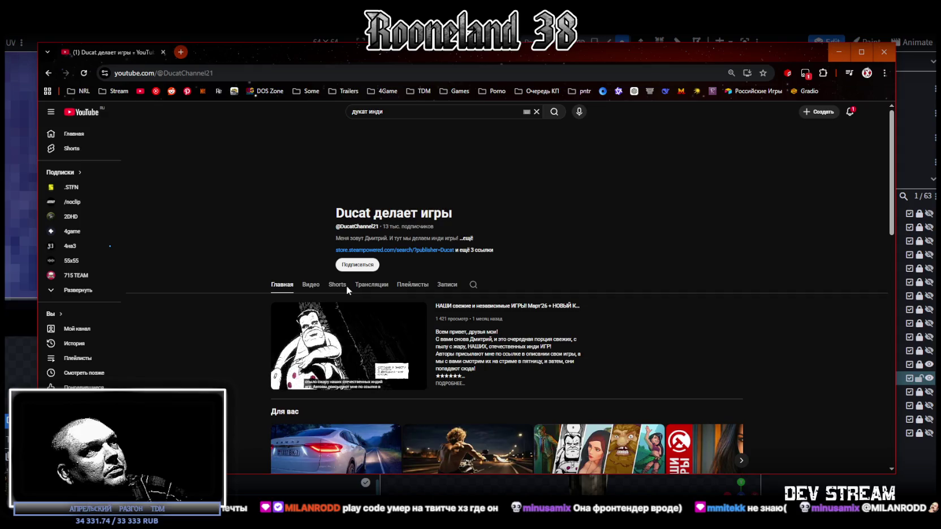